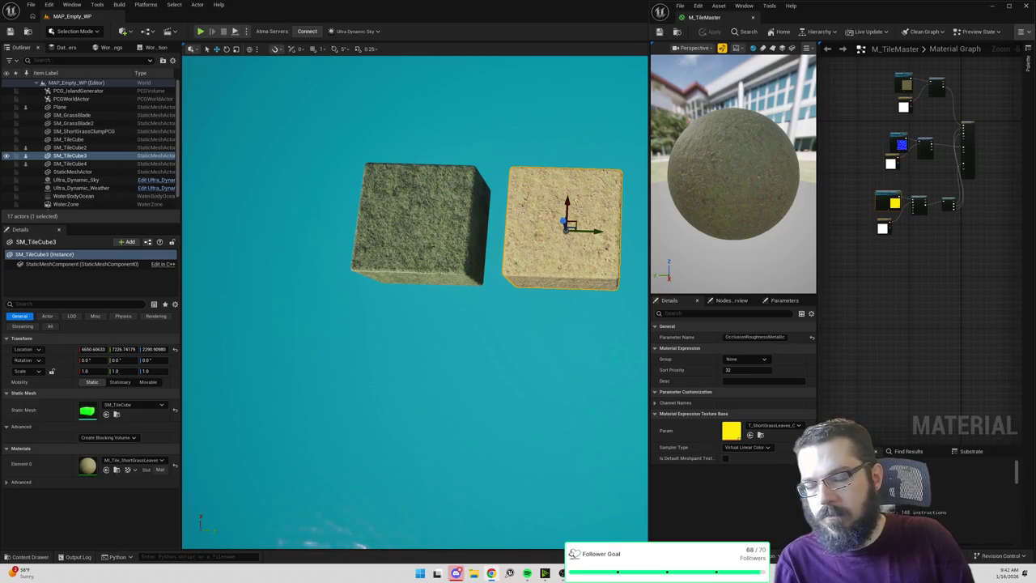
Delete the flat top Plane tile from the level.
left_click_drag(518, 381, 506, 427)
left_click(456, 156)
key("Delete")
Duplicate the middle tile cube and move the copy toward the camera.
mouse_move(566, 262)
left_mouse_down()
mouse_move(567, 292)
mouse_move(530, 254)
mouse_move(548, 264)
left_mouse_up()
left_click(537, 307)
left_click(432, 243)
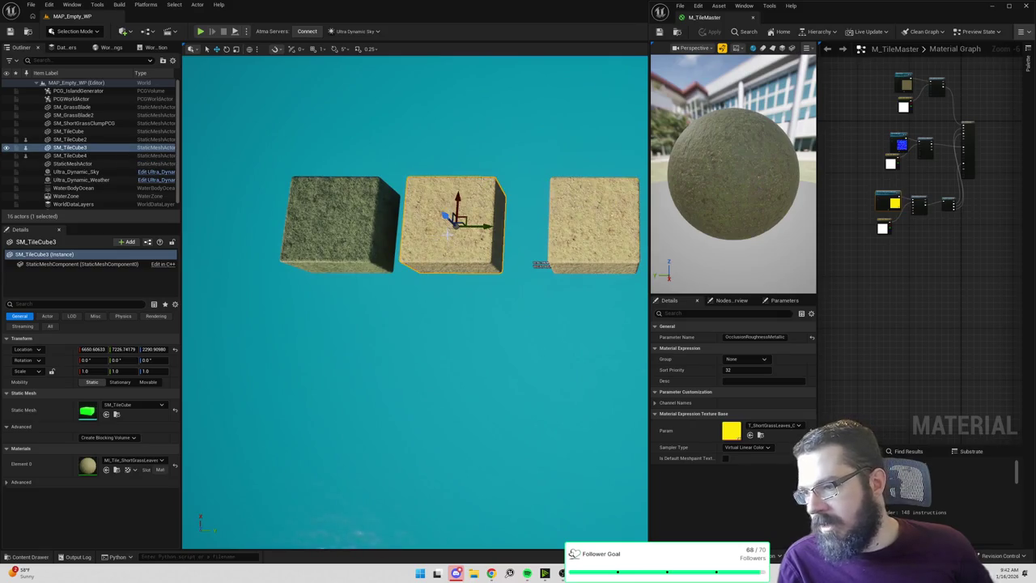
key("ctrl+d")
left_click_drag(457, 196, 449, 325)
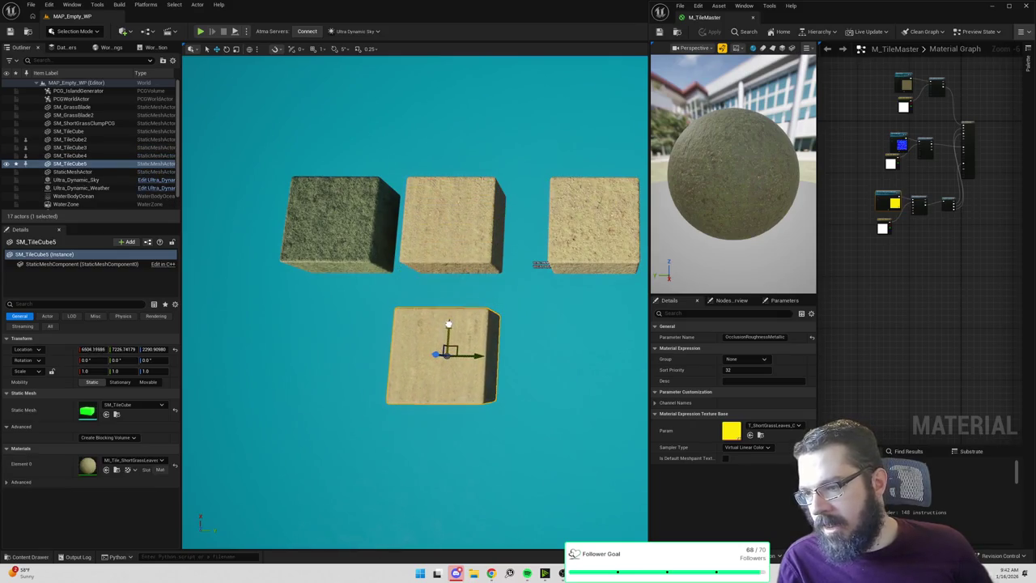
Set the copied cube's Element 0 material to MI_Tile_DirtGravel.
left_click(133, 460)
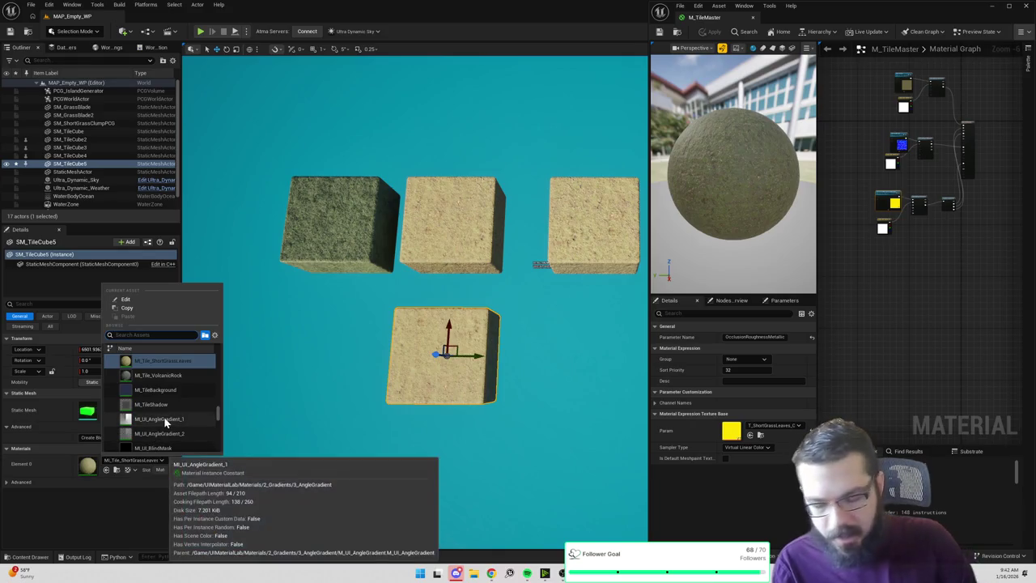
type("dirt")
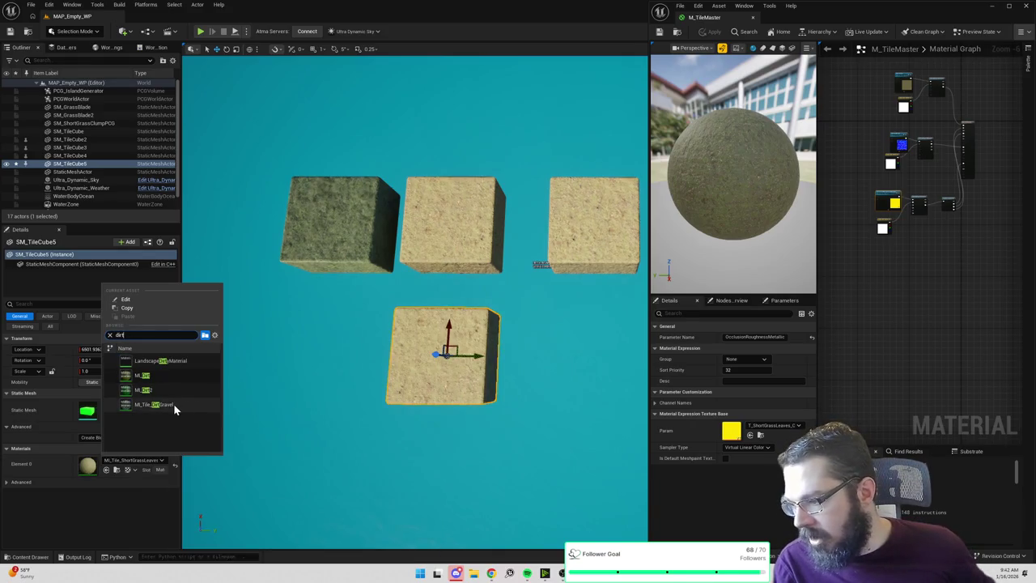
left_click(173, 404)
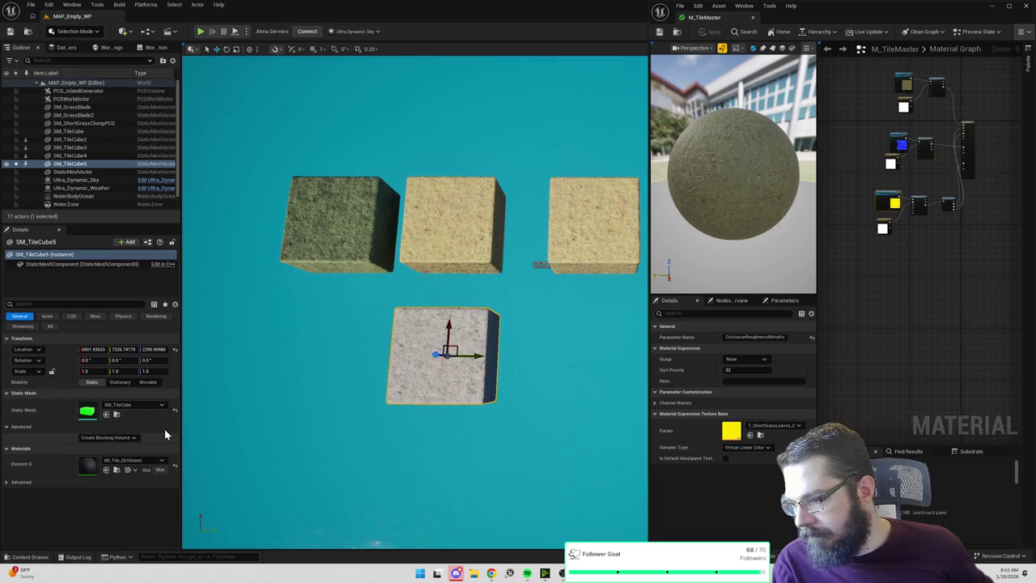
Find MI_Tile_DirtGravel in the Content Drawer and open it in the material instance editor.
left_click(117, 470)
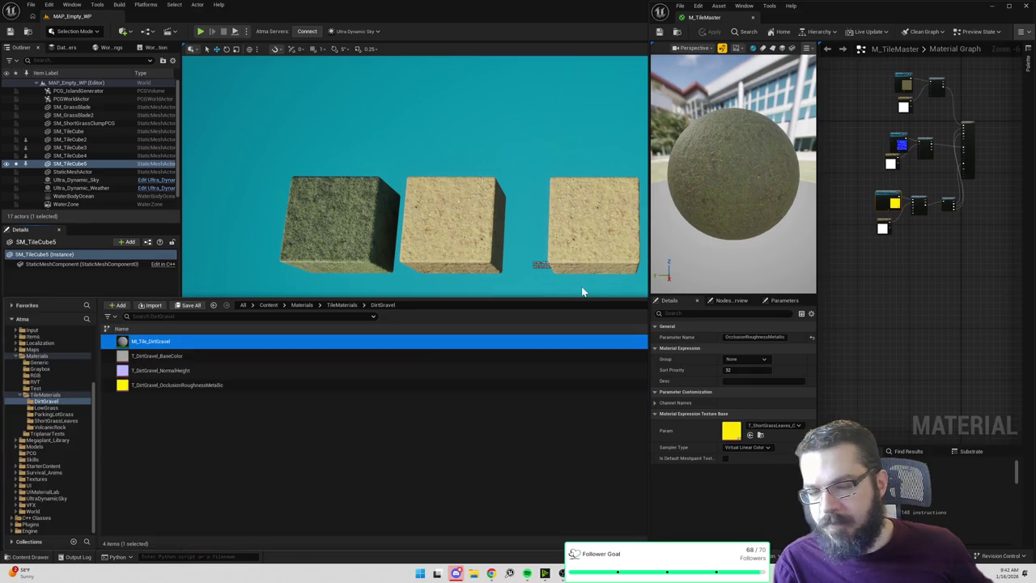
left_click(942, 168)
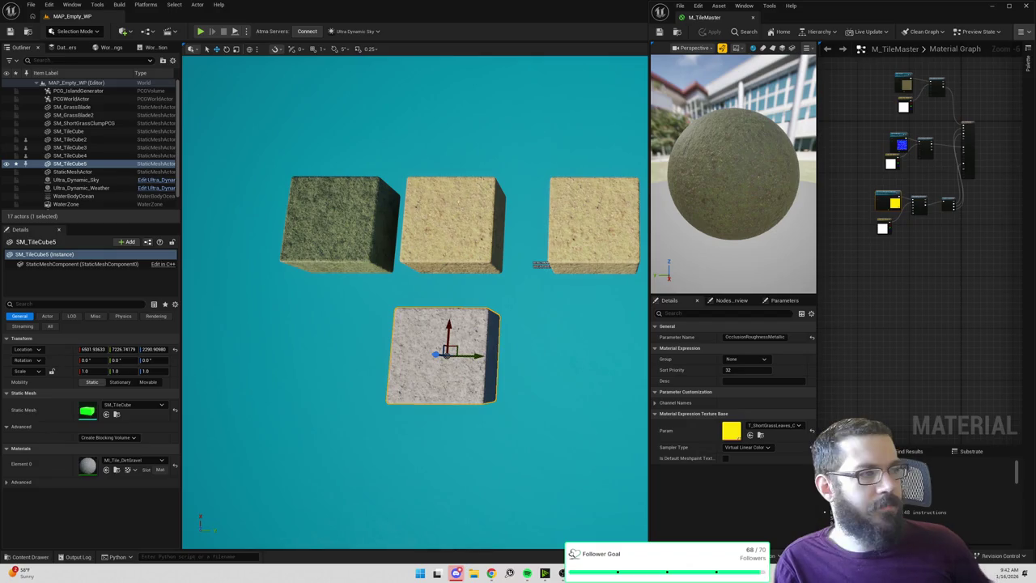
left_click_drag(682, 186, 630, 161)
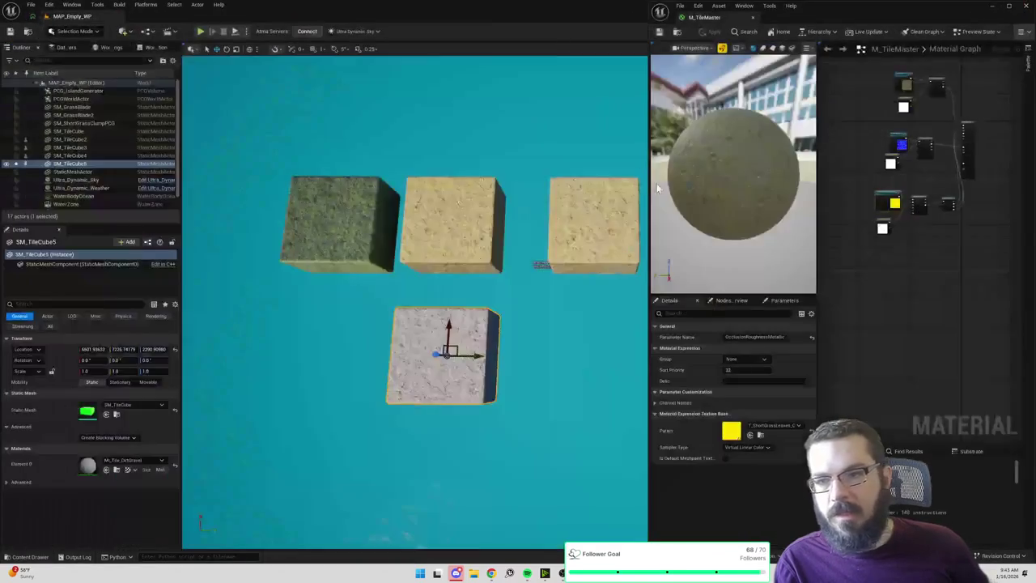
key("ctrl+space")
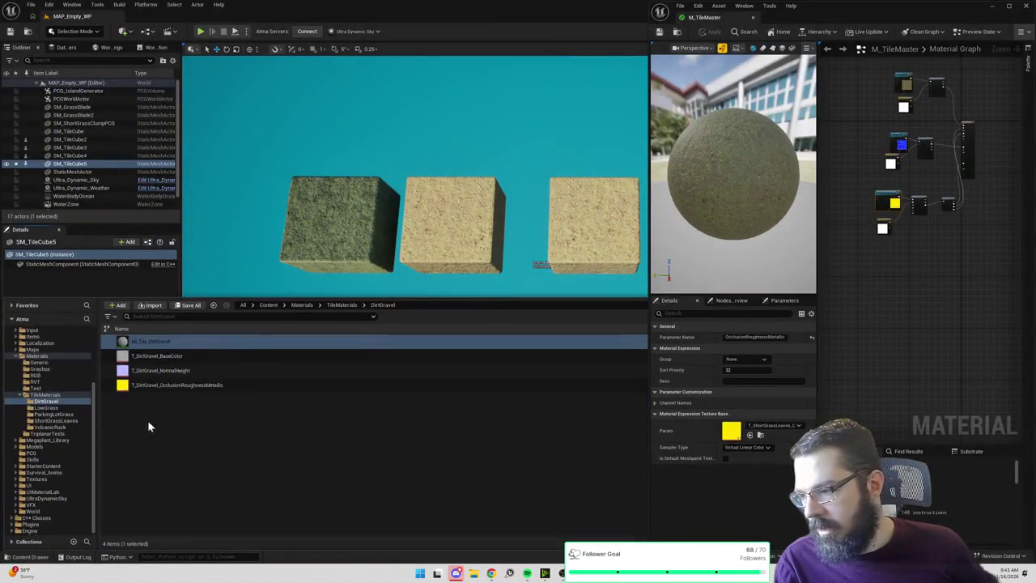
left_click(271, 340)
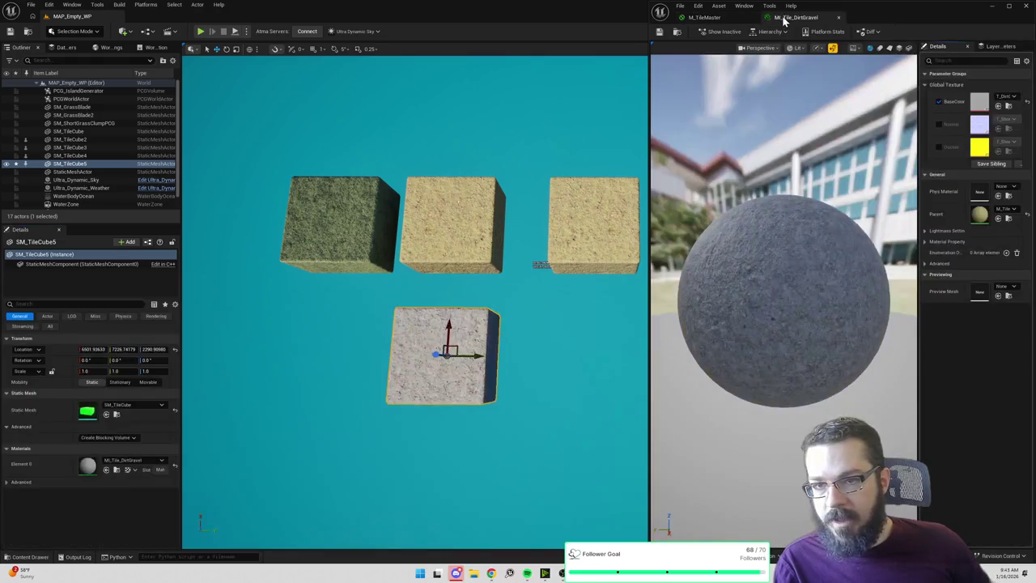
Enable the NormalHeight and OcclusionRoughness overrides and set NormalHeight to T_DirtGravel_NormalHeight.
left_click_drag(919, 225, 854, 223)
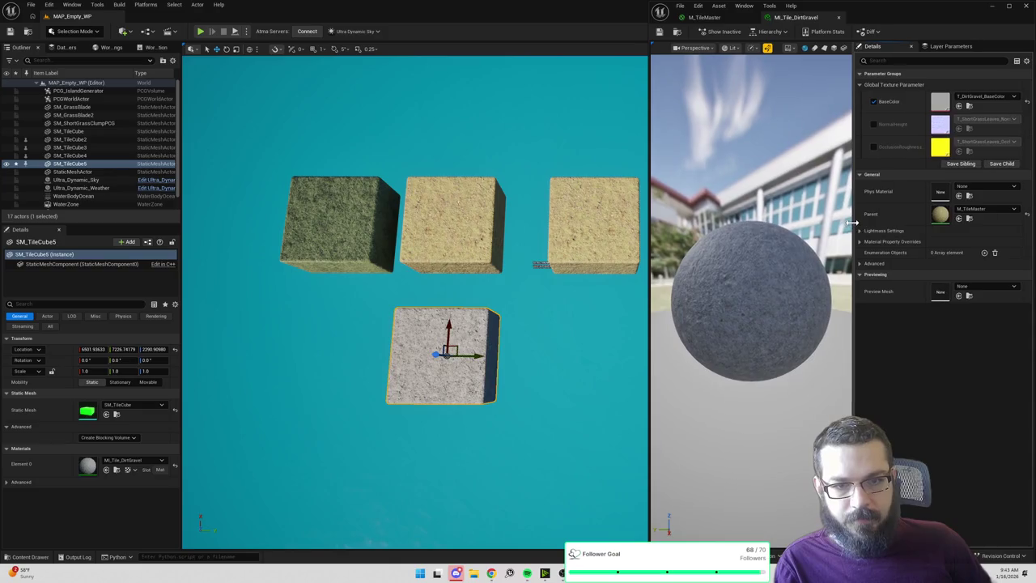
left_click(873, 124)
left_click(873, 147)
left_click(989, 119)
type("dirtgra")
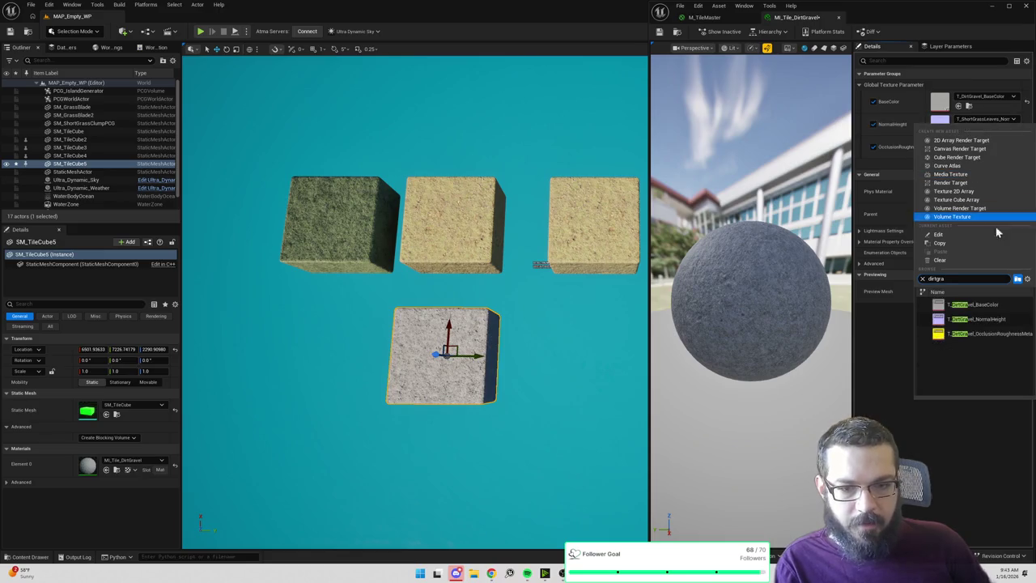
left_click(973, 319)
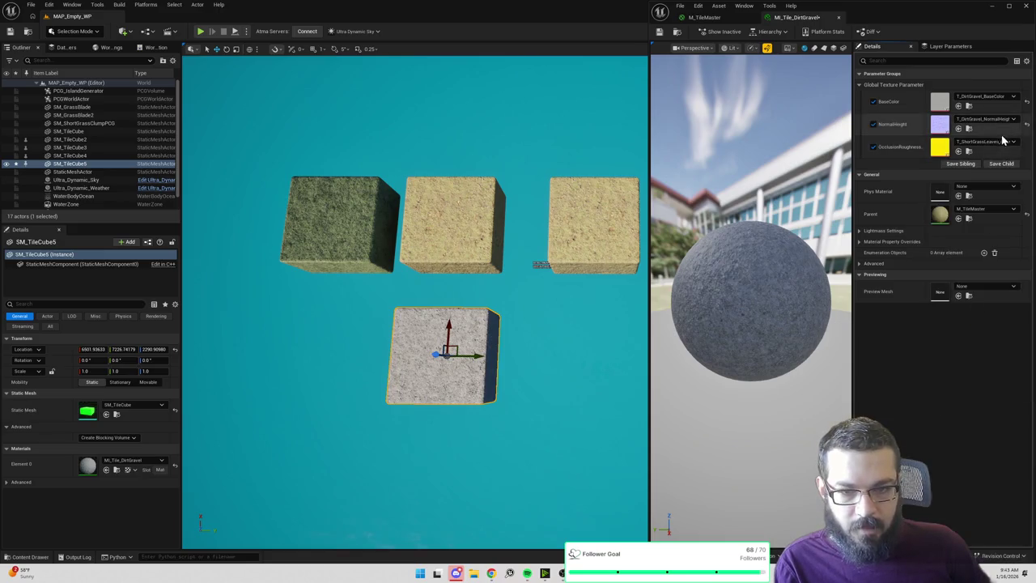
Set OcclusionRoughness to T_DirtGravel_OcclusionRoughnessMetallic.
left_click(995, 143)
type("de")
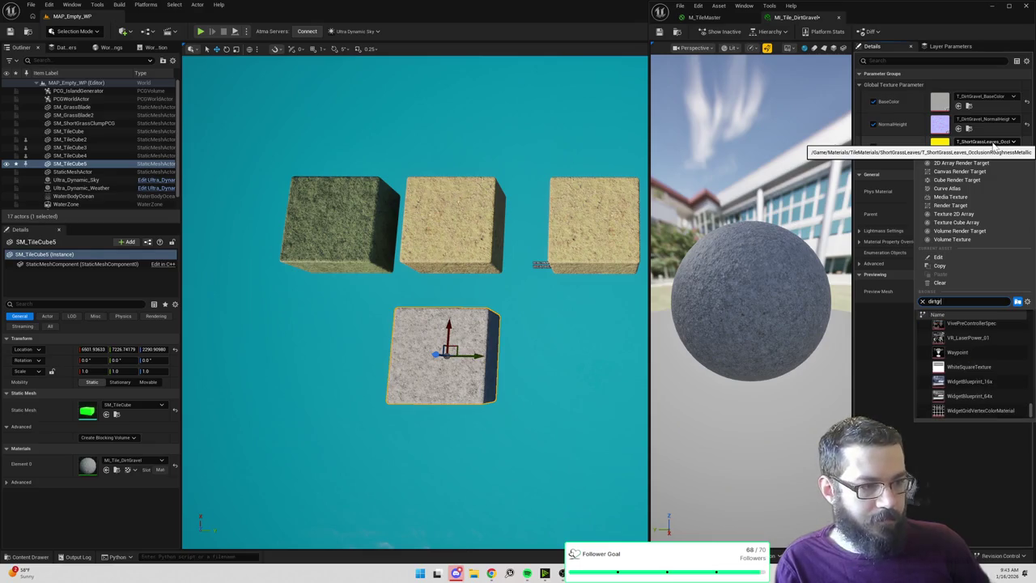
type("a")
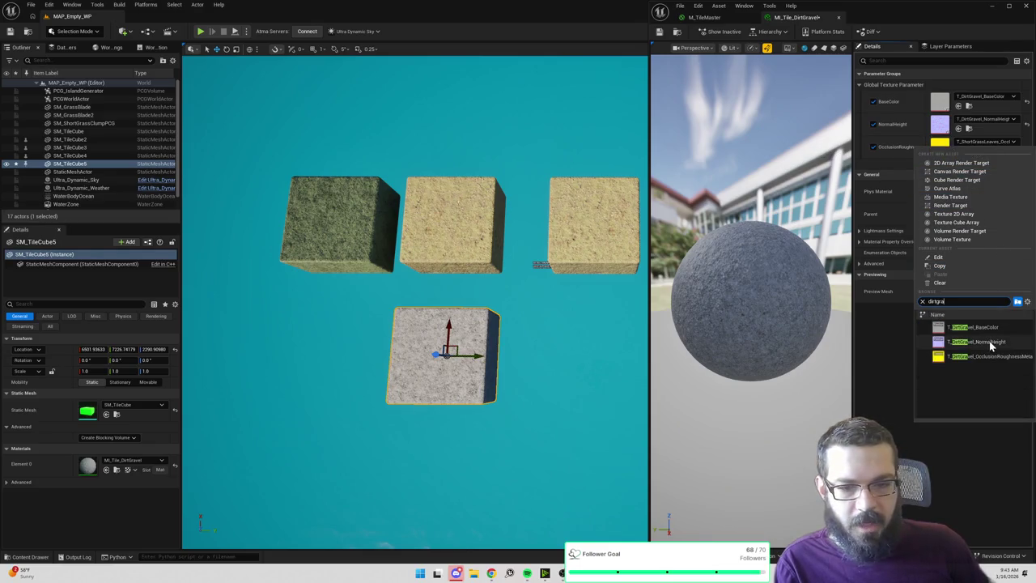
mouse_move(990, 357)
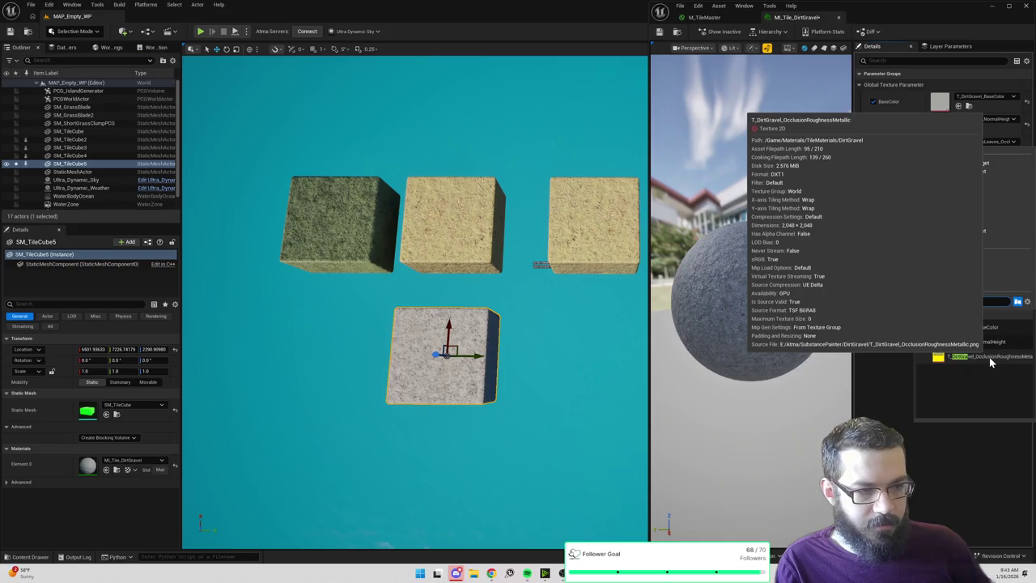
left_click(976, 357)
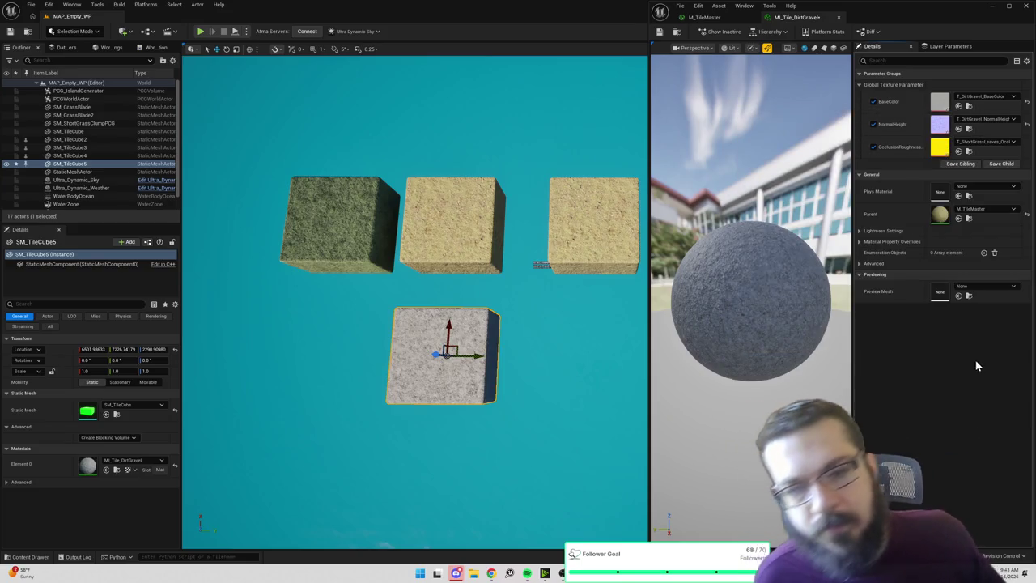
Save the material instance, then disable sRGB on T_DirtGravel_OcclusionRoughnessMetallic and save it.
key("ctrl+s")
double_click(940, 149)
left_click(976, 130)
type("srgb")
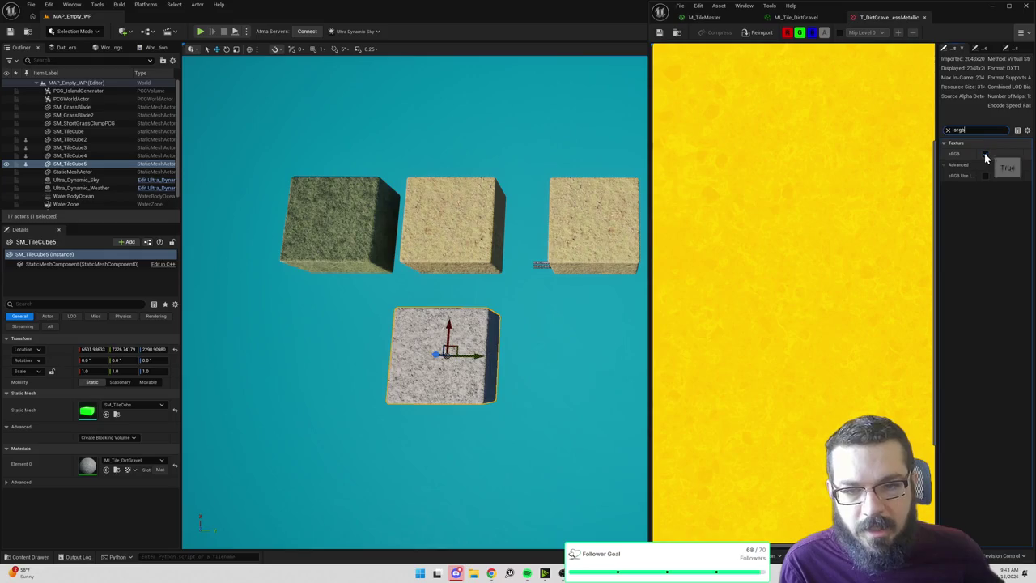
left_click(985, 154)
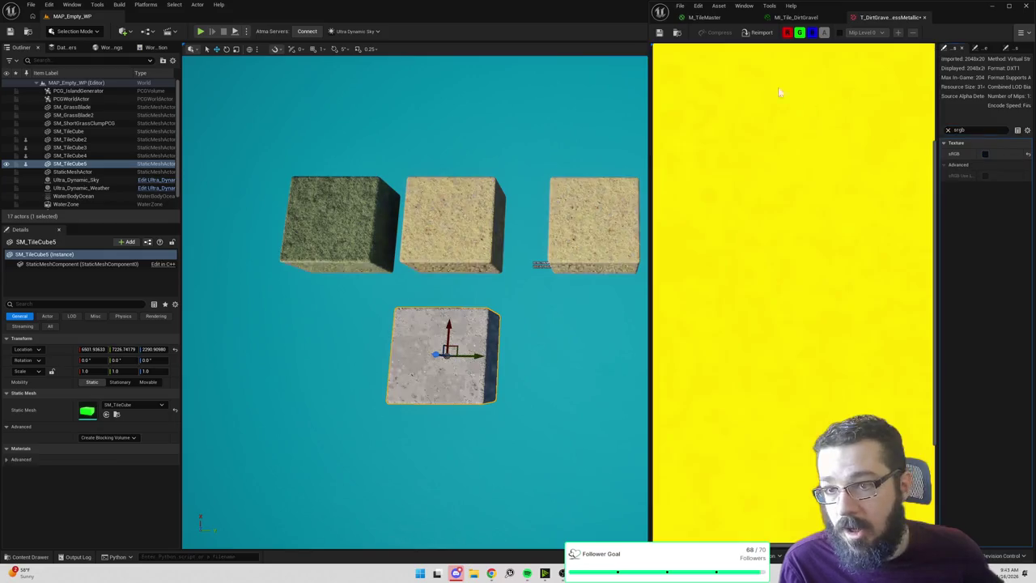
left_click(984, 154)
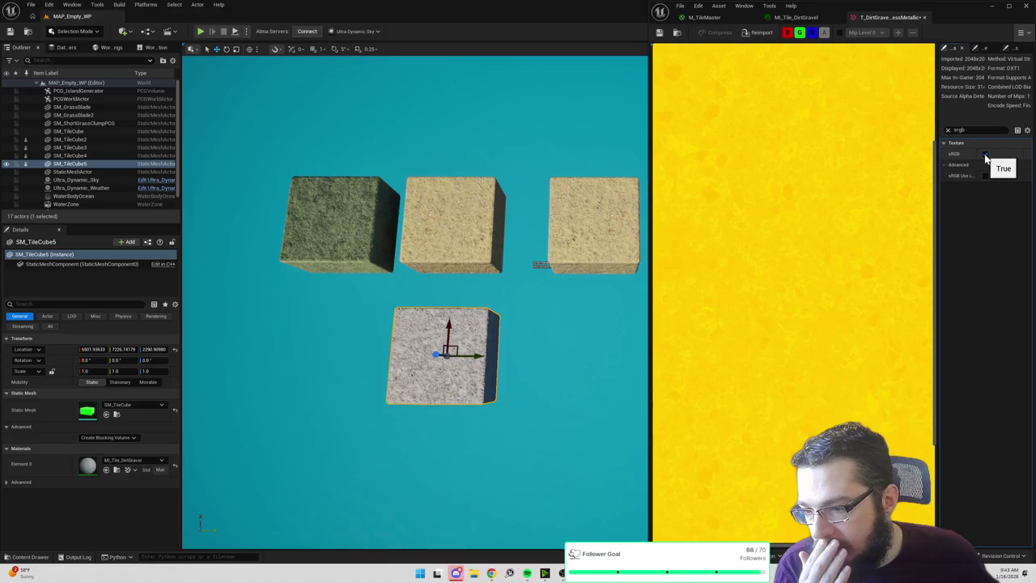
left_click(986, 154)
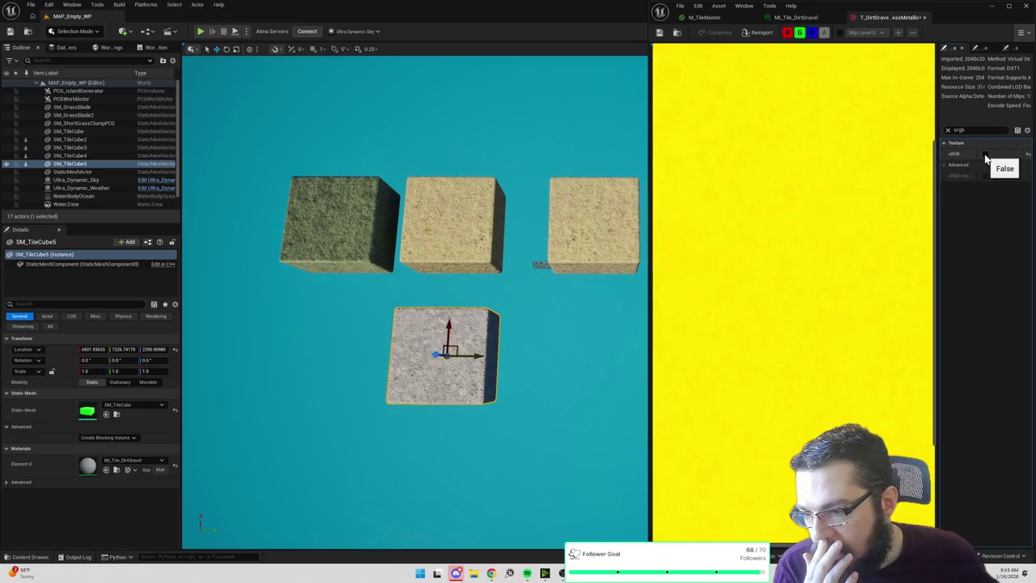
left_click(660, 32)
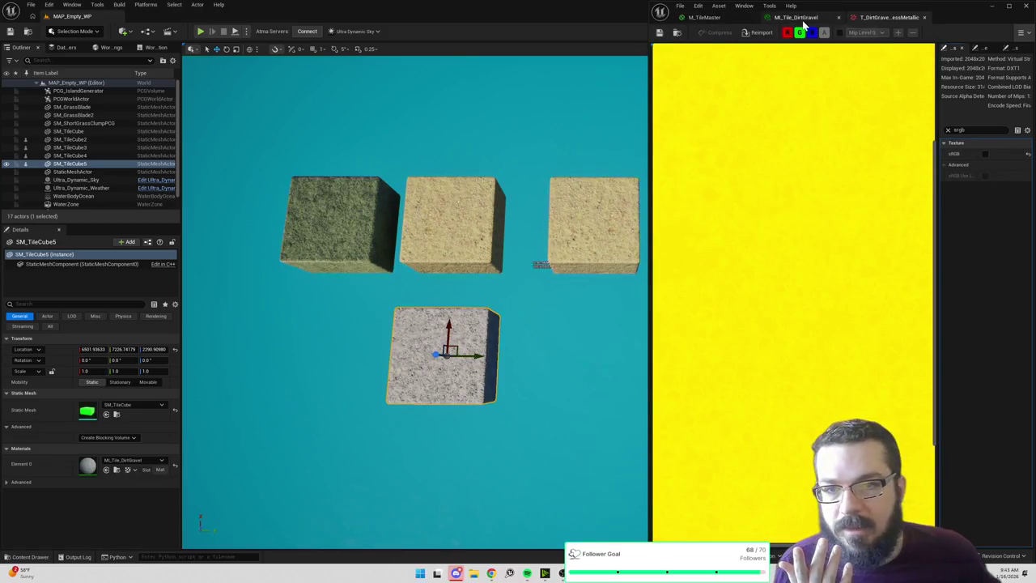
Turn off sRGB on the T_DirtGravel_NormalHeight texture.
left_click(679, 34)
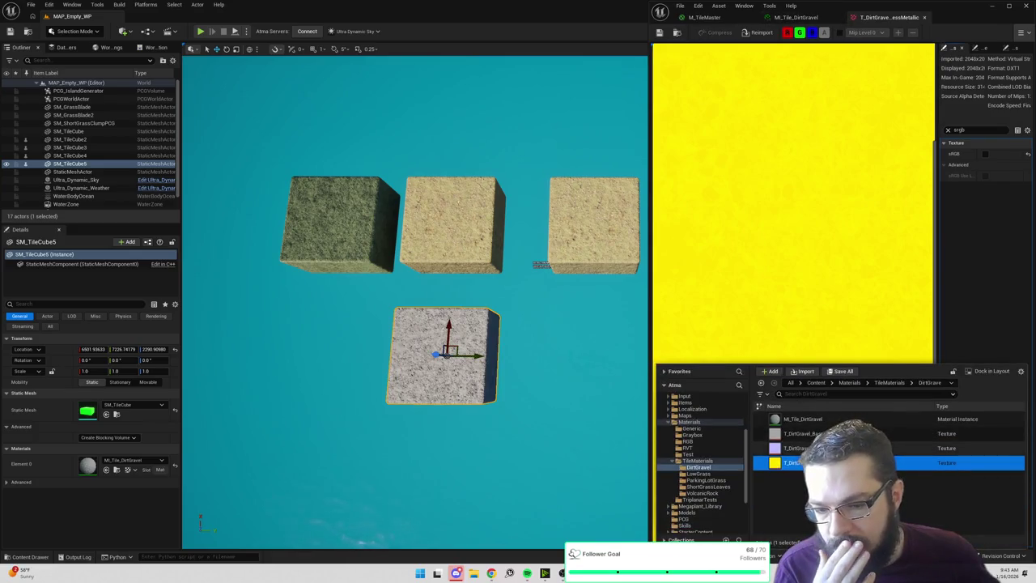
double_click(850, 448)
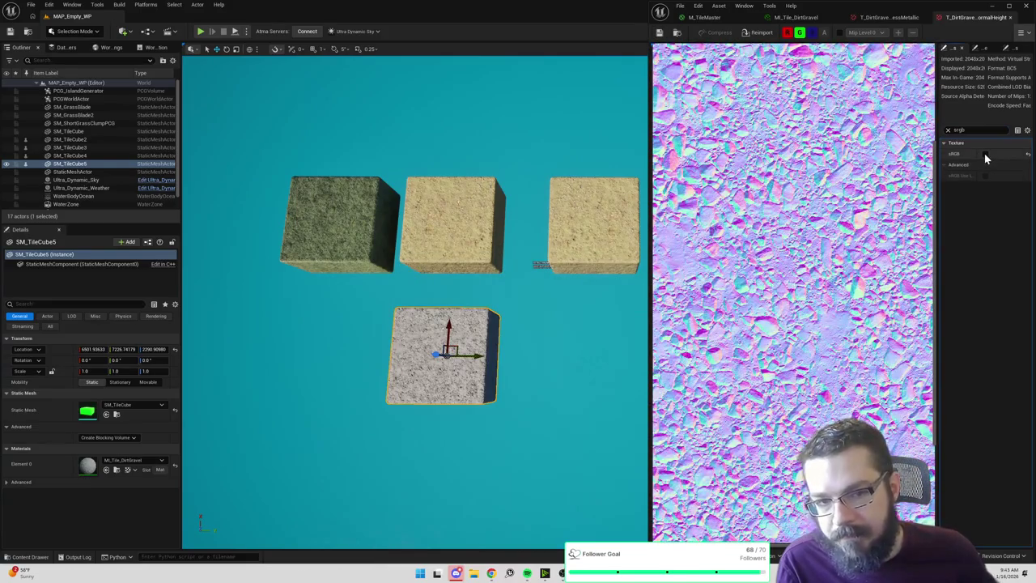
left_click(985, 154)
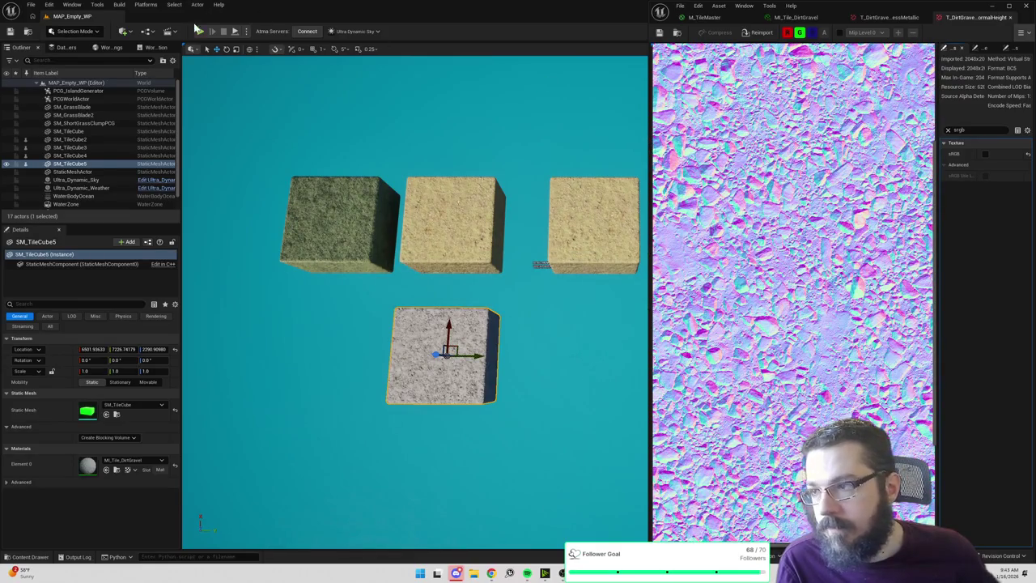
left_click_drag(648, 139, 818, 137)
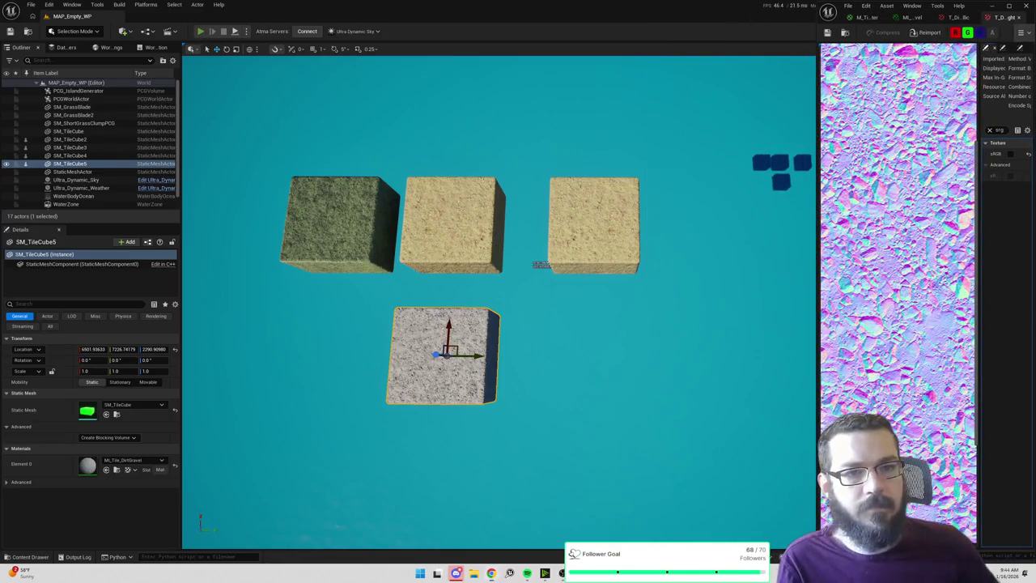
Play-test the level, walking the character across the tile cubes, then stop the session.
left_click(200, 31)
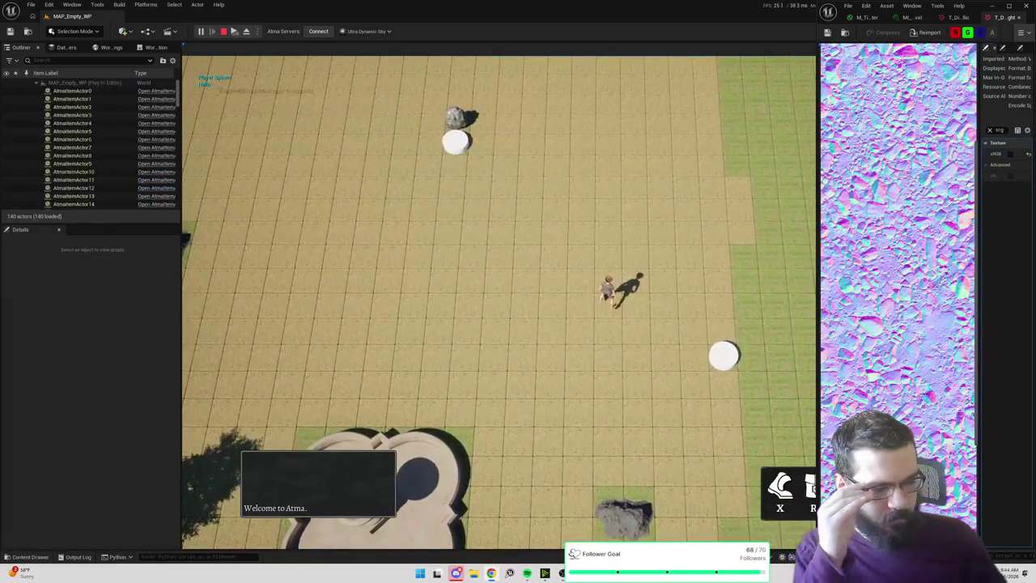
left_click(678, 250)
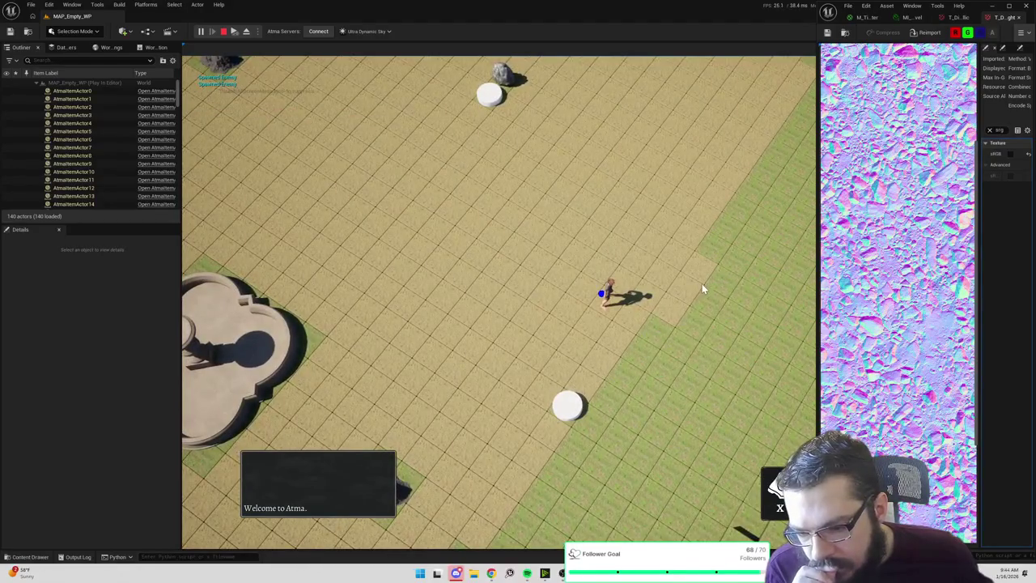
left_click(530, 248)
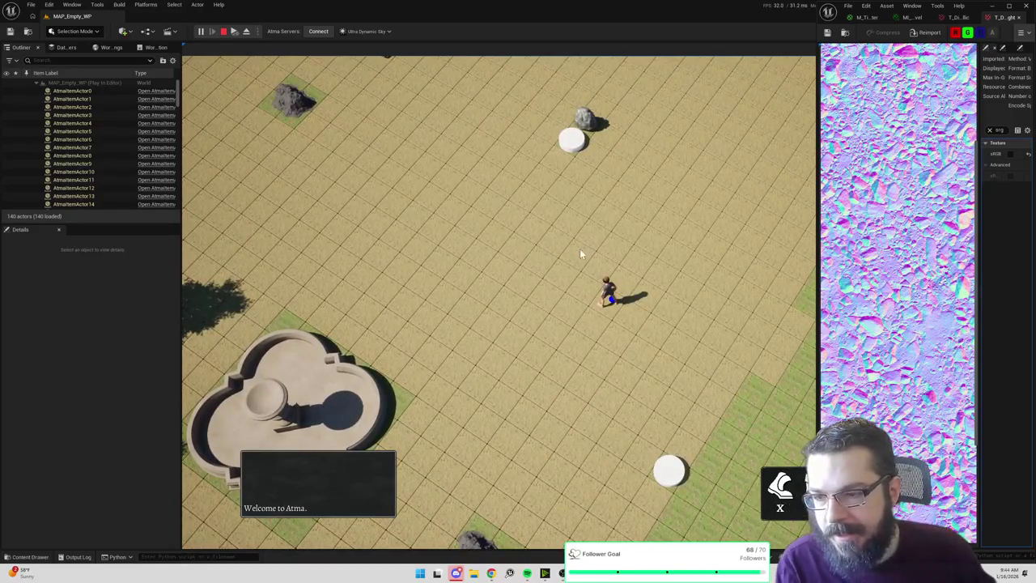
key("F8")
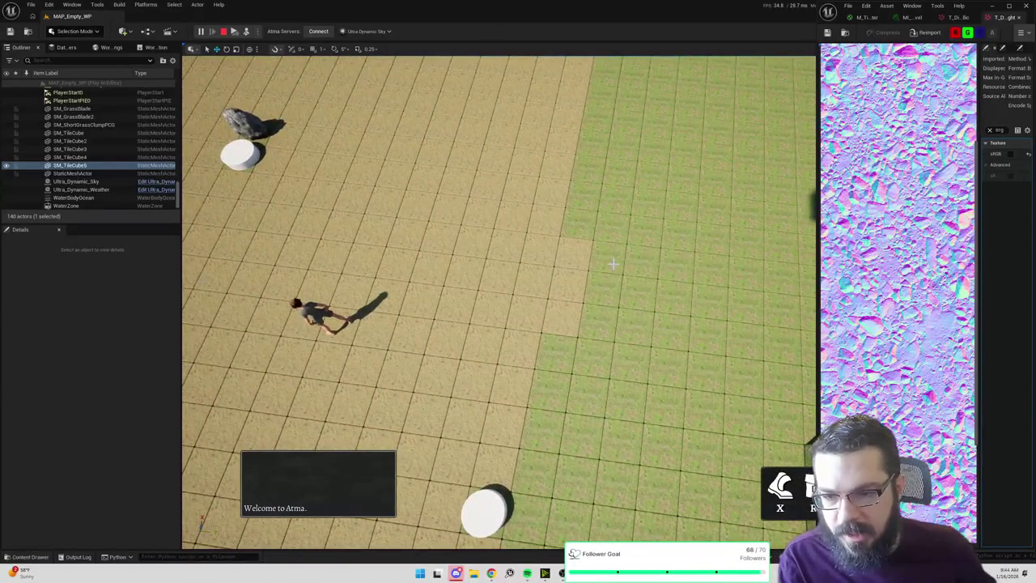
left_click(687, 365)
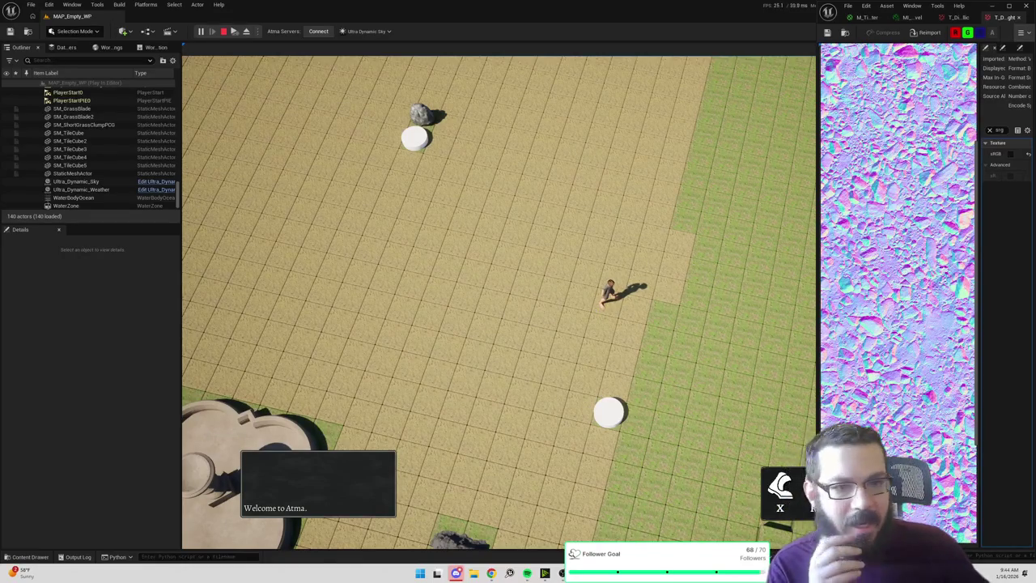
left_click(224, 32)
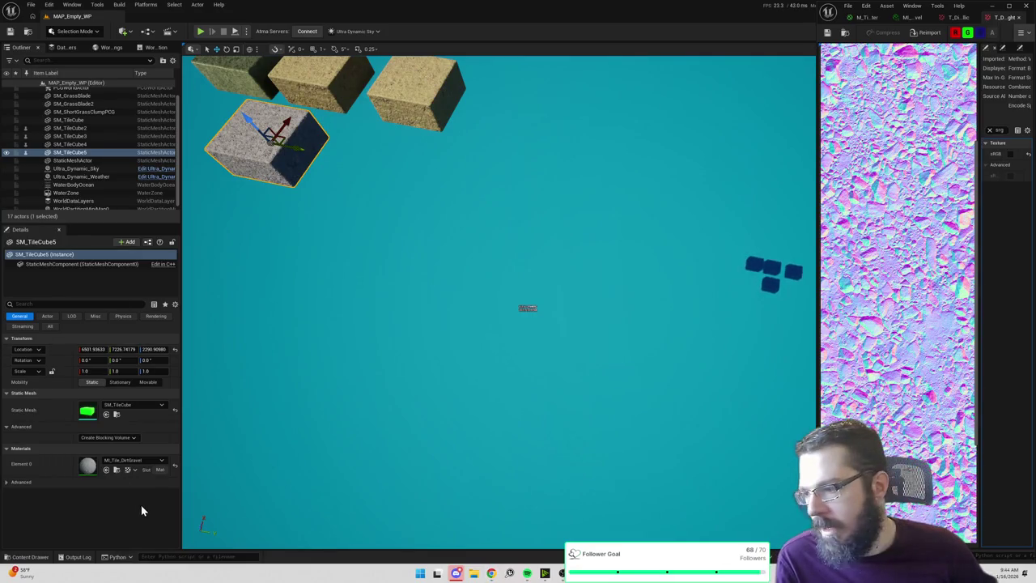
Open MI_Tile_DirtGravel and then its parent material M_TileMaster.
key("ctrl+space")
mouse_move(214, 379)
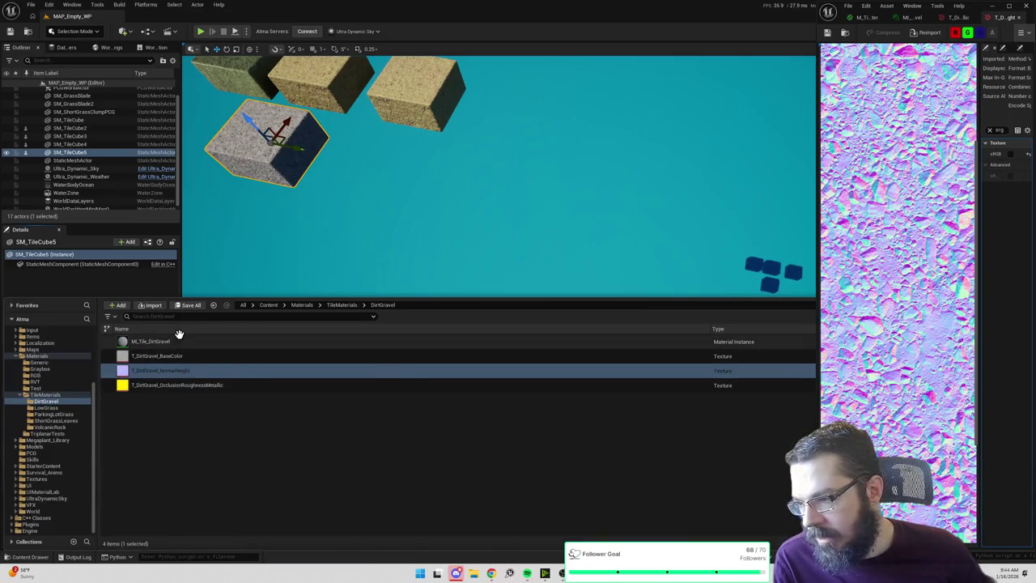
left_click(189, 342)
double_click(189, 342)
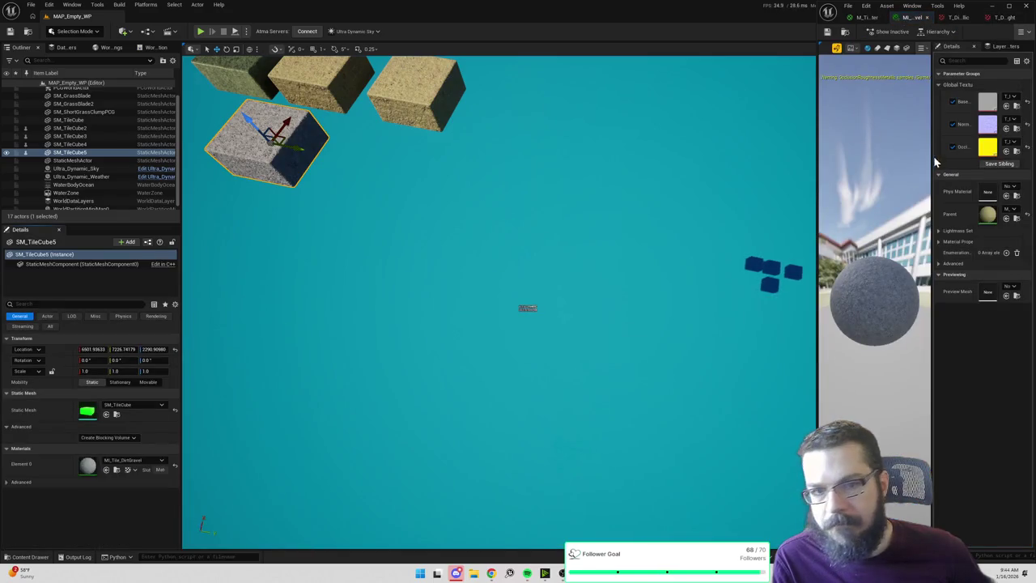
left_click_drag(816, 167, 673, 174)
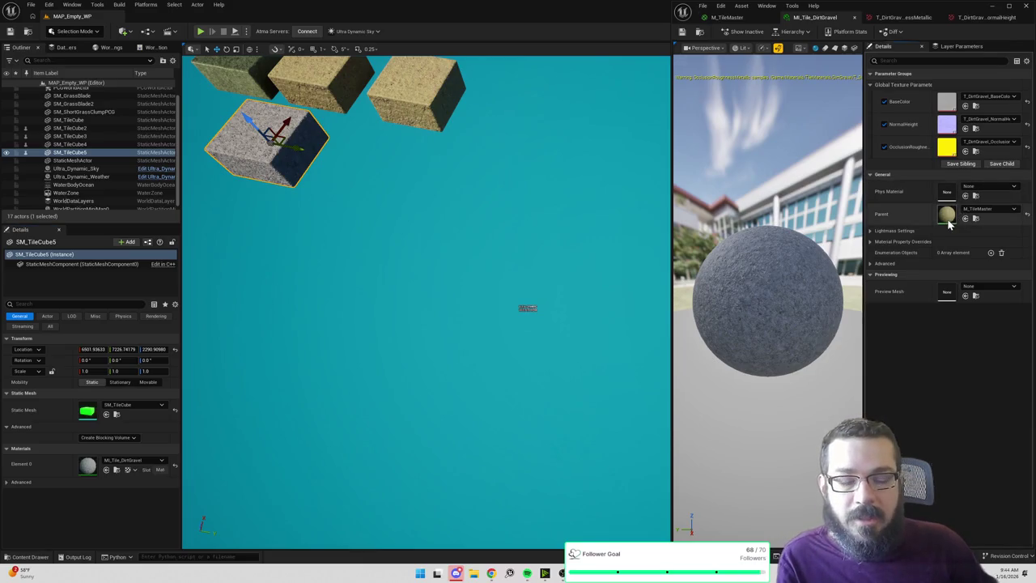
double_click(948, 215)
Change the first texture-size Constant node to 200, 200, 100.
scroll(915, 229, "up", 4)
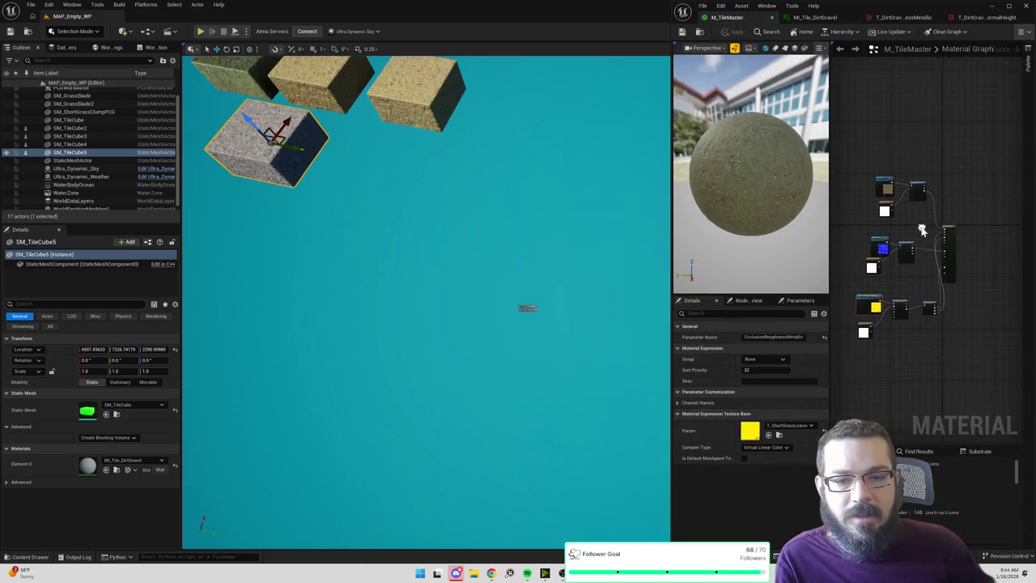
scroll(915, 229, "up", 2)
left_click(897, 168)
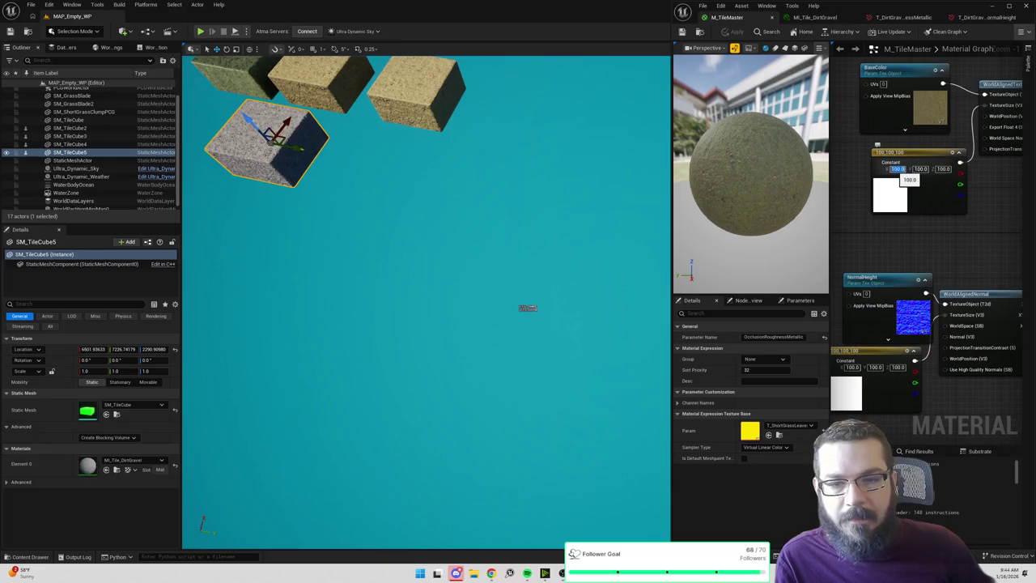
type("200")
key("Tab")
type("200")
key("Tab")
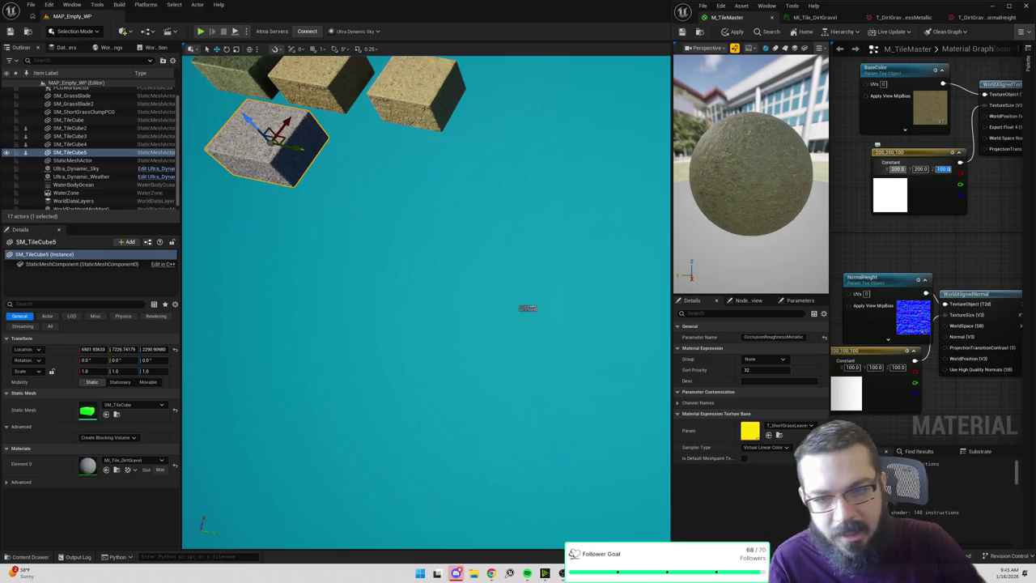
left_click_drag(907, 170, 937, 103)
Change the remaining two Constant nodes to 200, 200, 100 as well.
left_click(882, 300)
type("200")
key("Tab")
type("200")
left_click_drag(882, 453, 886, 278)
left_click(894, 337)
type("200")
key("Tab")
type("200")
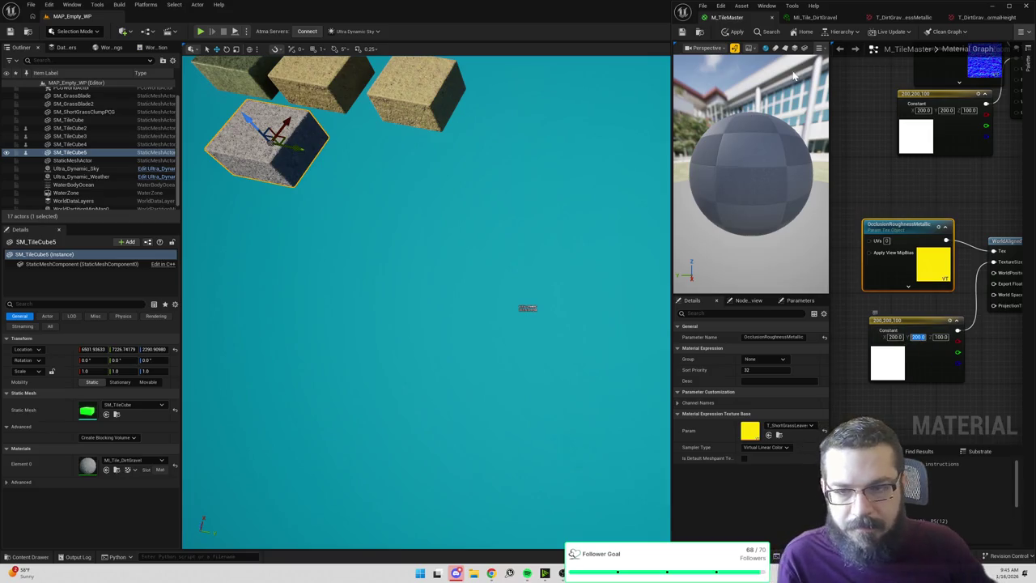
Apply the M_TileMaster changes and start a Play-in-Editor session.
left_click(735, 33)
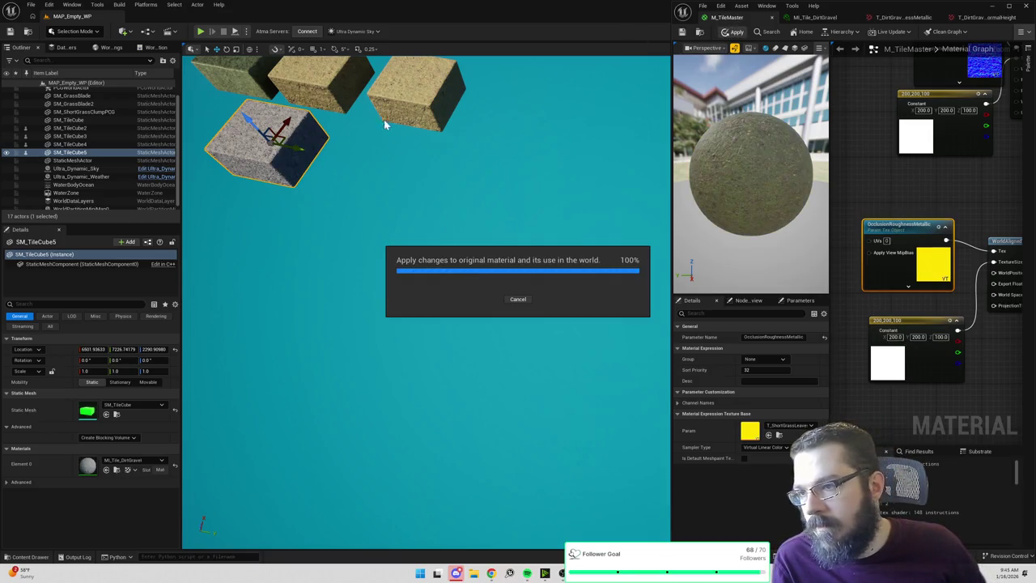
mouse_move(532, 189)
left_mouse_down()
mouse_move(583, 345)
mouse_move(380, 137)
left_mouse_up()
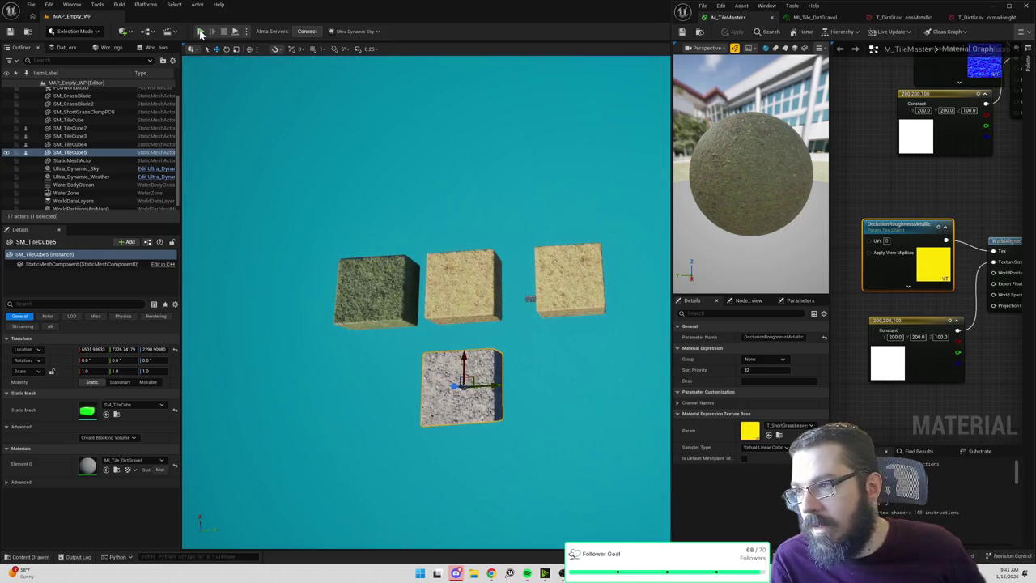
left_click(202, 33)
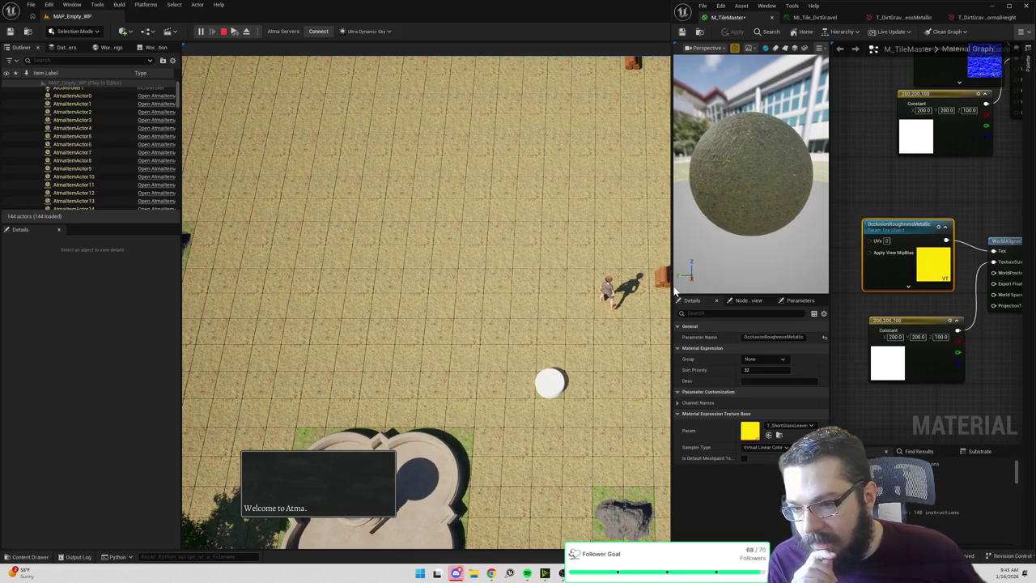
Walk the character over the dirt-gravel and grass tiles to check the 200-scale textures.
mouse_move(672, 285)
left_mouse_down()
mouse_move(826, 288)
mouse_move(800, 279)
left_mouse_up()
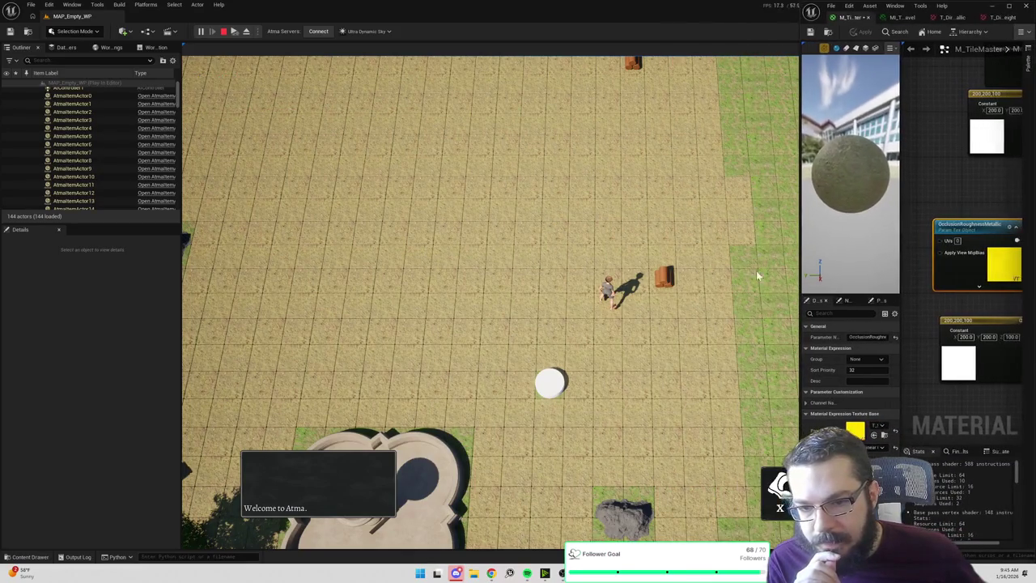
left_click(737, 262)
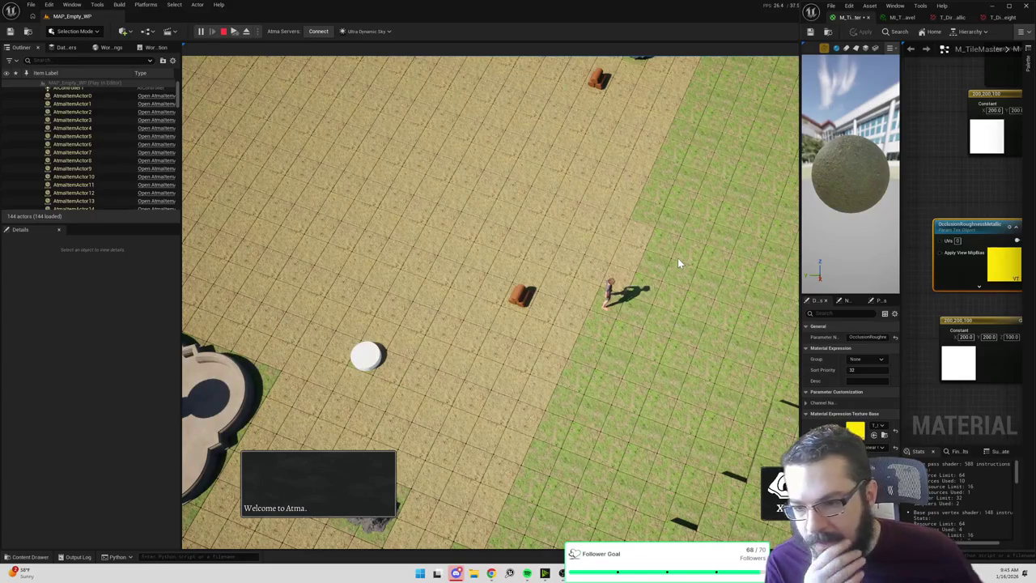
left_click(718, 306)
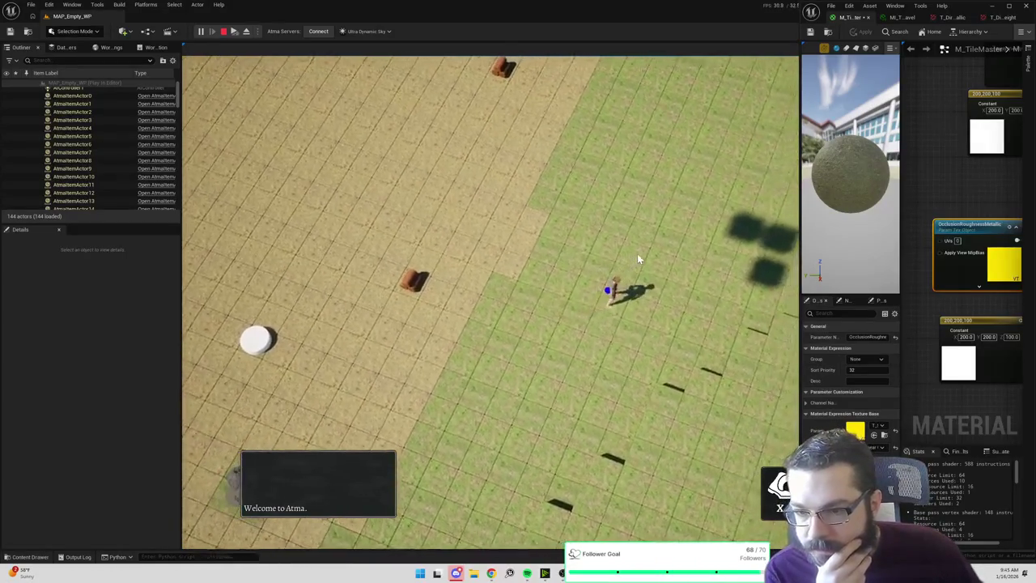
left_click(704, 452)
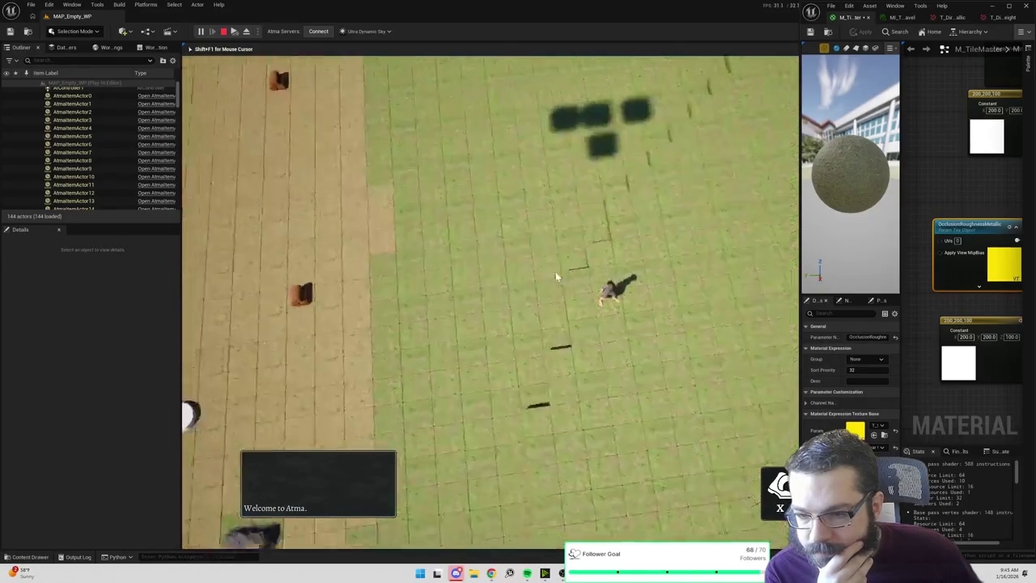
left_click(466, 259)
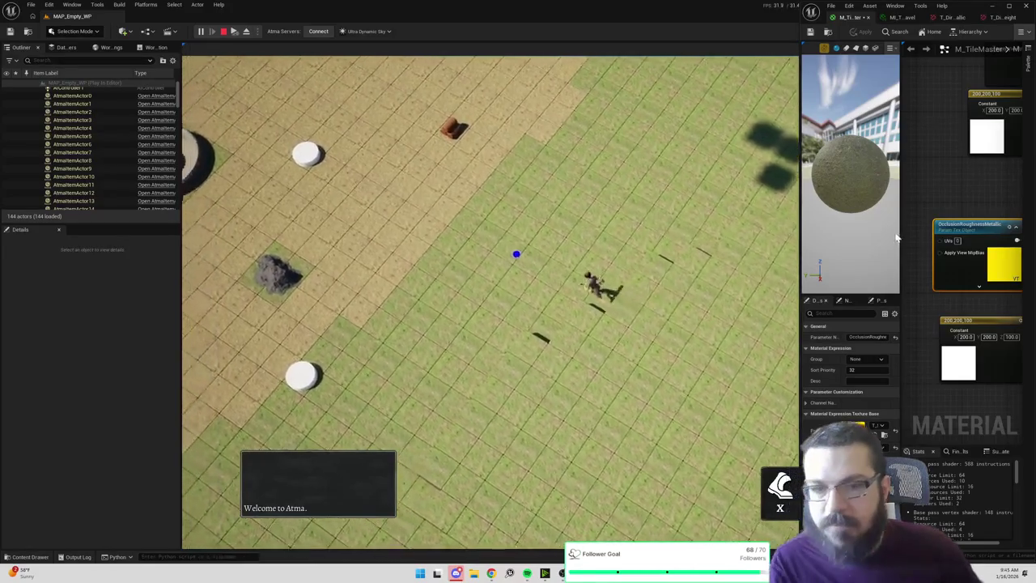
left_click_drag(790, 241, 689, 248)
mouse_move(931, 197)
left_mouse_down()
mouse_move(939, 267)
mouse_move(918, 275)
left_mouse_up()
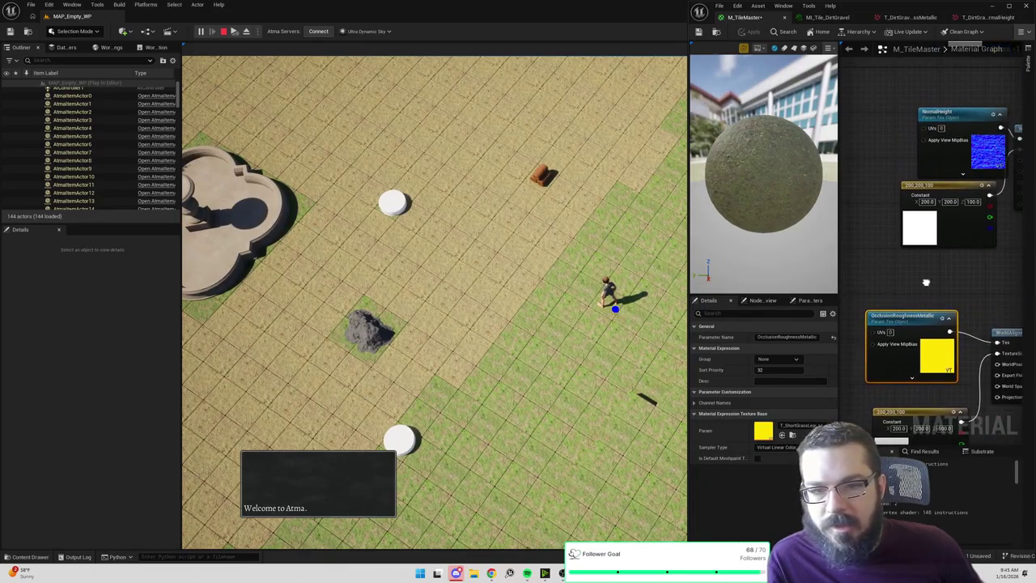
Add a Constant3Vector node to M_TileMaster with pale yellow tint values, then stop play.
left_click(858, 223)
right_click(871, 195)
left_click(857, 202)
left_click_drag(857, 202, 945, 179)
left_click_drag(965, 225, 879, 225)
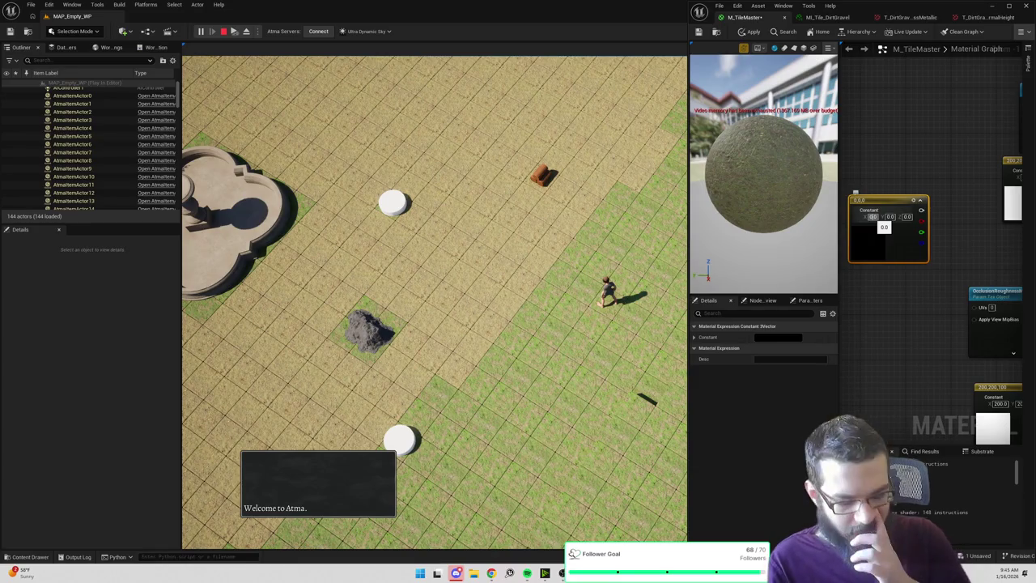
key("Tab")
type("4")
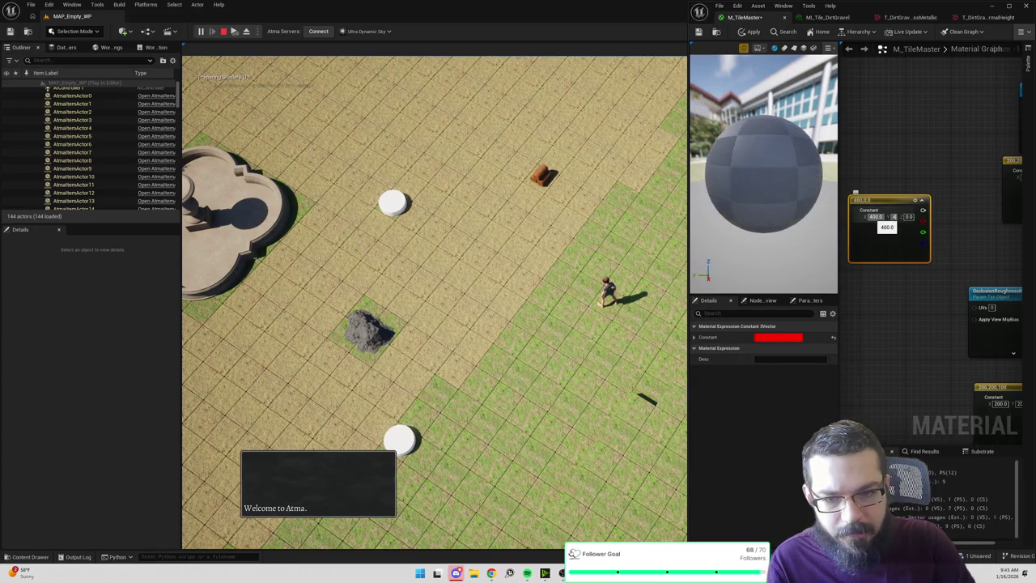
type("00")
type("0")
key("Return")
left_click_drag(971, 134, 866, 138)
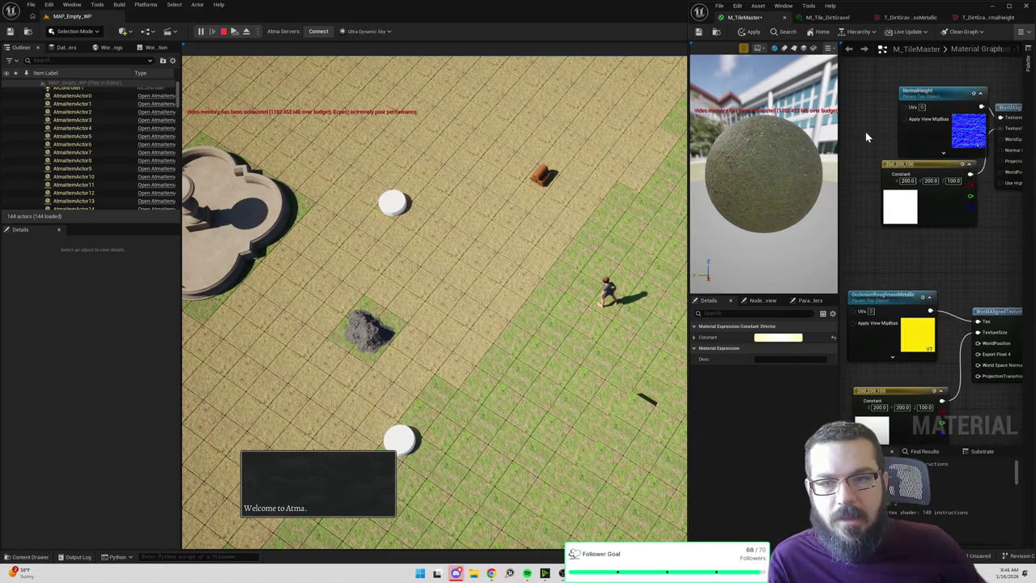
left_click(224, 32)
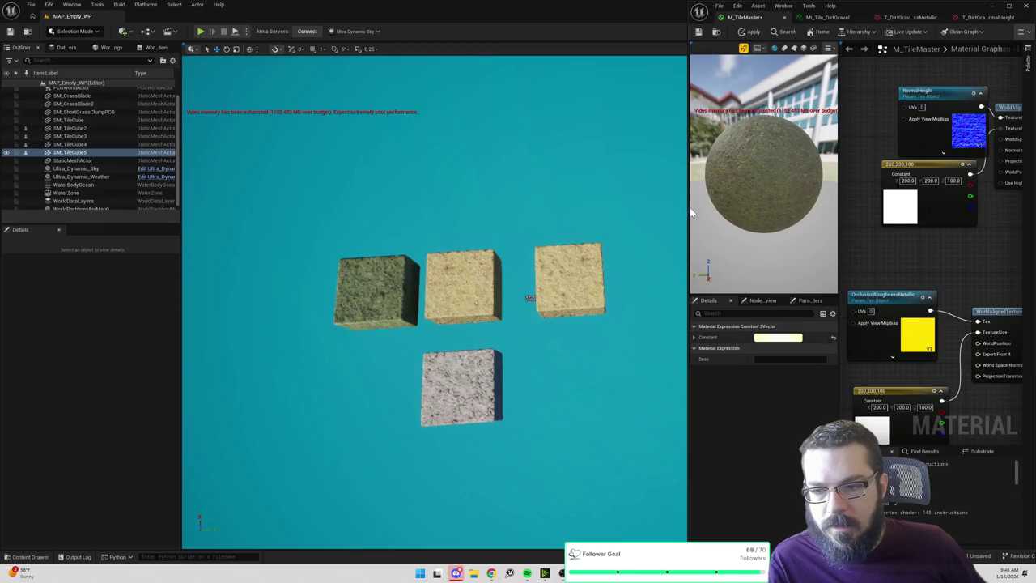
Wire the 200 value into both WorldAlignedTexture nodes, delete the 200,200,100 constants, and apply.
left_click_drag(689, 213, 575, 199)
mouse_move(842, 246)
left_mouse_down()
mouse_move(777, 351)
mouse_move(962, 348)
mouse_move(910, 345)
left_mouse_up()
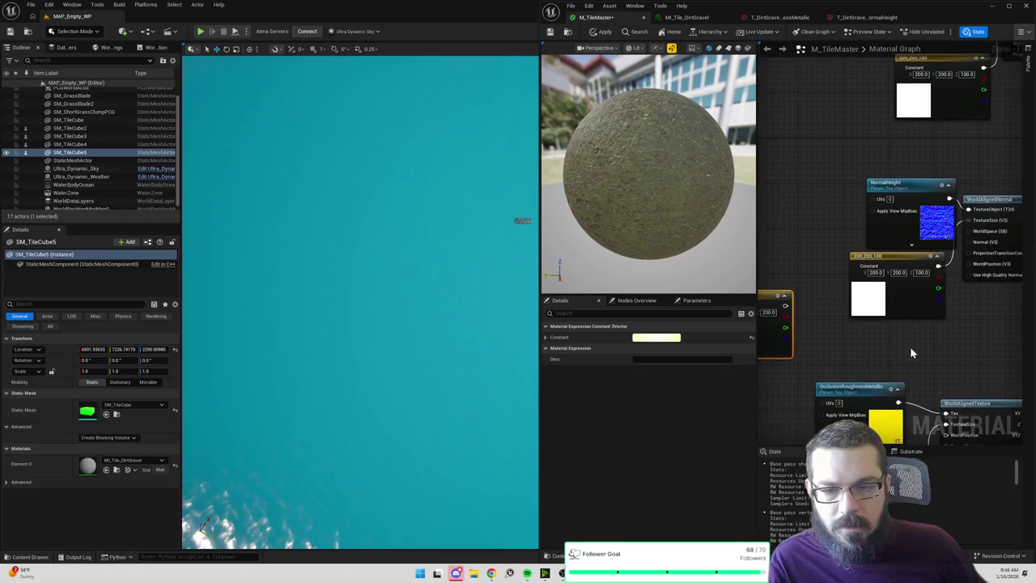
key("Delete")
mouse_move(784, 305)
left_mouse_down()
mouse_move(975, 238)
mouse_move(971, 162)
mouse_move(894, 99)
left_mouse_up()
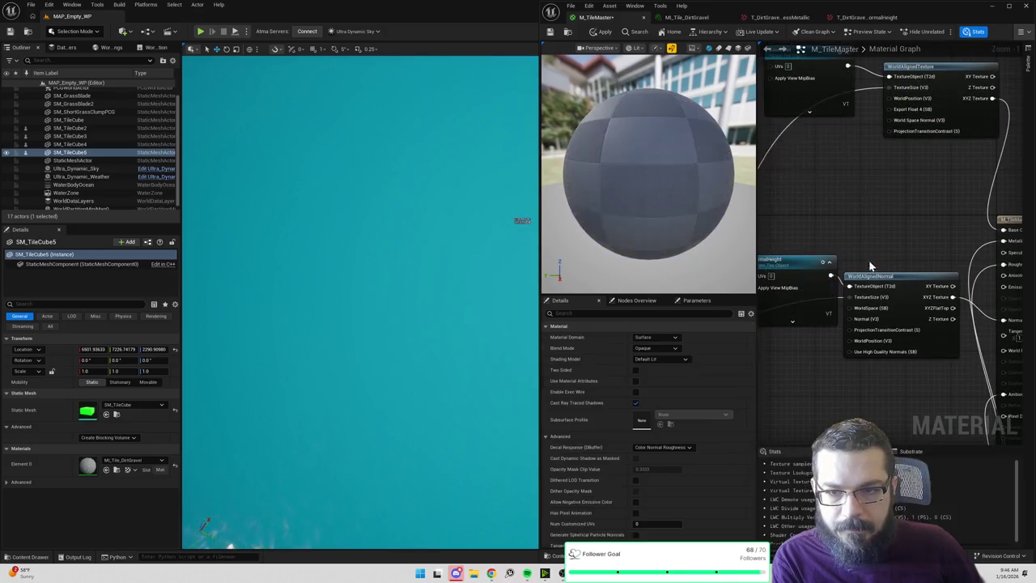
left_click_drag(870, 264, 972, 111)
mouse_move(777, 235)
left_mouse_down()
mouse_move(853, 113)
mouse_move(963, 61)
mouse_move(939, 210)
mouse_move(949, 216)
left_mouse_up()
left_click_drag(961, 359, 782, 273)
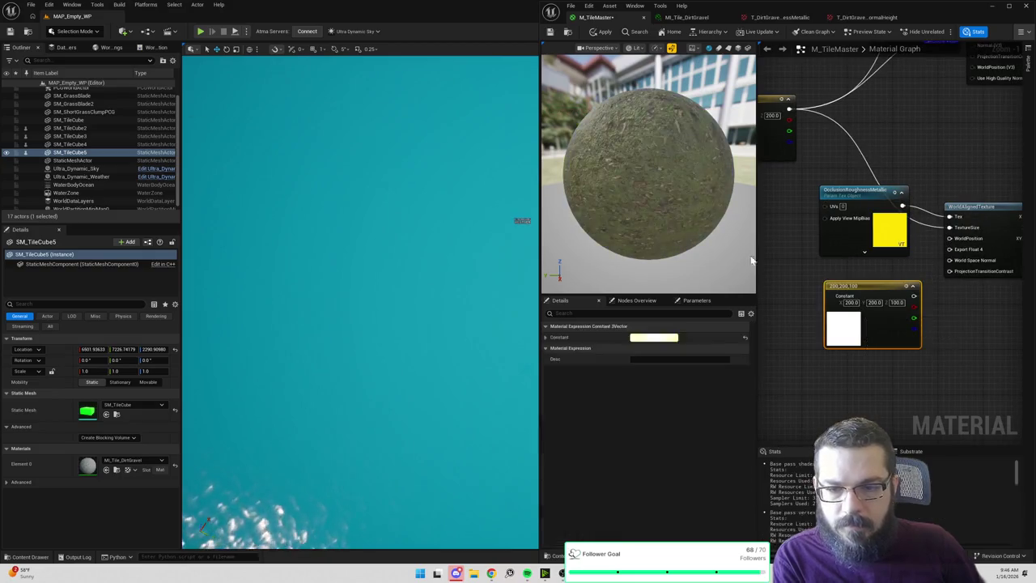
key("Delete")
left_click(601, 33)
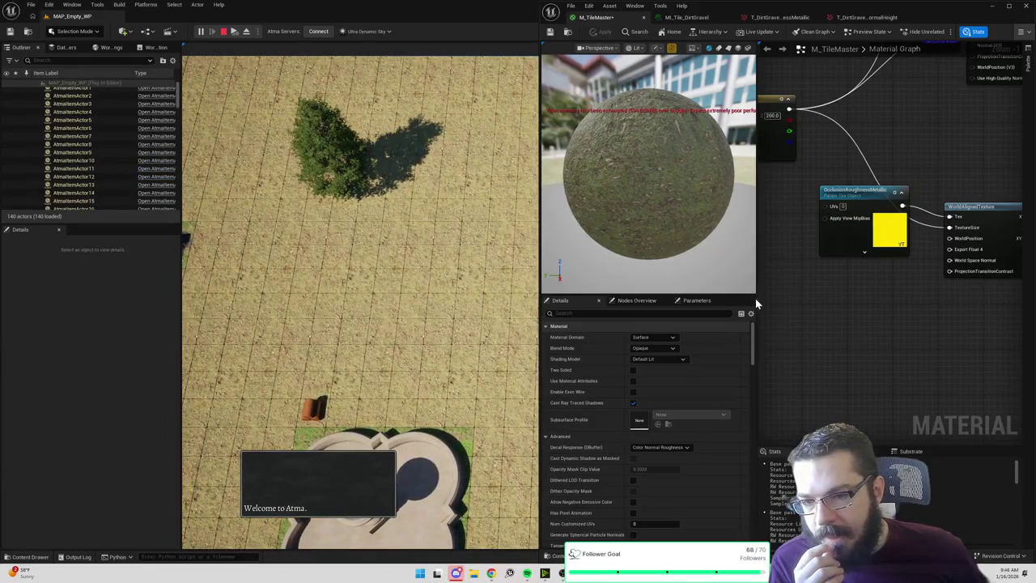
Walk the character across the resized dirt and grass tiles, then exit play with Esc.
mouse_move(756, 299)
left_mouse_down()
mouse_move(874, 299)
mouse_move(856, 299)
left_mouse_up()
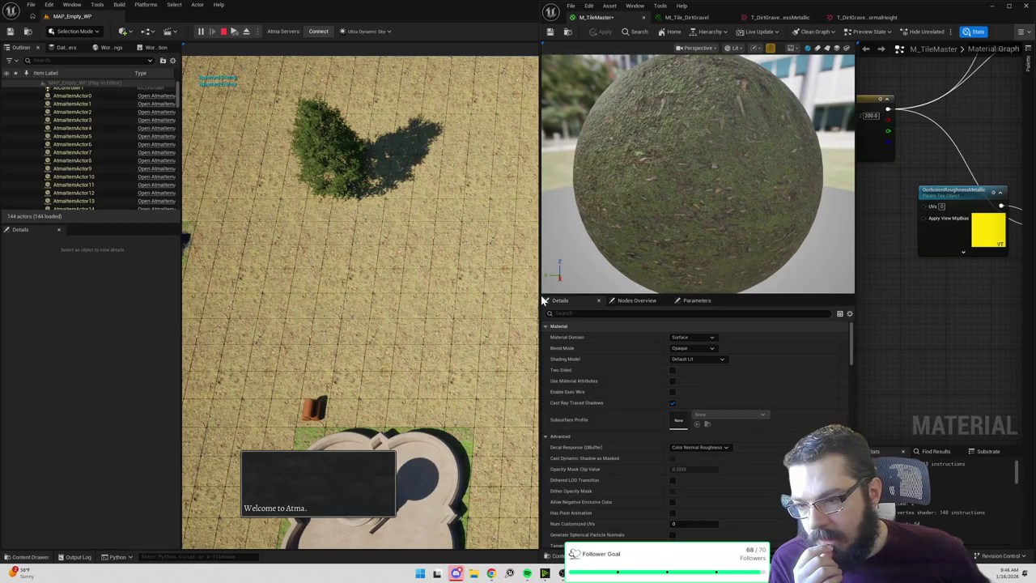
left_click_drag(539, 289, 721, 290)
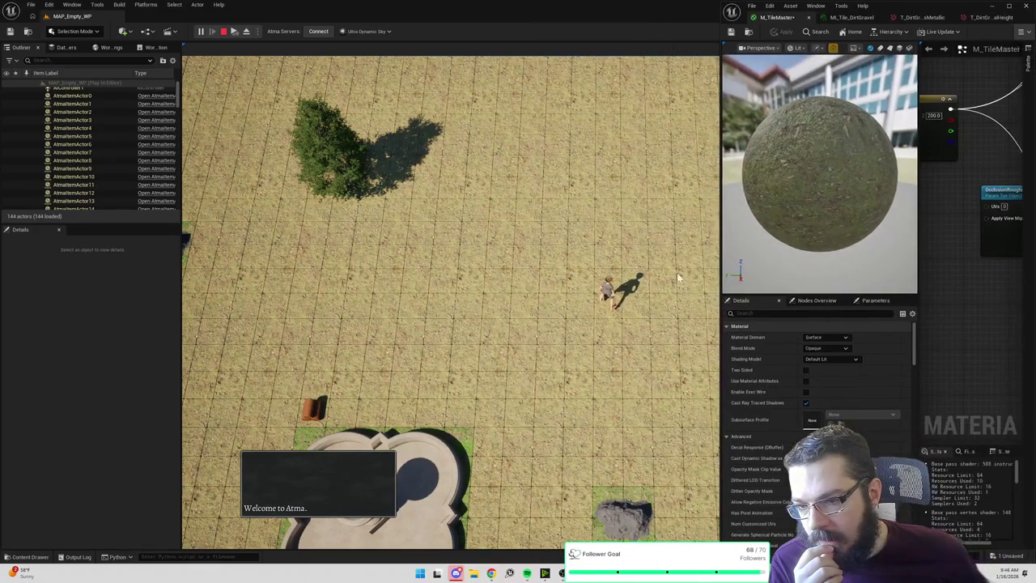
left_click(696, 216)
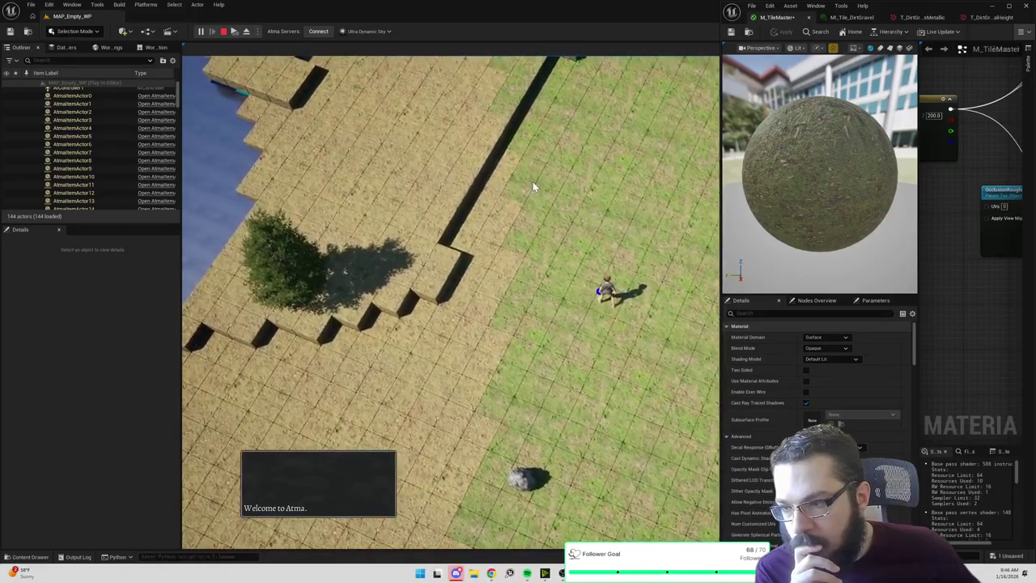
left_click(601, 196)
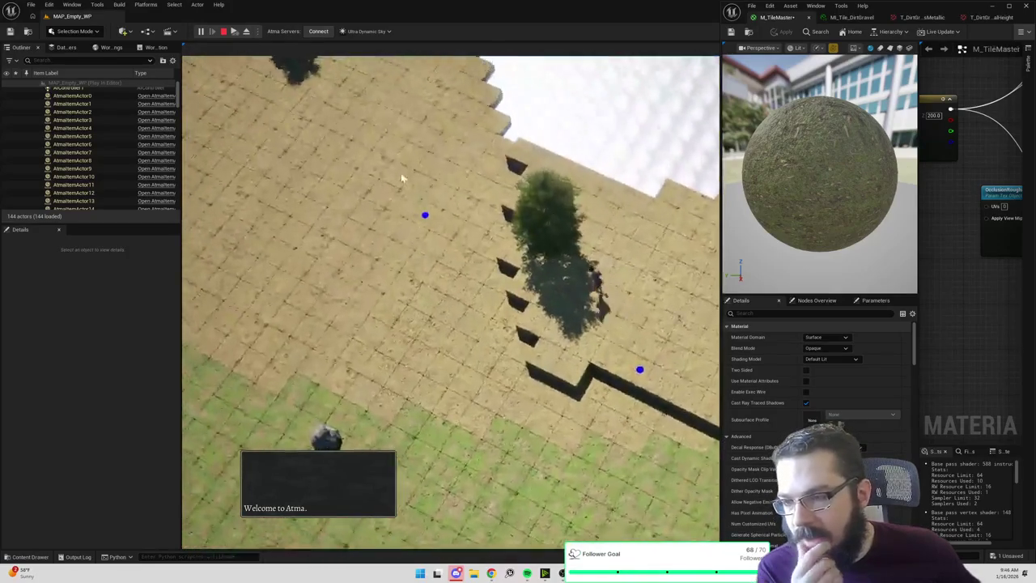
left_click(375, 176)
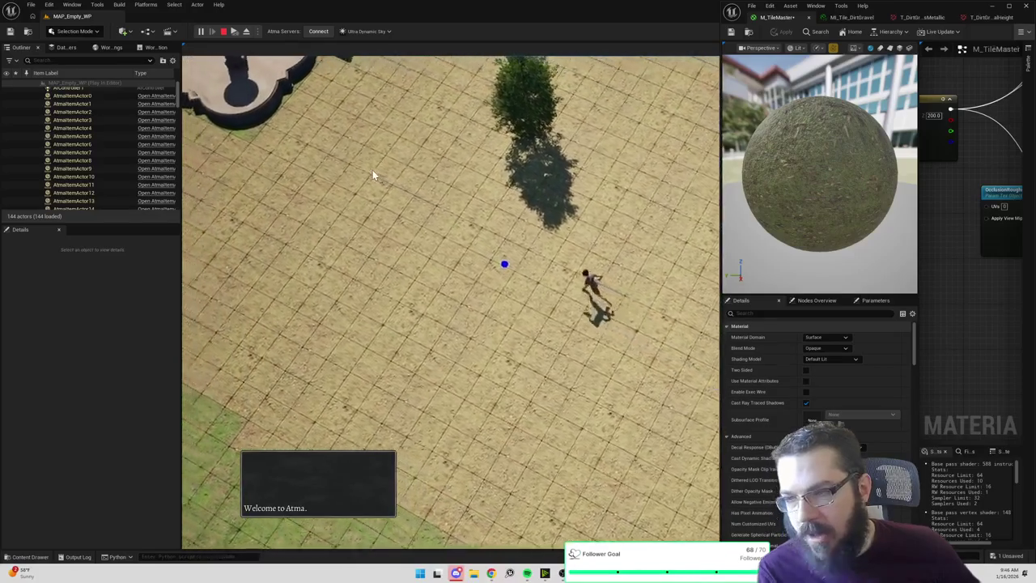
key("Escape")
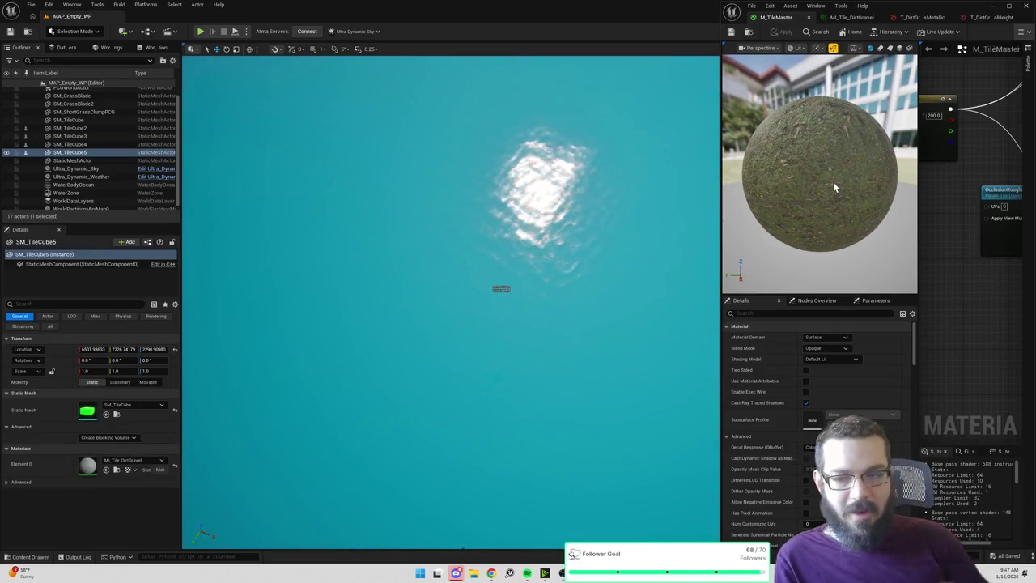
Search the Outliner for existing tile chunk actors, then clear the filter.
left_click_drag(920, 297, 956, 298)
left_click_drag(719, 327, 774, 328)
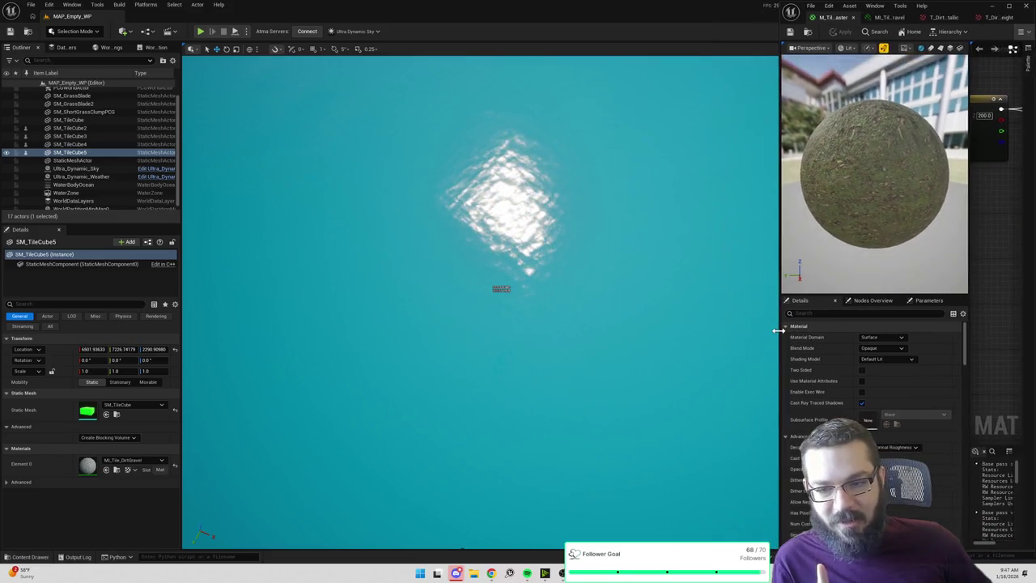
left_click_drag(539, 268, 502, 308)
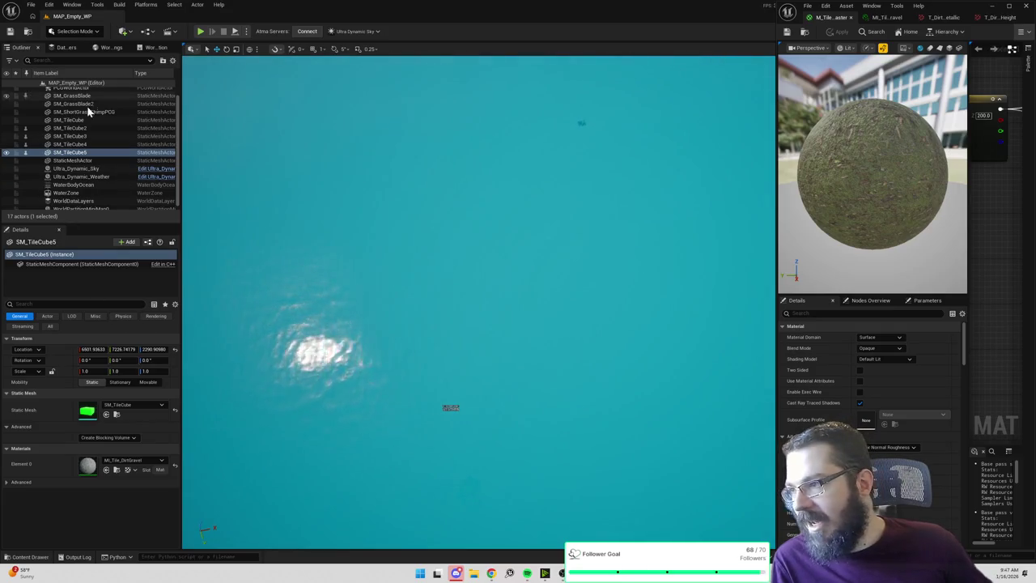
scroll(85, 110, "up", 2)
left_click(57, 60)
type("chunk")
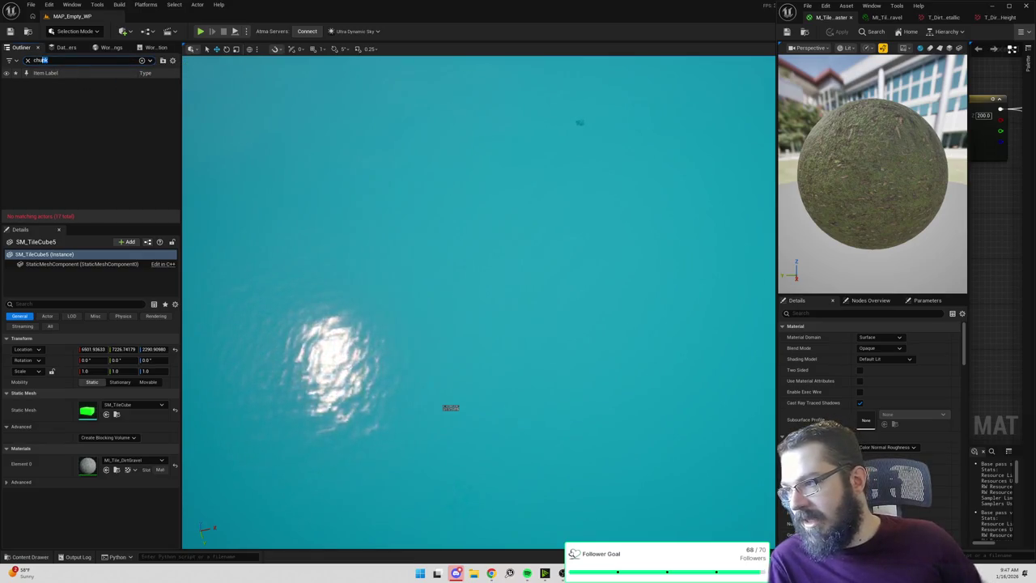
type("tile")
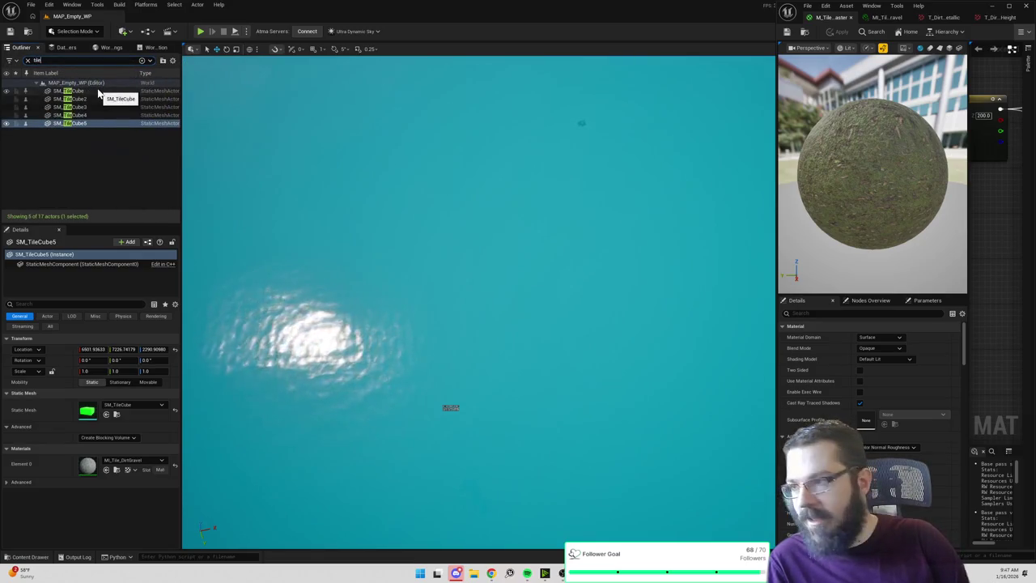
left_click(27, 60)
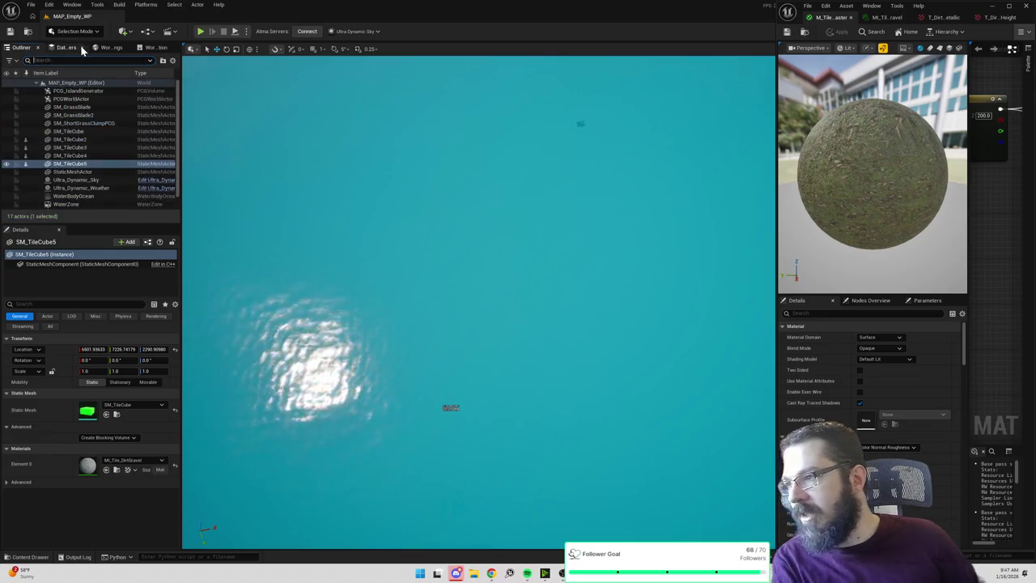
Drag a Baista Tile Chunk Actor from the Quick Add 'chunk' search into the viewport.
left_click(127, 38)
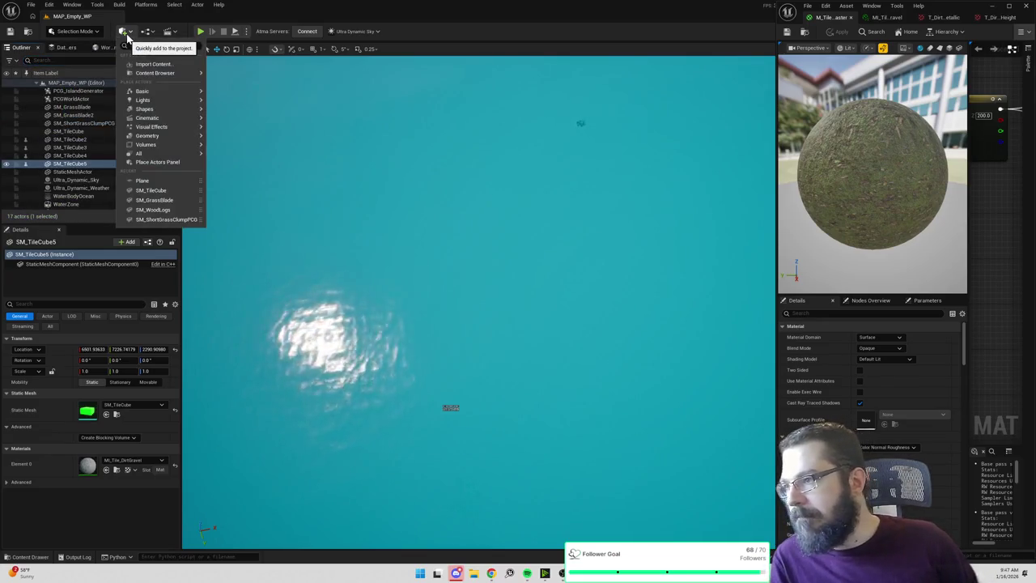
type("tilec")
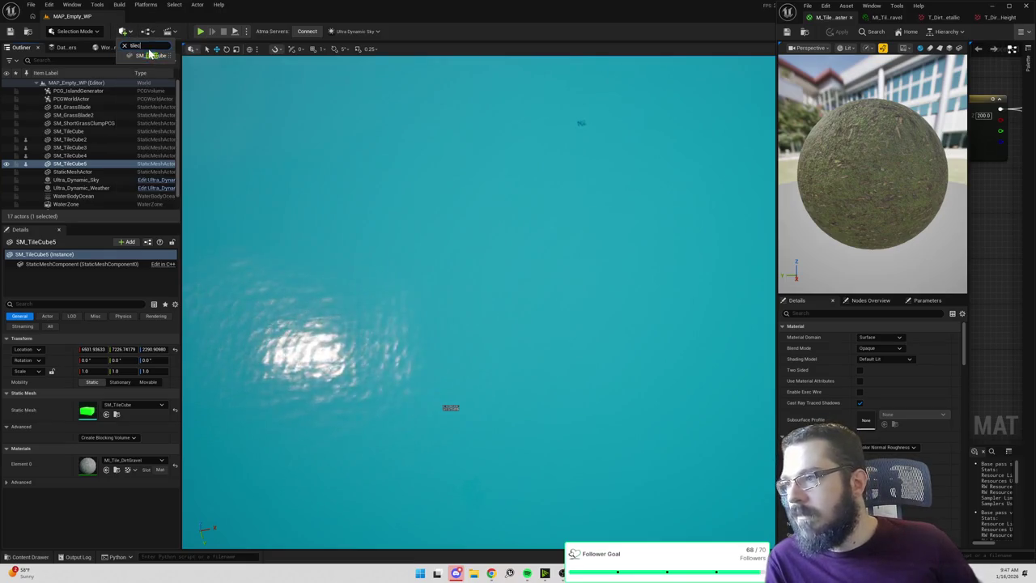
left_click(128, 35)
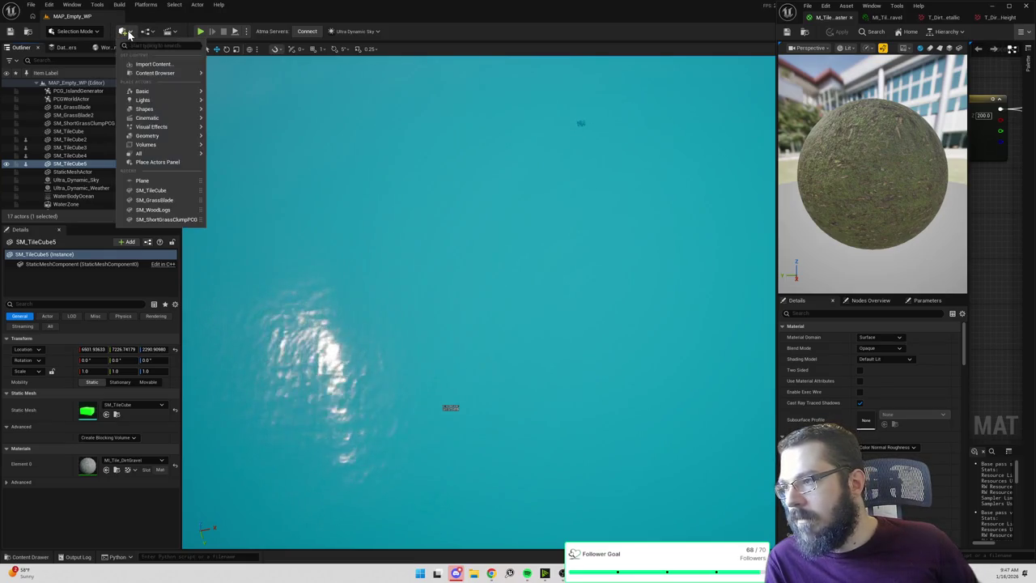
type("chunk")
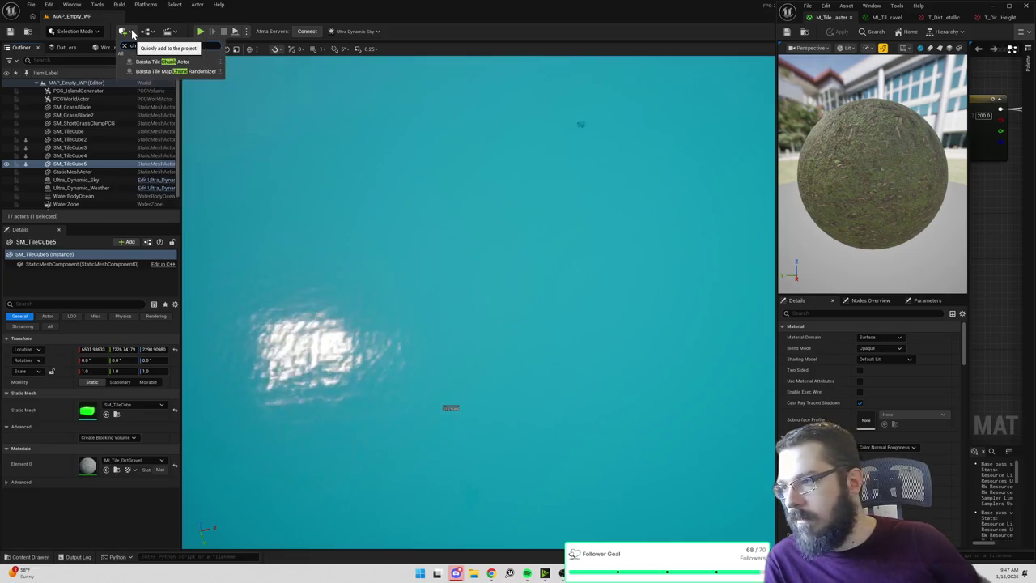
left_click_drag(176, 61, 405, 132)
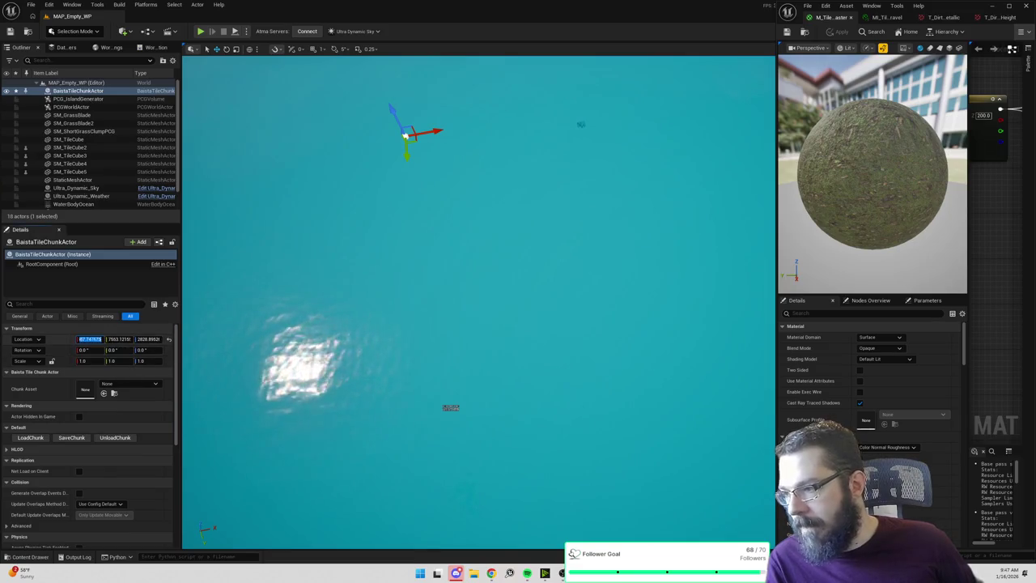
Set the chunk actor's Chunk Asset to TC_PCGChunk and load its terrain into the level.
left_click(127, 387)
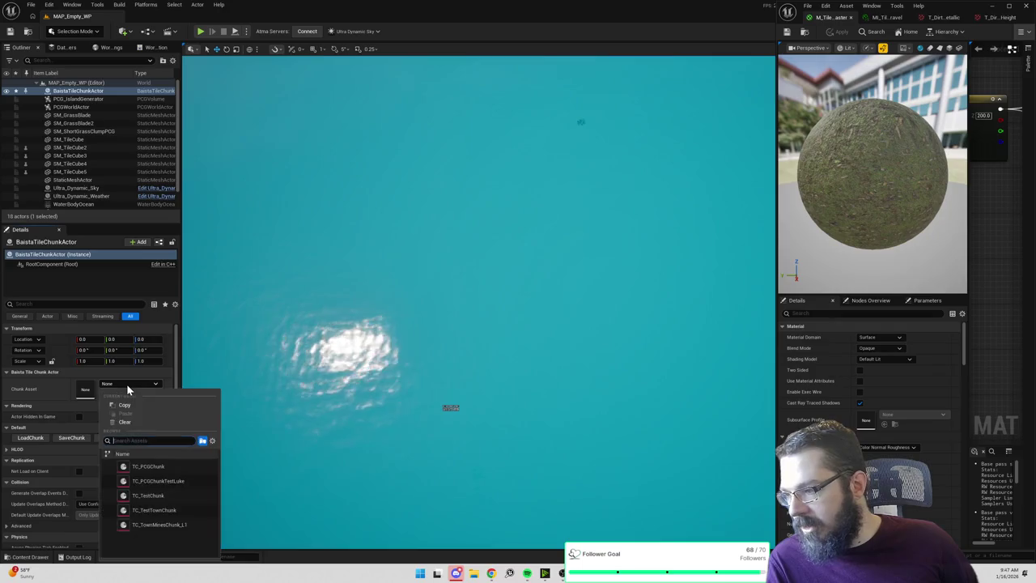
left_click(162, 468)
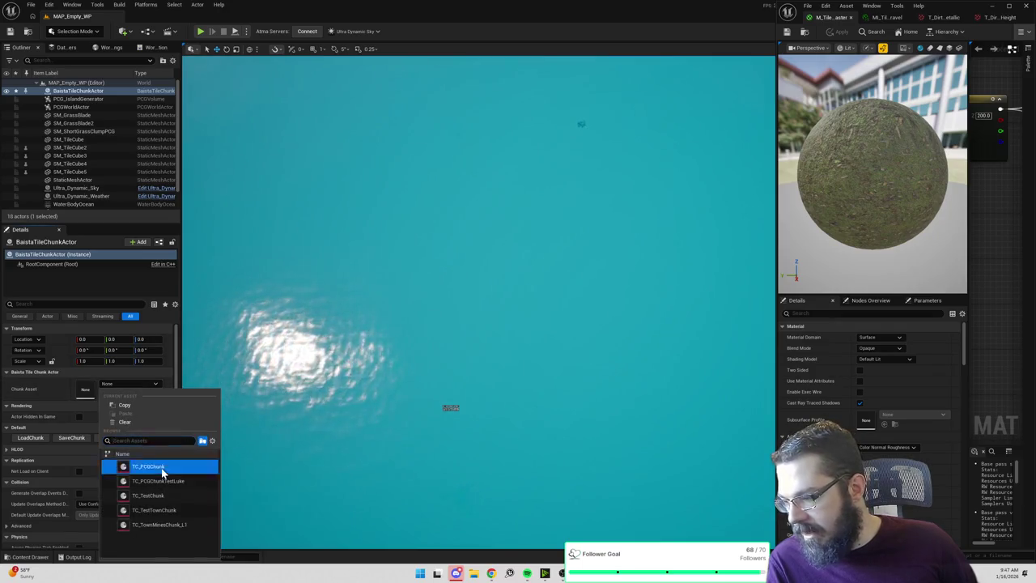
left_click(30, 437)
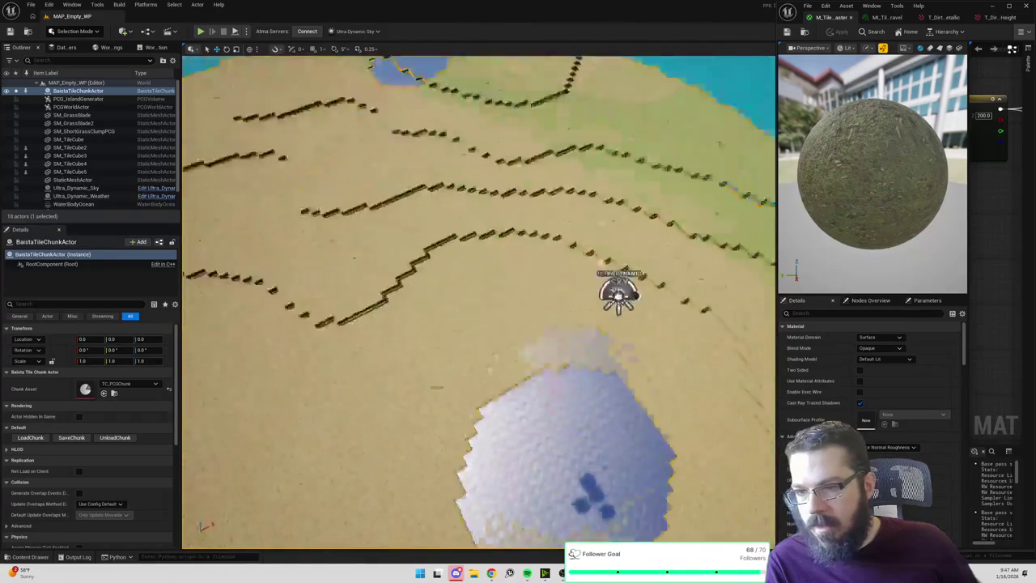
scroll(478, 300, "down", 5)
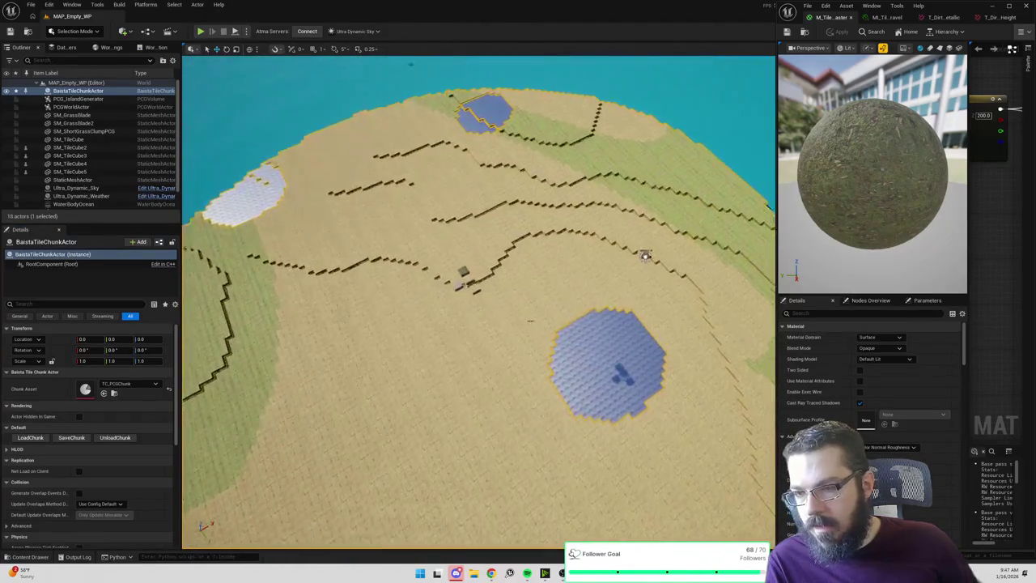
scroll(543, 333, "up", 5)
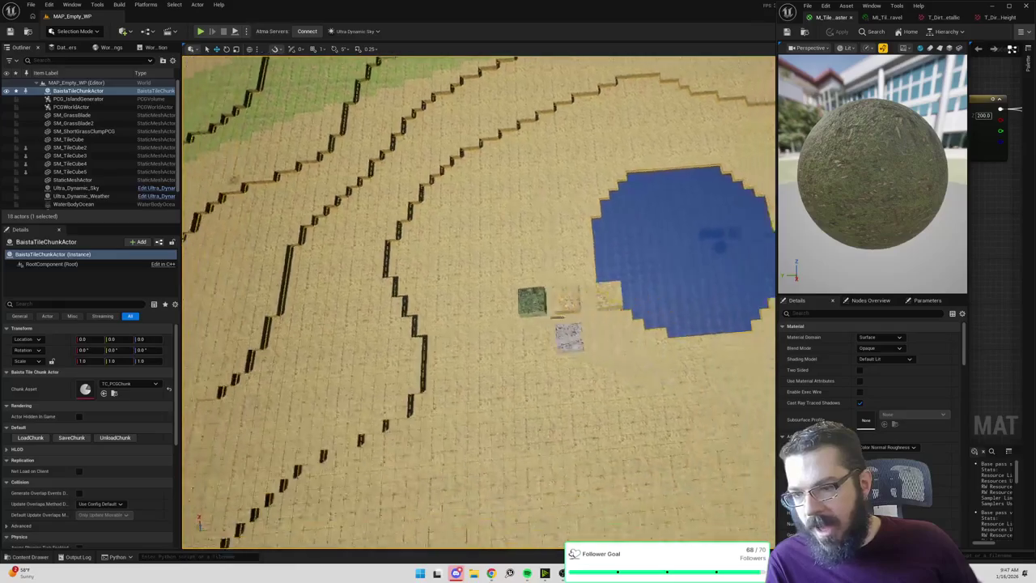
Open the Content Drawer at the root Content folder and start a new asset search.
key("ctrl+space")
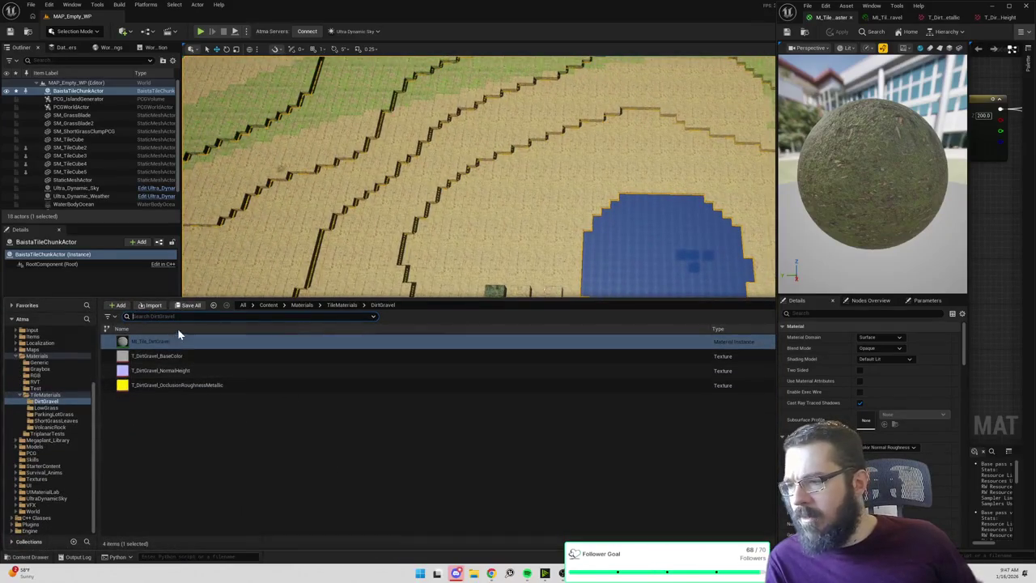
left_click(268, 305)
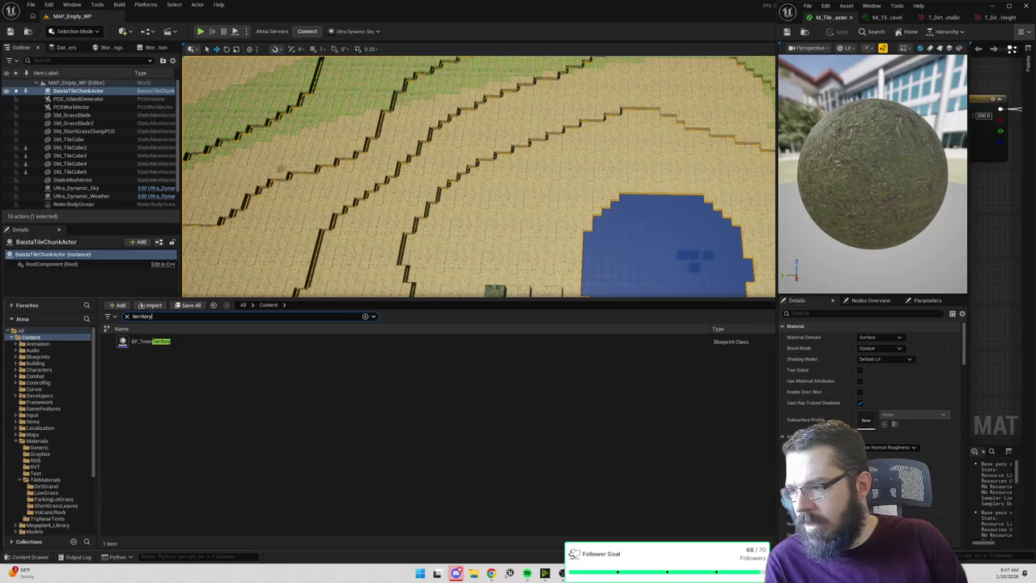
key("BackSpace")
key("BackSpace")
key("BackSpace")
type("surfacety")
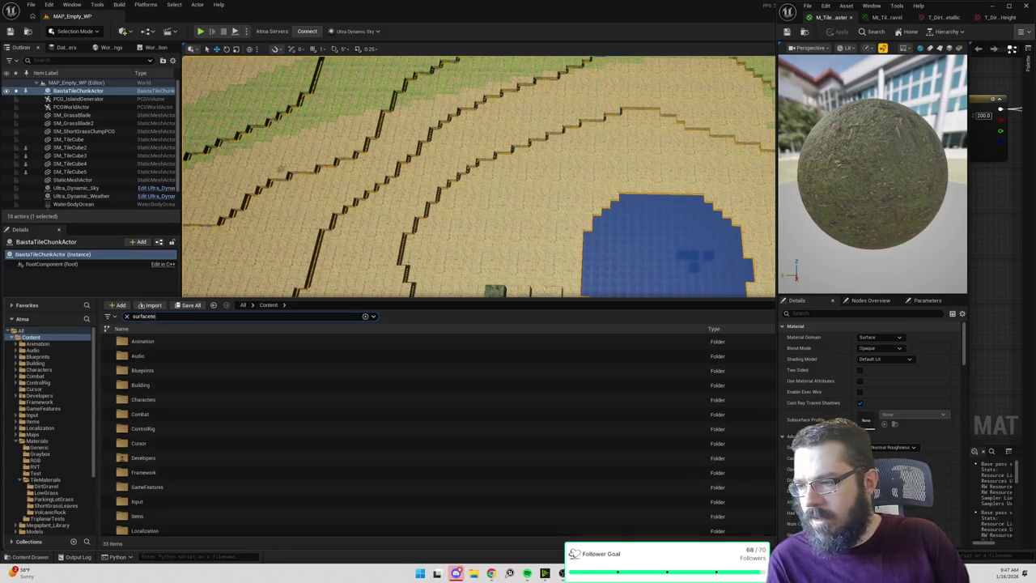
type("r")
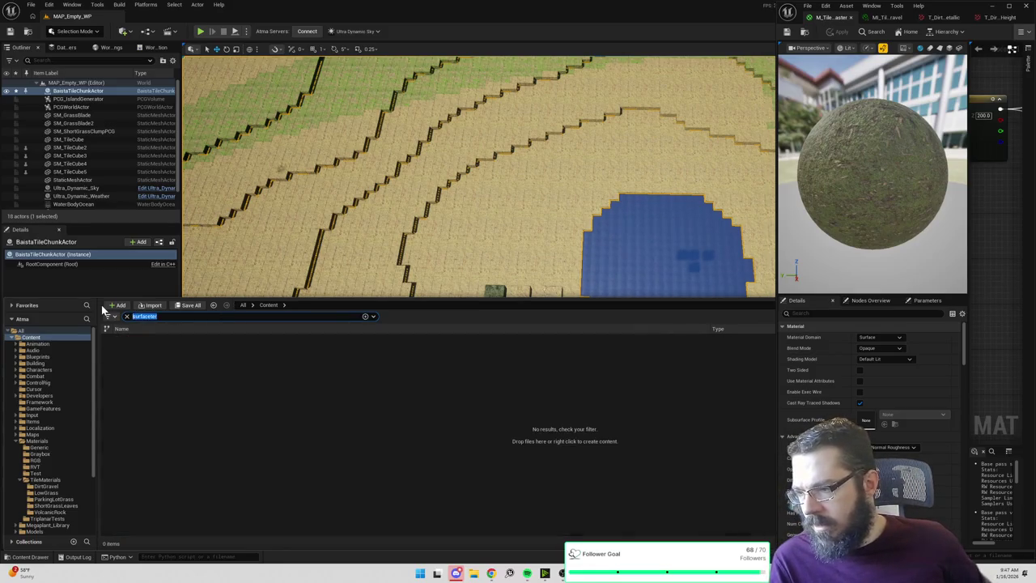
Change BP_TownSurfaceZone's Chunk Asset from TC_PCGChunkTestLake to TC_PCGChunk, then minimize the blueprint editor.
double_click(248, 343)
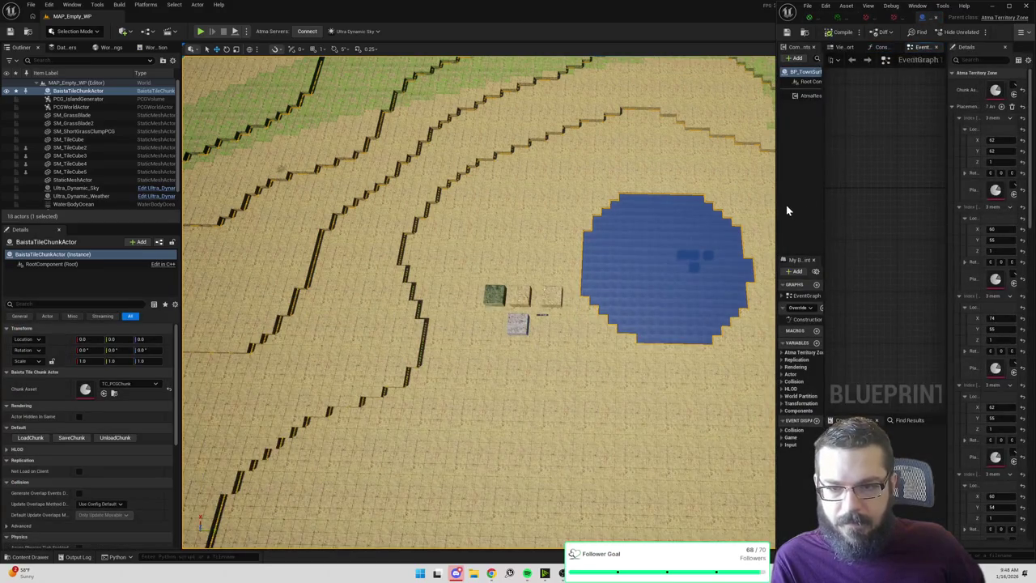
left_click_drag(761, 209, 697, 251)
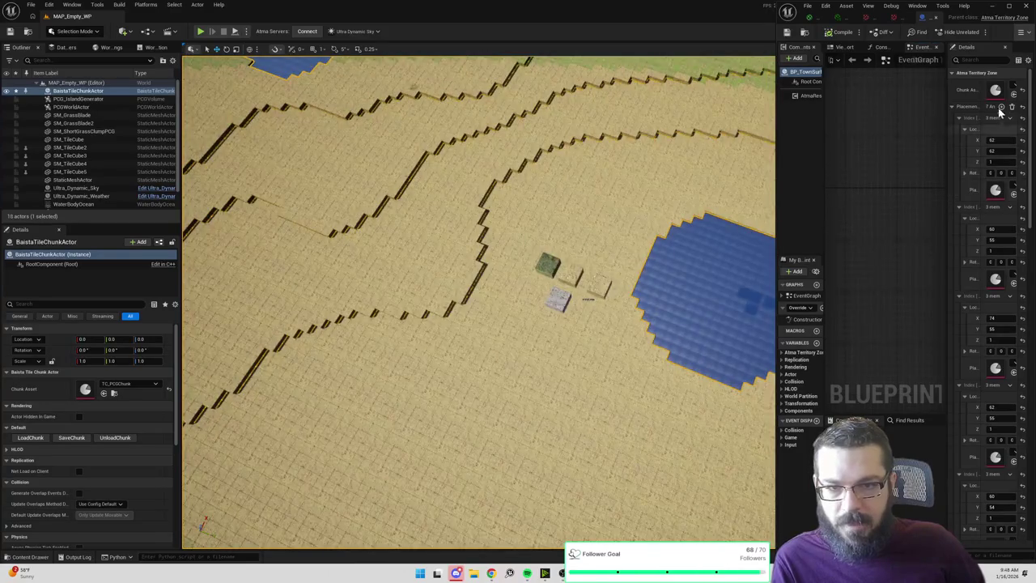
left_click_drag(947, 134, 860, 134)
left_click(983, 88)
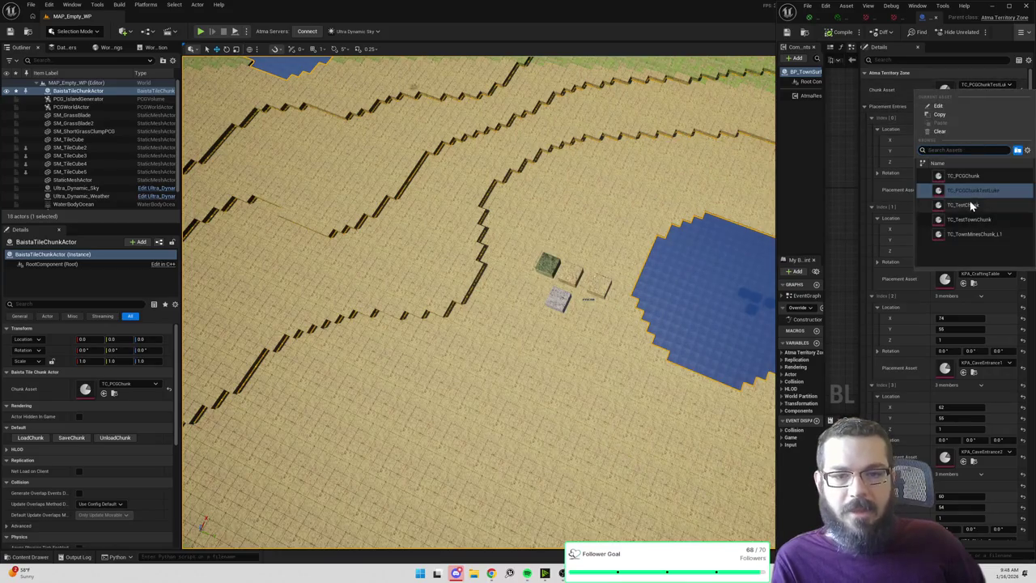
left_click(975, 177)
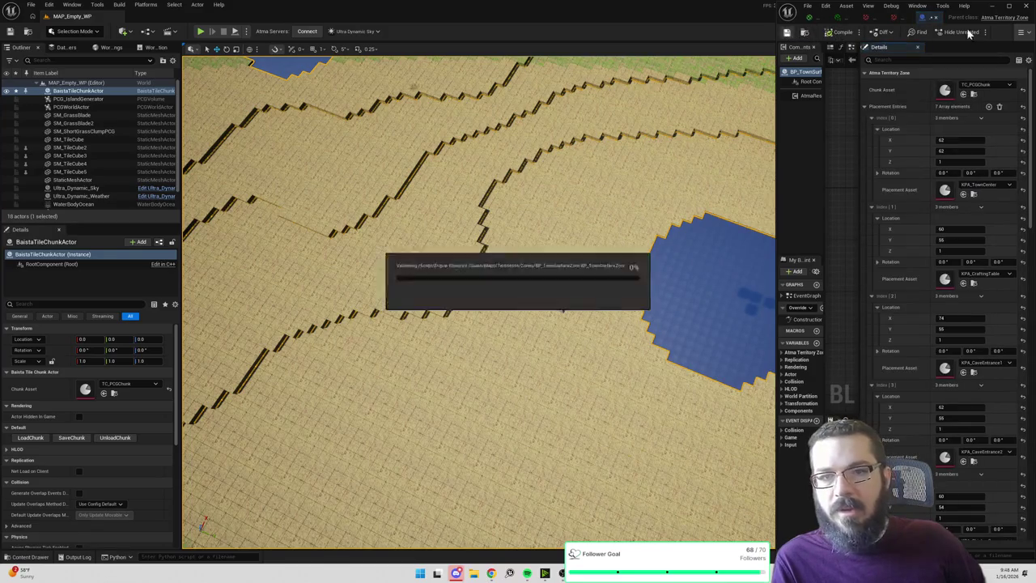
left_click(994, 6)
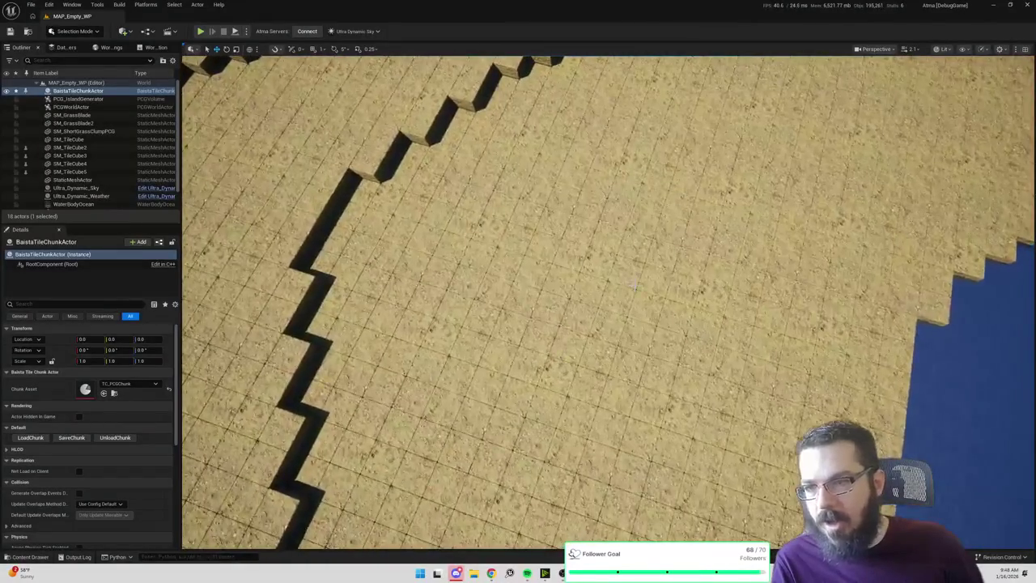
left_click(126, 34)
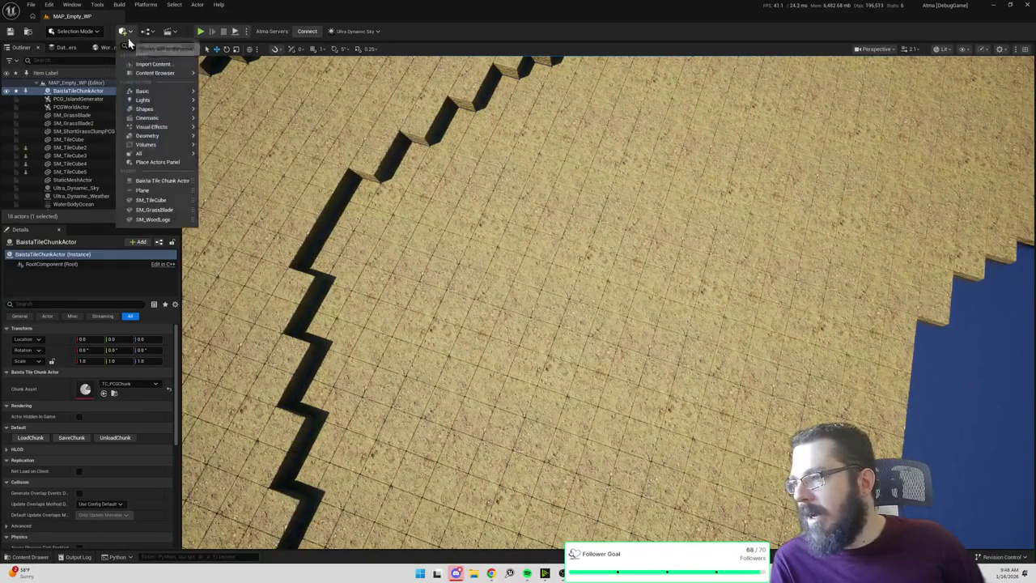
mouse_move(156, 98)
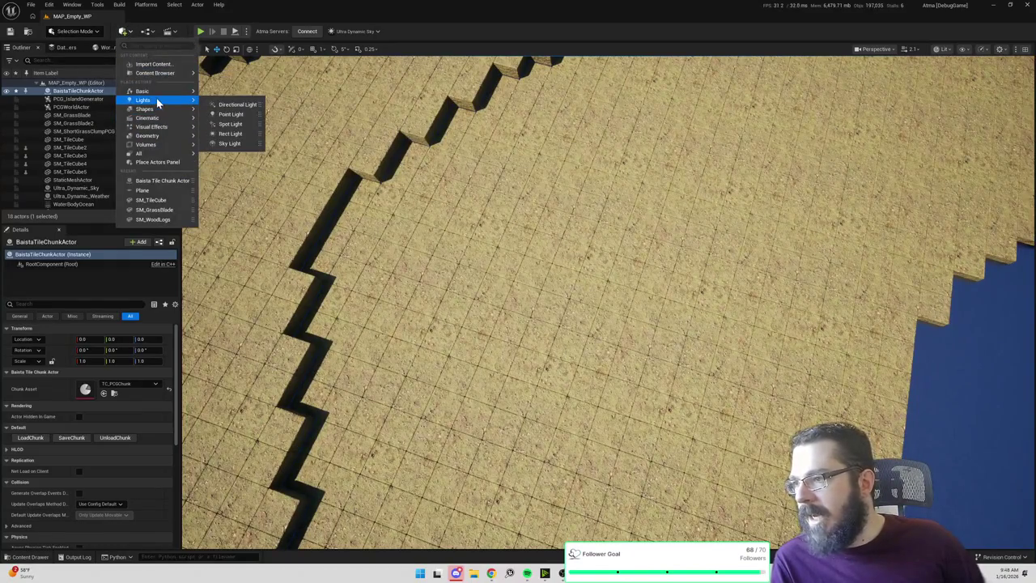
left_click(231, 114)
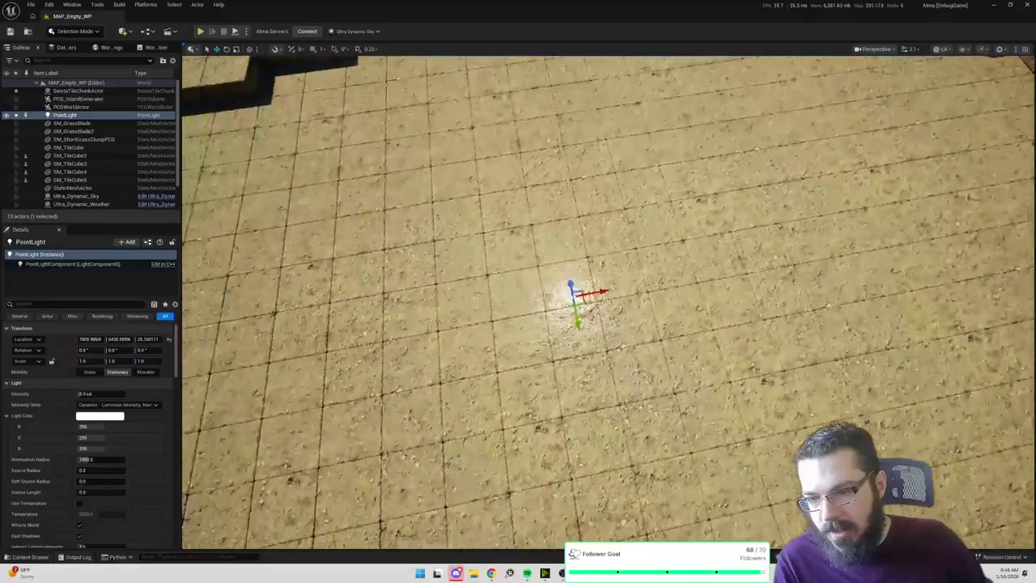
mouse_move(571, 277)
left_mouse_down()
mouse_move(631, 211)
mouse_move(507, 260)
mouse_move(599, 353)
mouse_move(785, 371)
mouse_move(745, 272)
mouse_move(549, 268)
left_mouse_up()
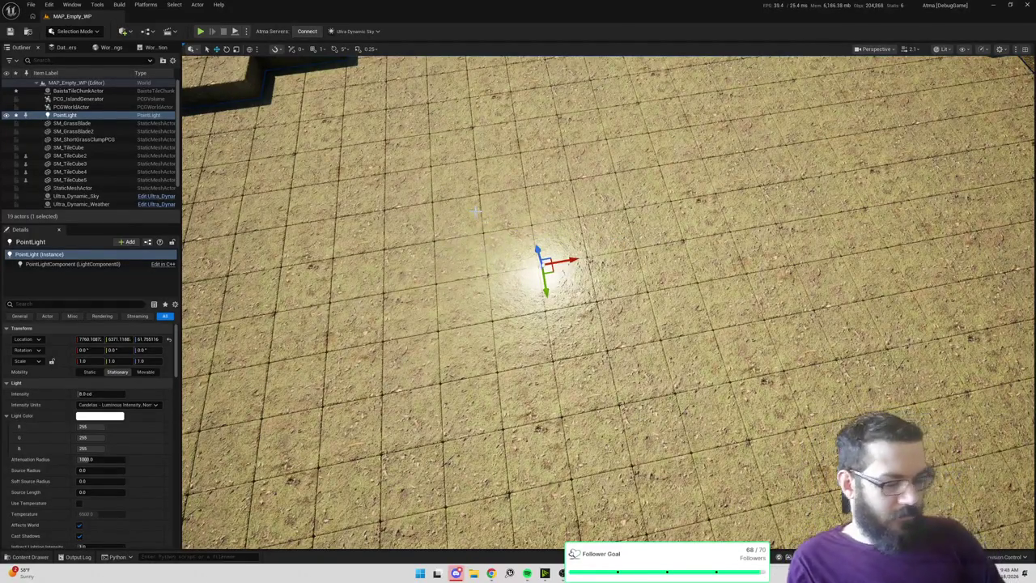
key("Delete")
mouse_move(803, 172)
left_mouse_down()
mouse_move(794, 243)
mouse_move(761, 235)
mouse_move(728, 219)
mouse_move(729, 170)
mouse_move(259, 6)
left_mouse_up()
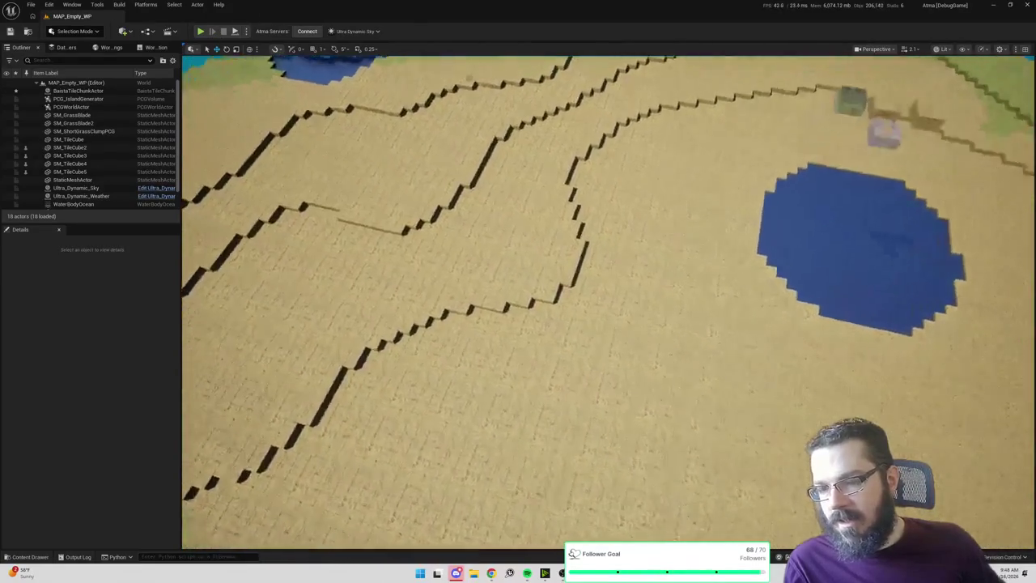
key("w")
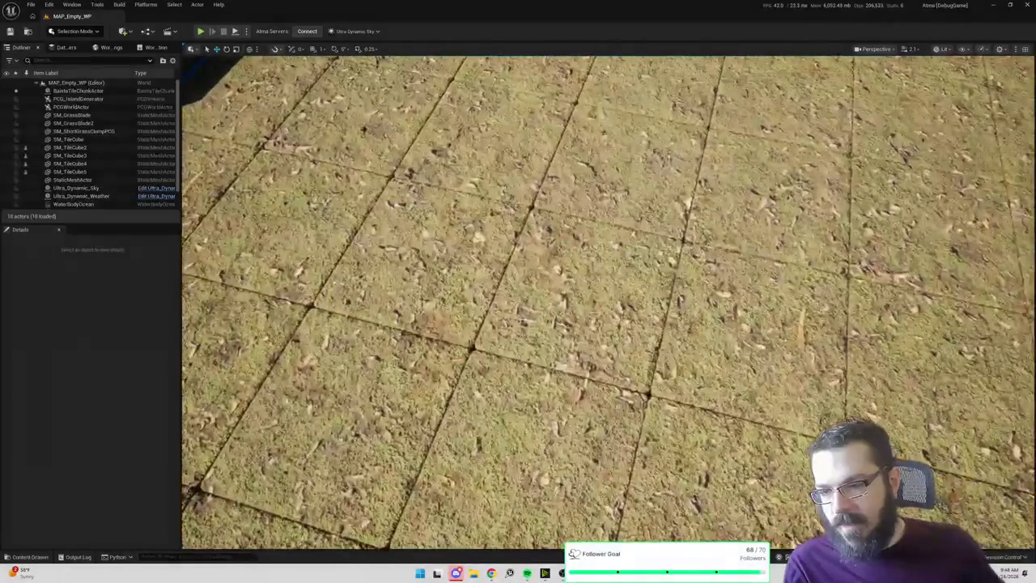
key("s")
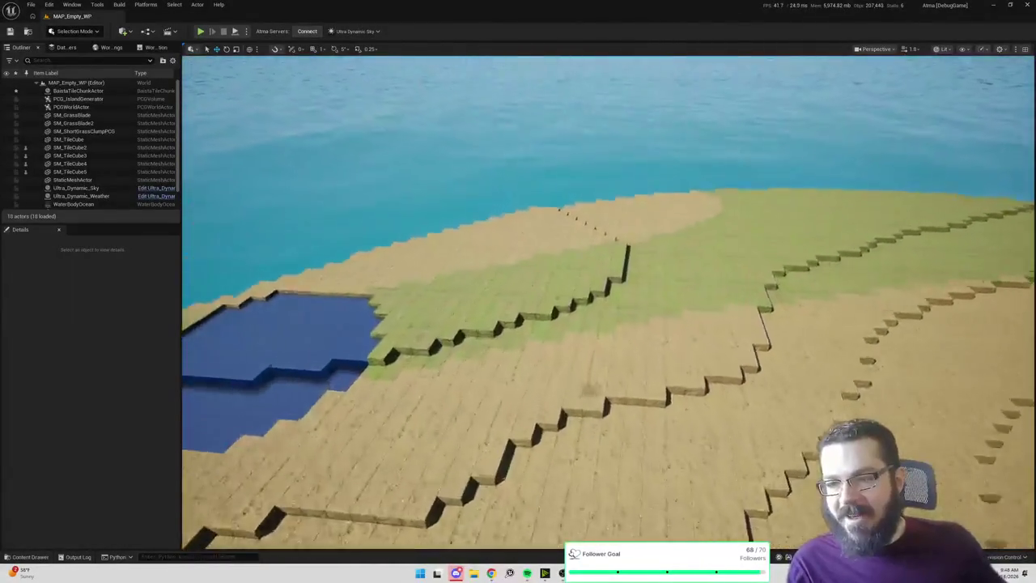
key("w")
key("s")
key("w")
key("s")
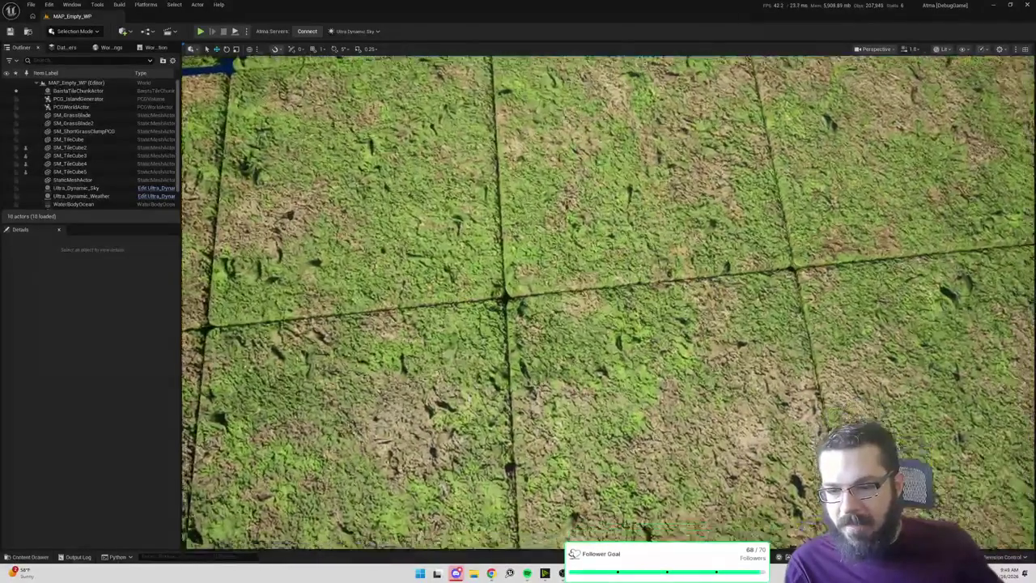
key("w")
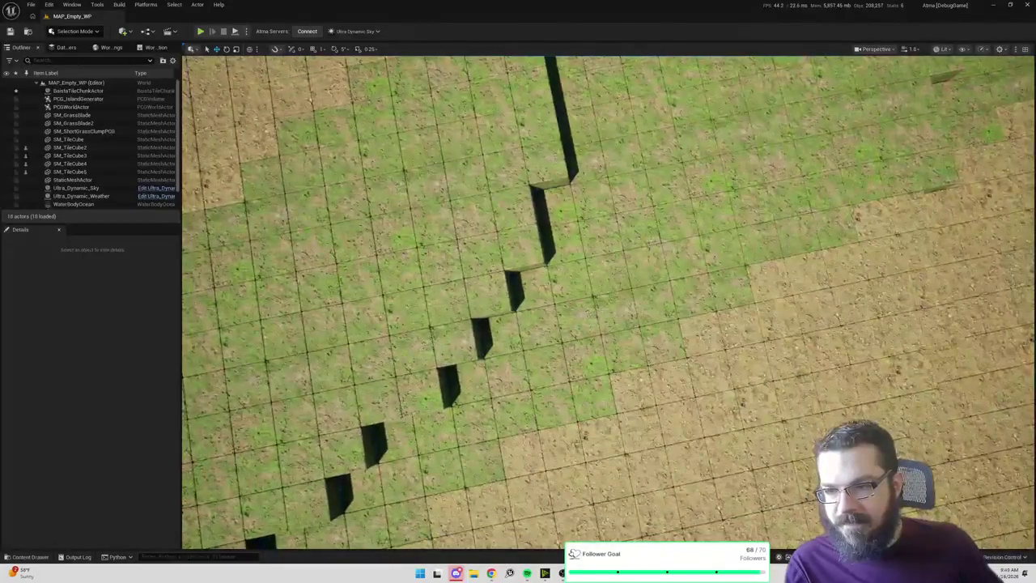
key("s")
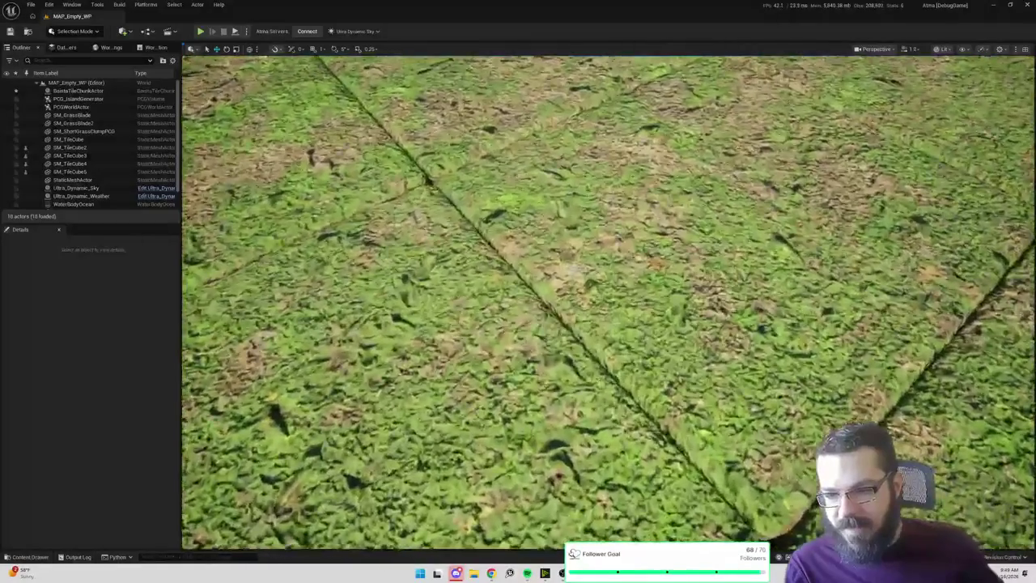
key("s")
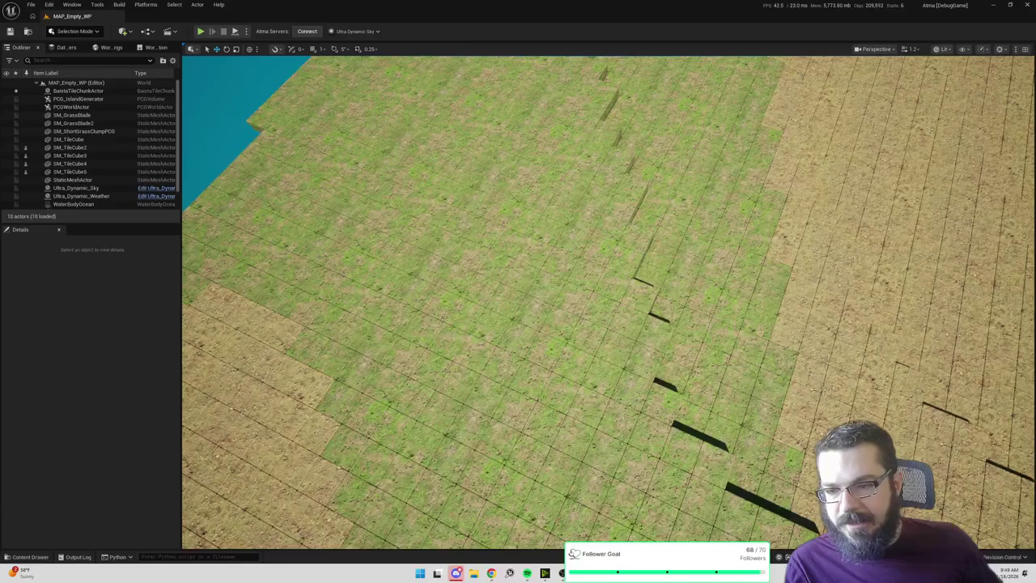
key("s")
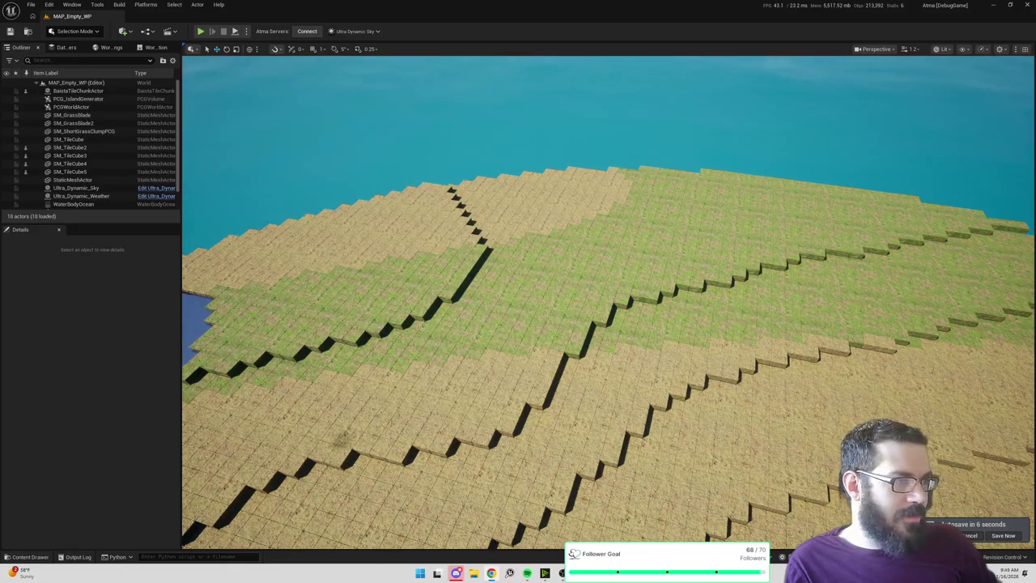
key("alt+Tab")
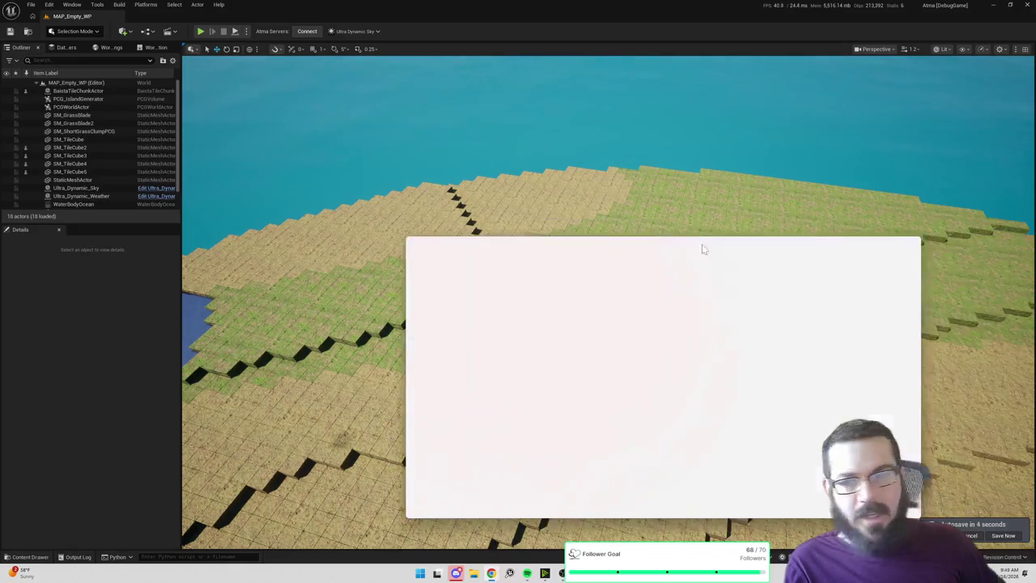
Maximize the UNSUB GDD document and select the Player-Driven Crime pillar with its sub-bullets.
double_click(744, 241)
scroll(720, 293, "up", 15)
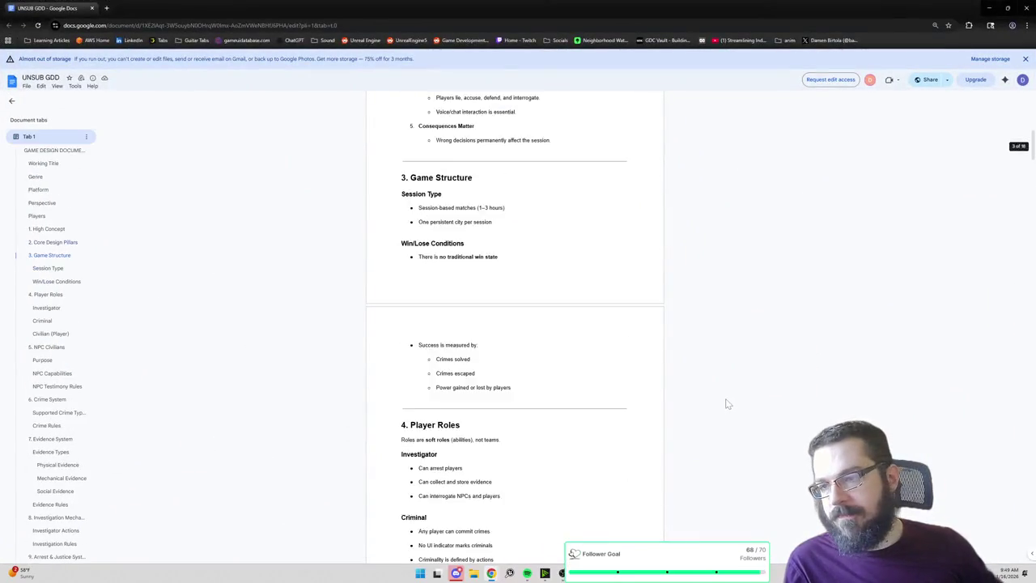
scroll(745, 424, "down", 3)
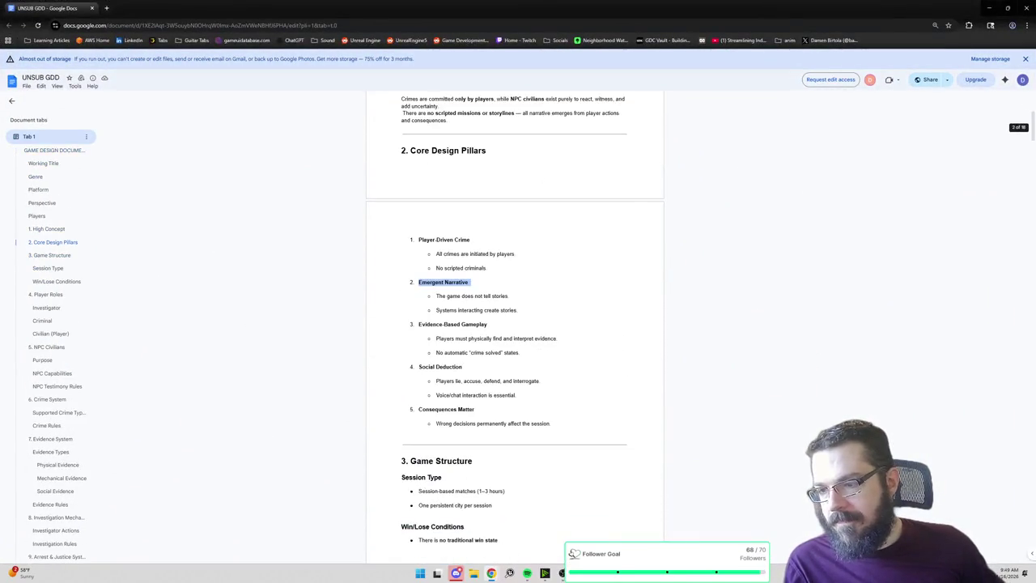
left_click_drag(486, 268, 419, 239)
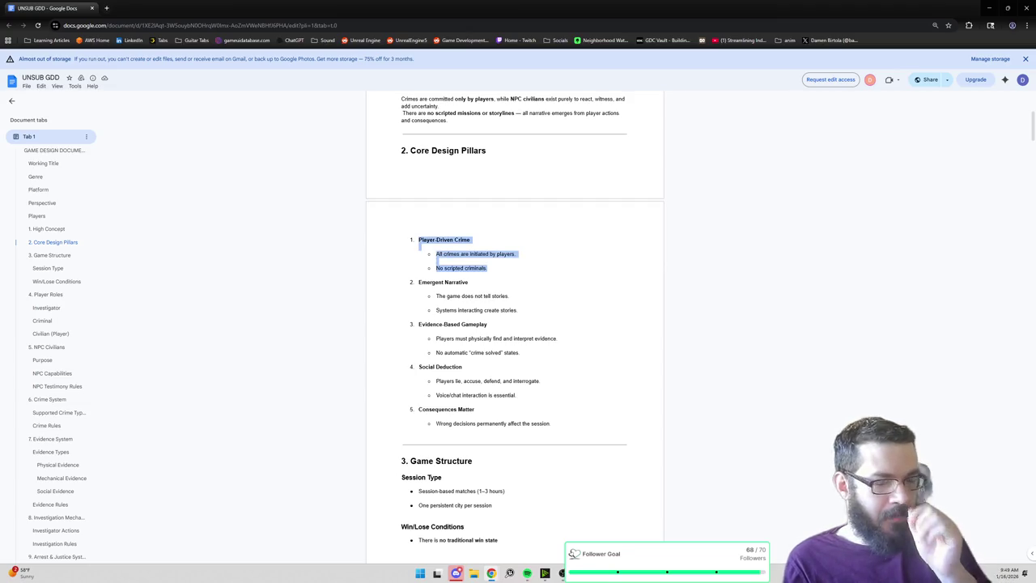
key("alt+Tab")
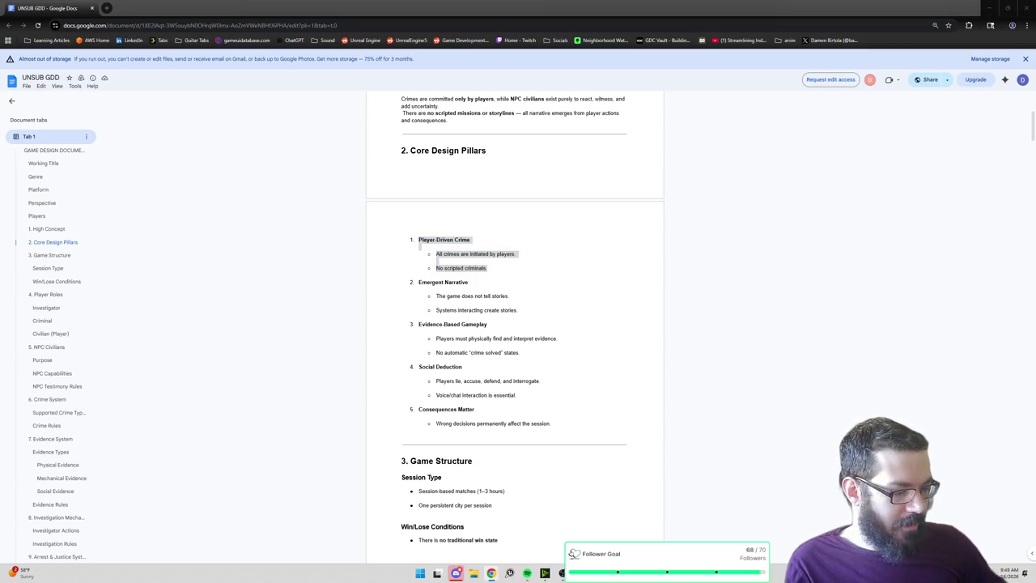
left_click_drag(516, 310, 446, 295)
left_click(446, 296)
left_click_drag(487, 268, 419, 241)
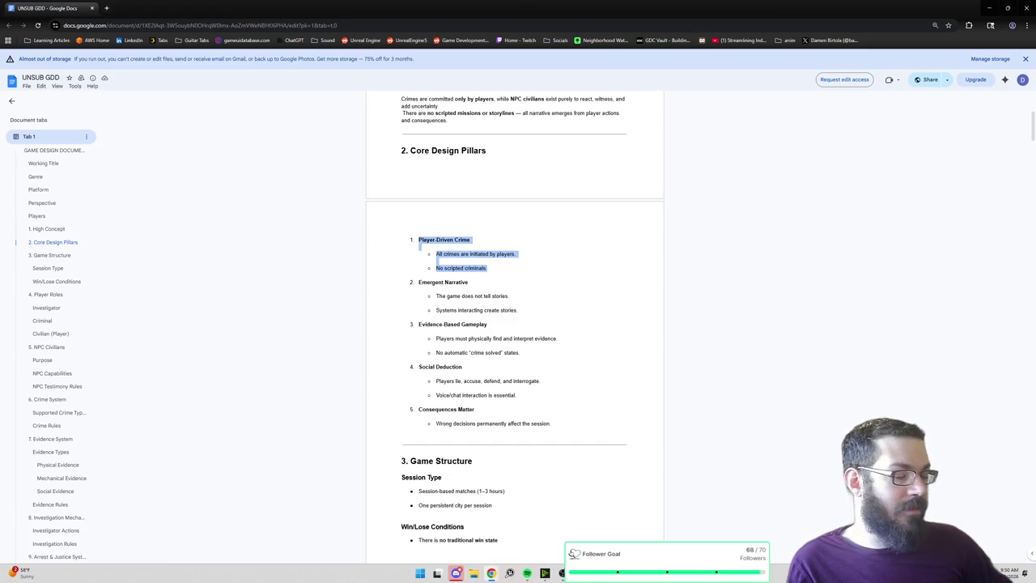
Highlight Emergent, Evidence-Based Gameplay and Deduction in the pillars list, then close the document.
scroll(516, 340, "down", 6)
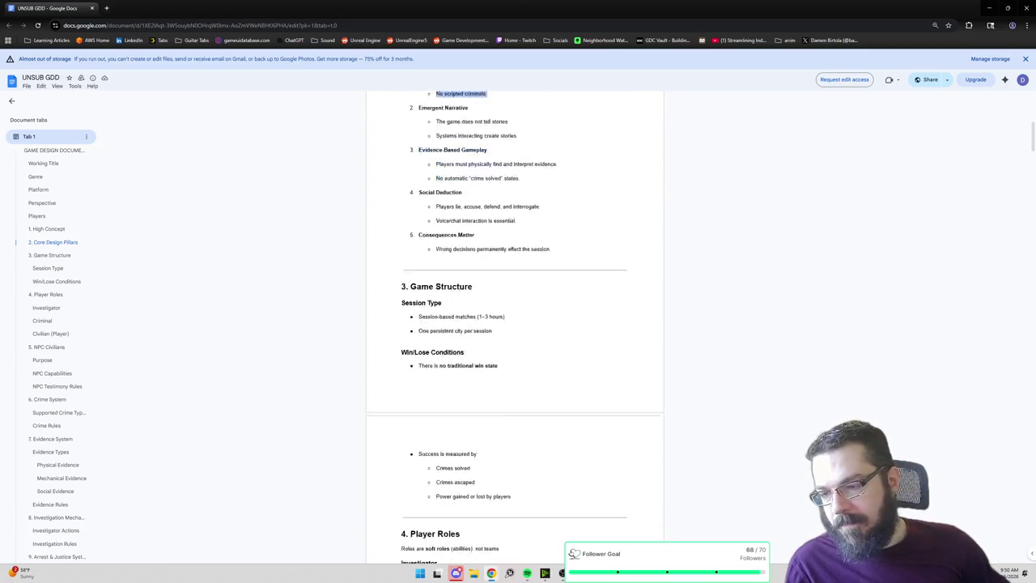
scroll(516, 340, "up", 4)
scroll(515, 324, "up", 1)
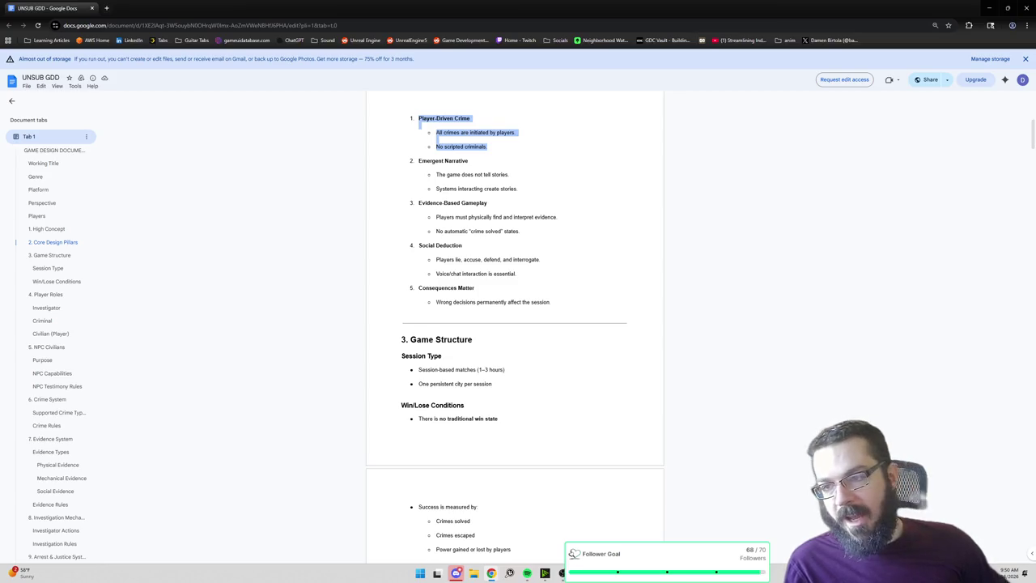
double_click(431, 160)
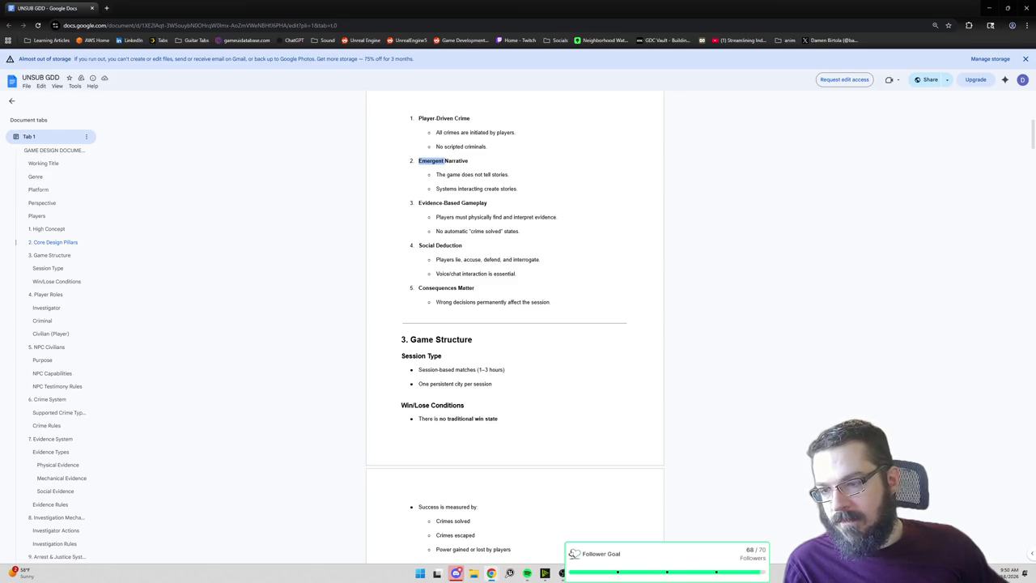
double_click(474, 202)
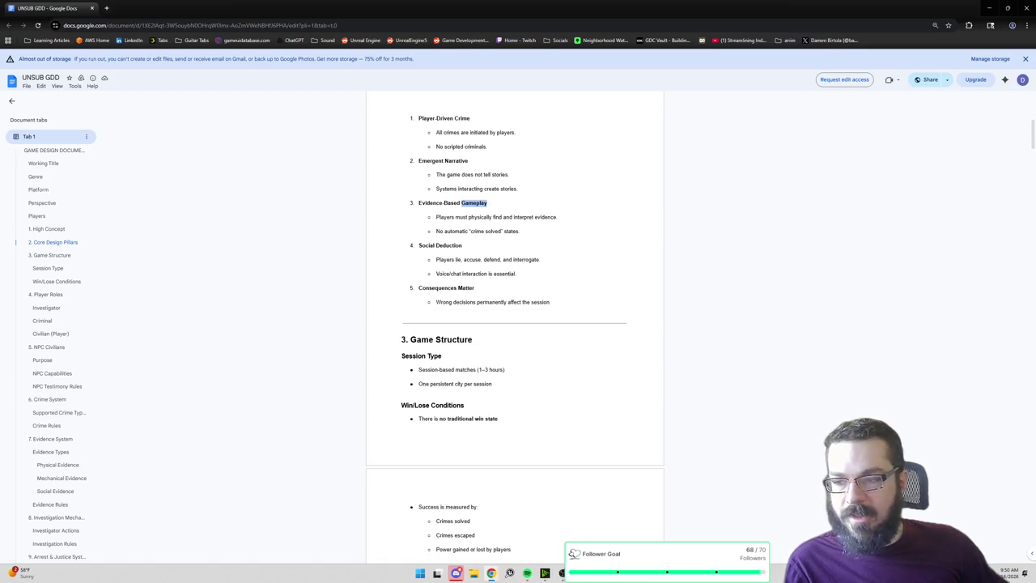
double_click(452, 203)
double_click(474, 202)
double_click(430, 202)
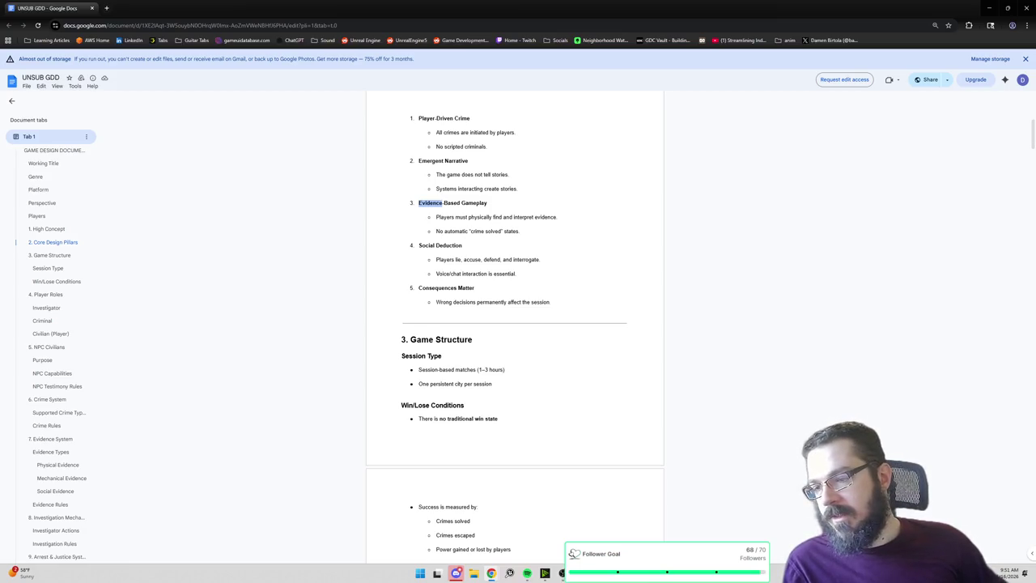
double_click(449, 245)
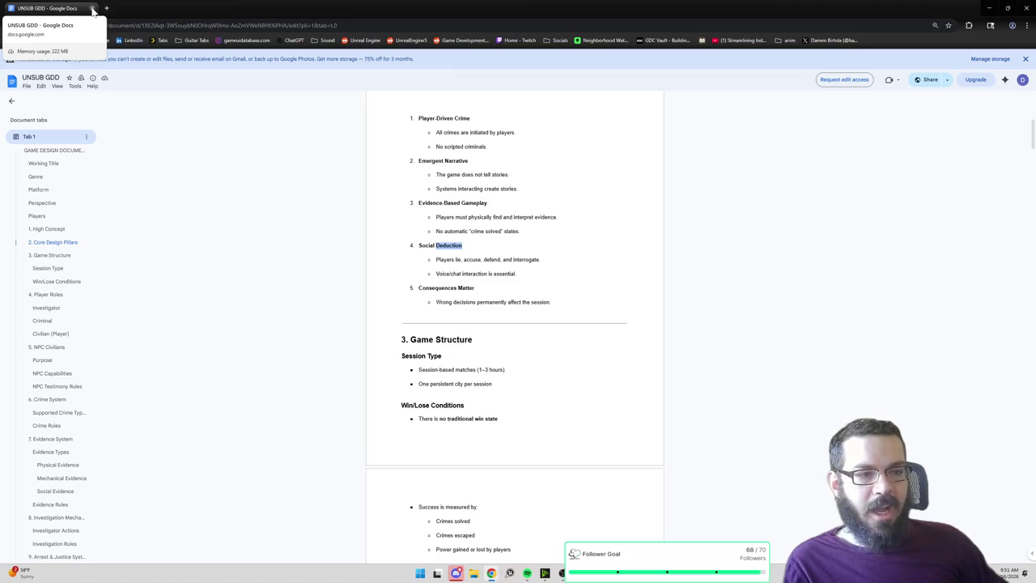
left_click(93, 11)
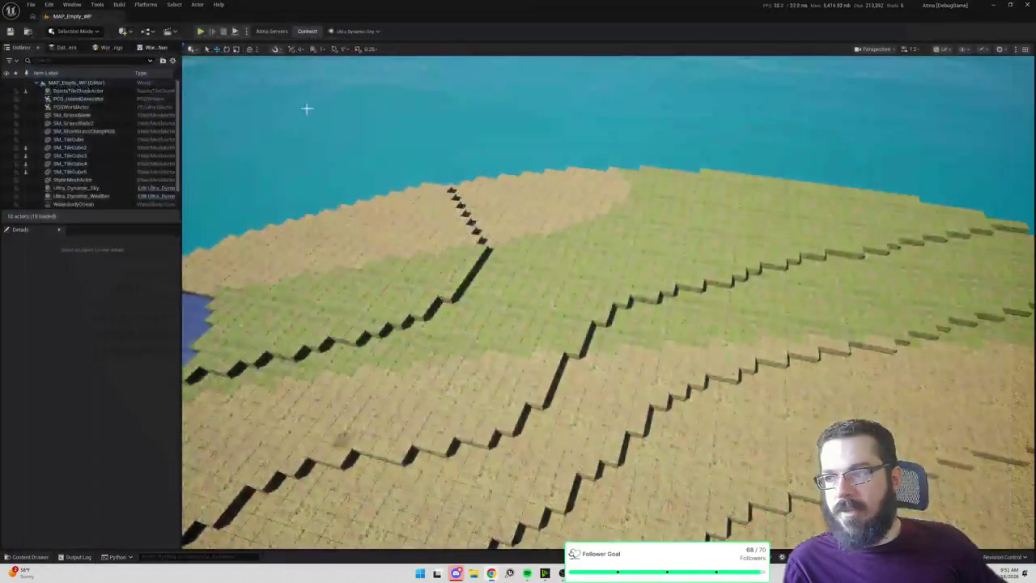
Fly the viewport camera over the sandy terrain, then bring up File Explorer at Home.
mouse_move(562, 230)
left_mouse_down()
mouse_move(563, 336)
mouse_move(664, 340)
left_mouse_up()
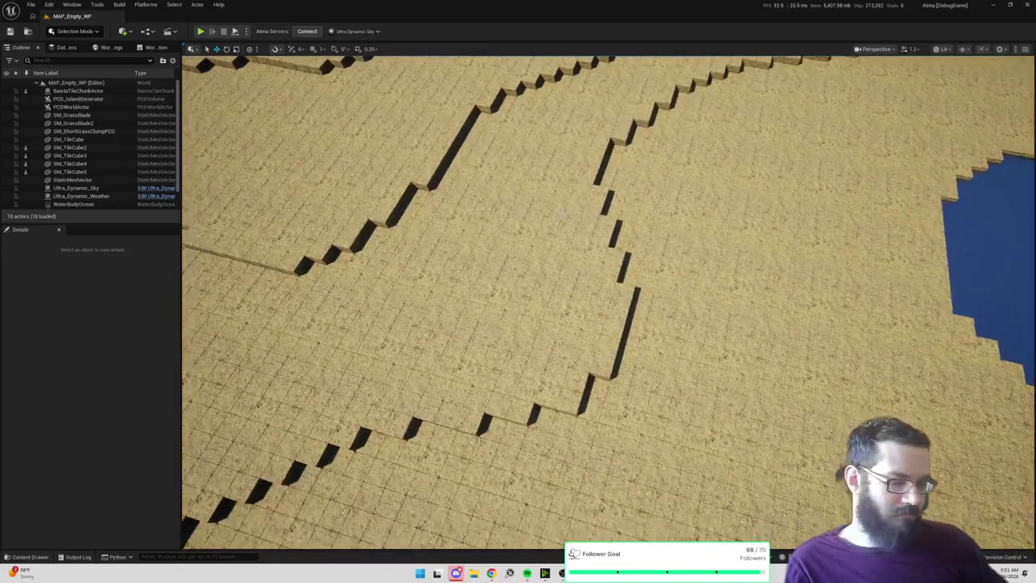
mouse_move(606, 159)
left_mouse_down()
mouse_move(605, 187)
mouse_move(580, 186)
mouse_move(635, 186)
mouse_move(563, 182)
mouse_move(356, 131)
left_mouse_up()
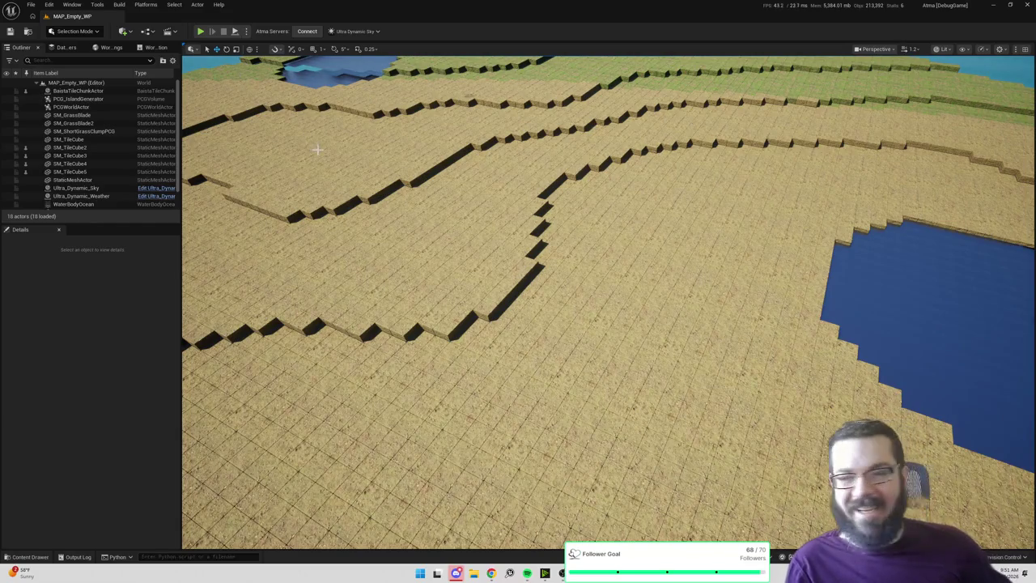
mouse_move(318, 149)
left_mouse_down()
mouse_move(318, 98)
mouse_move(318, 137)
left_mouse_up()
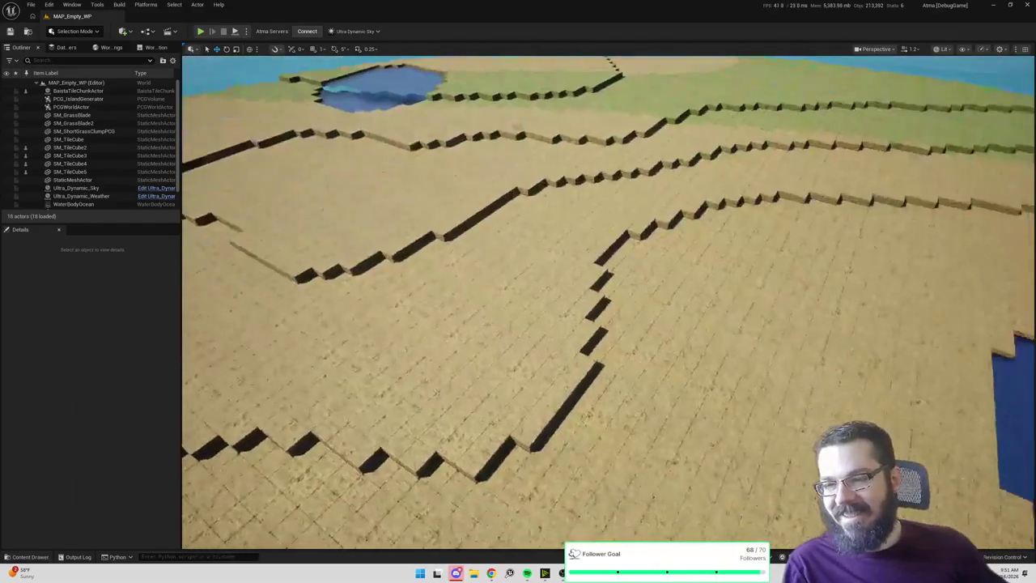
left_click(474, 573)
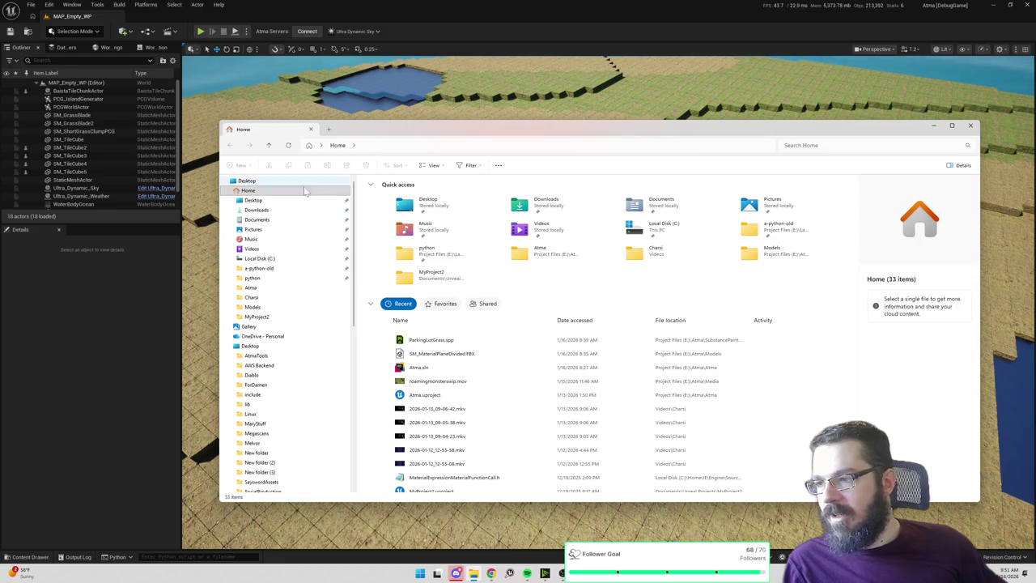
Go to the pinned Atma project folder and open a Command Prompt there.
left_click(269, 260)
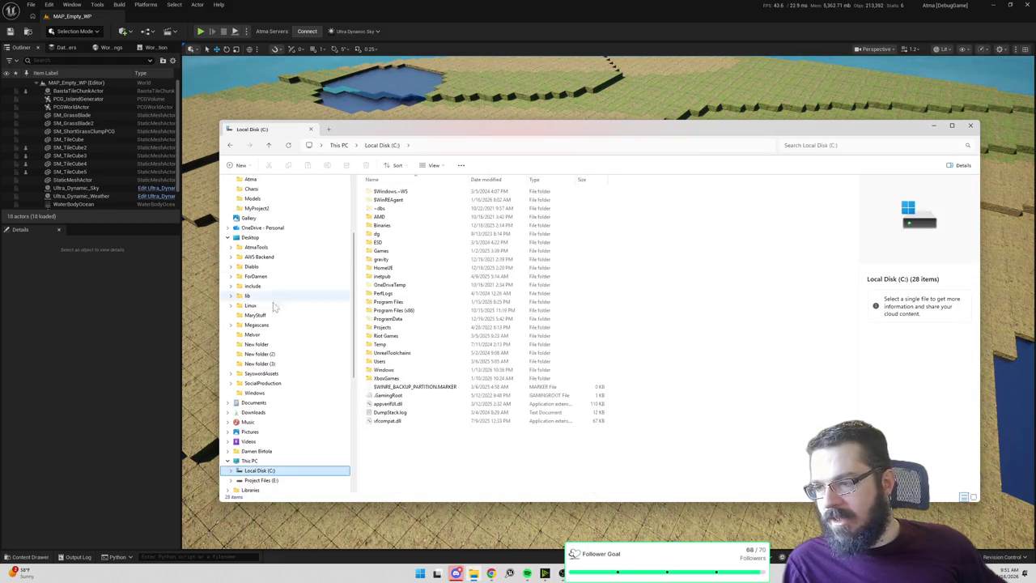
scroll(270, 362, "up", 10)
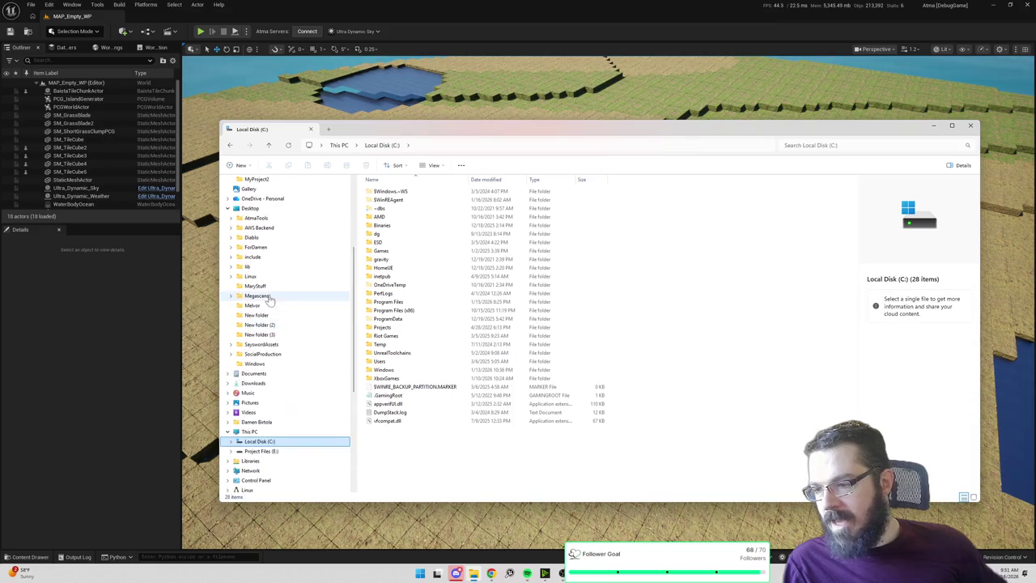
left_click(273, 290)
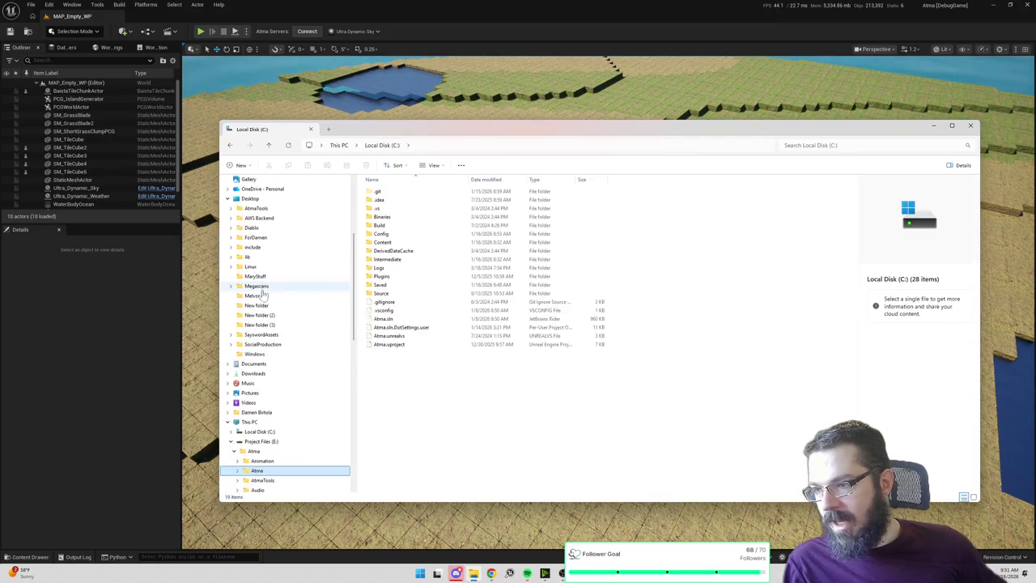
left_click(474, 145)
key("Escape")
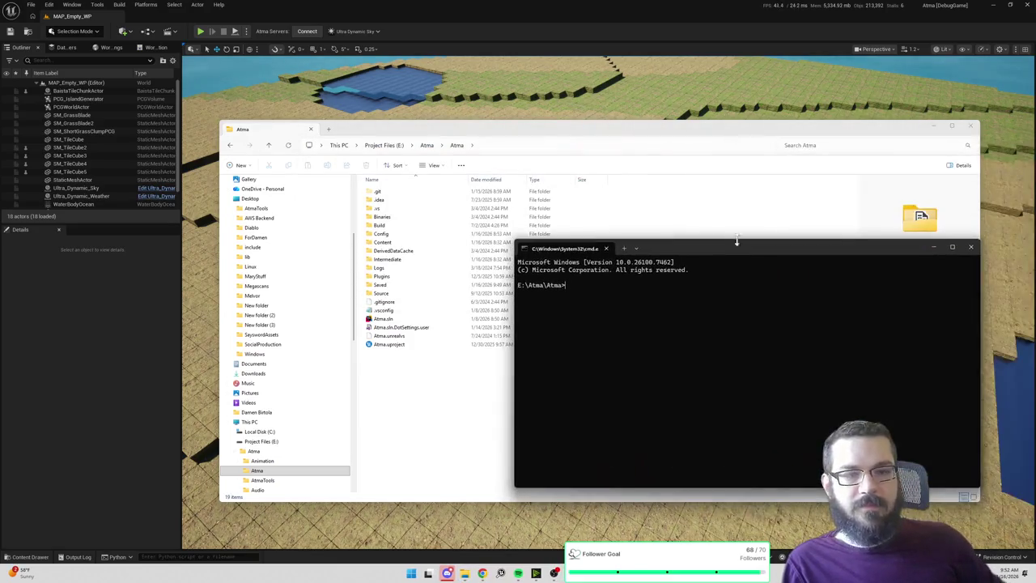
left_click(923, 131)
Run git status in the Command Prompt to list the changed assets.
left_click(933, 127)
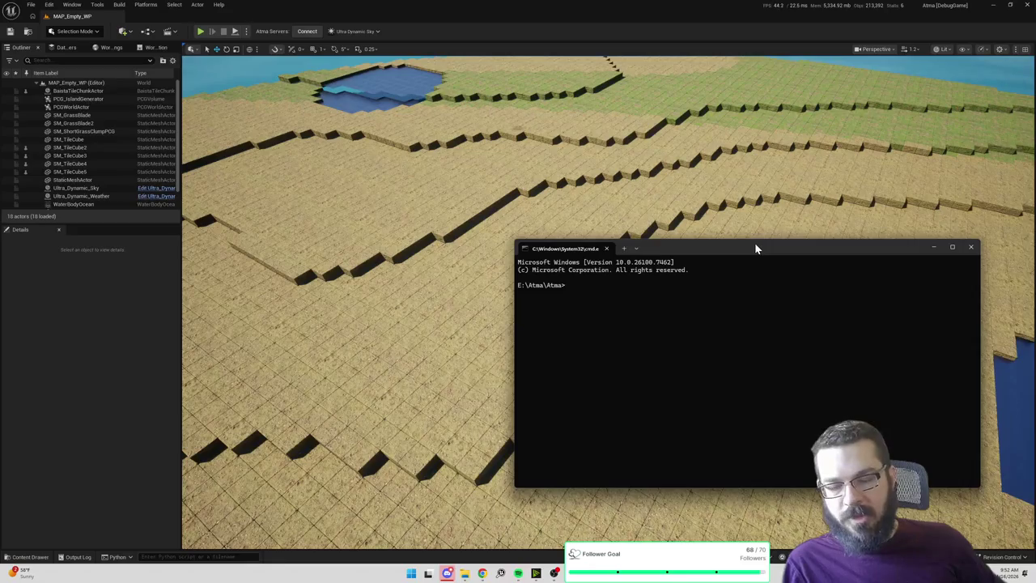
type("git status")
key("Return")
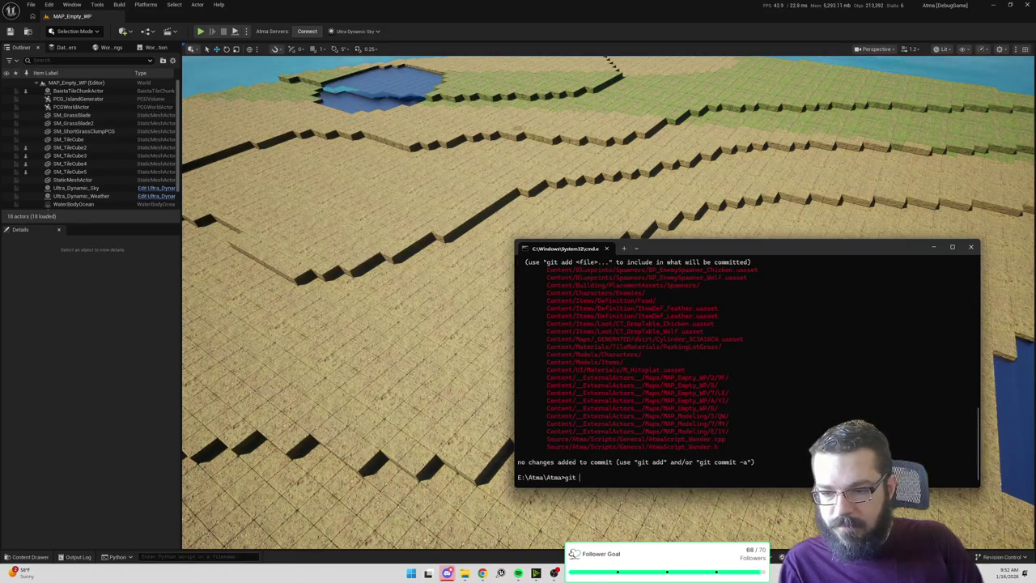
left_click(933, 247)
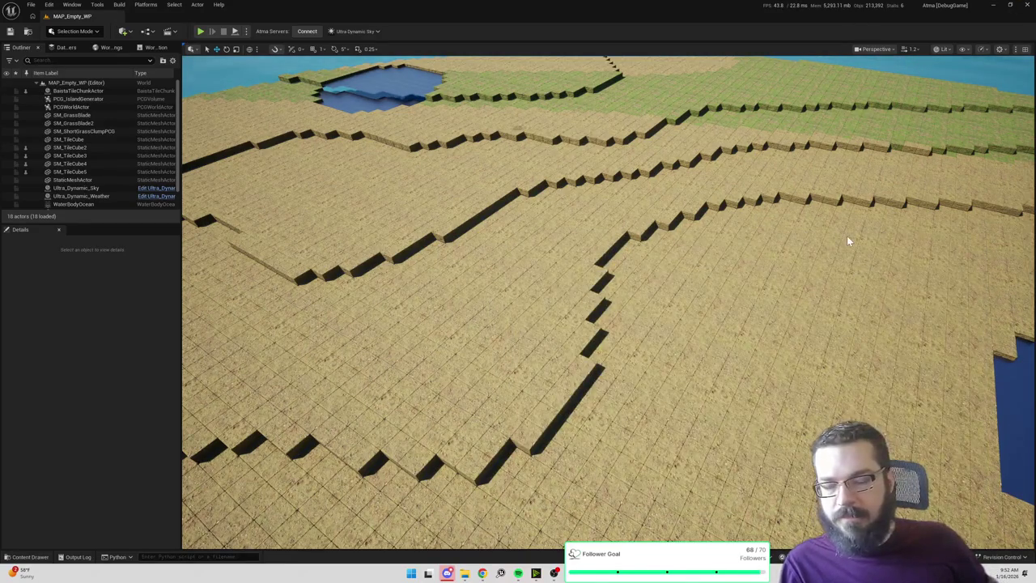
key("alt+Tab")
left_click_drag(759, 247, 730, 220)
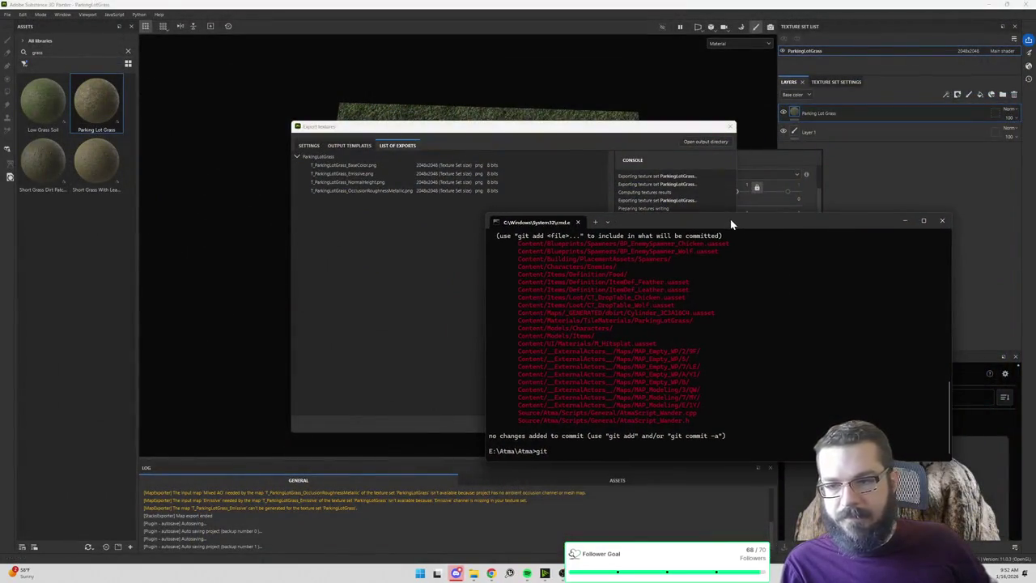
Stage the PCG_GrassTesting asset with git add using its copied path.
type(" add")
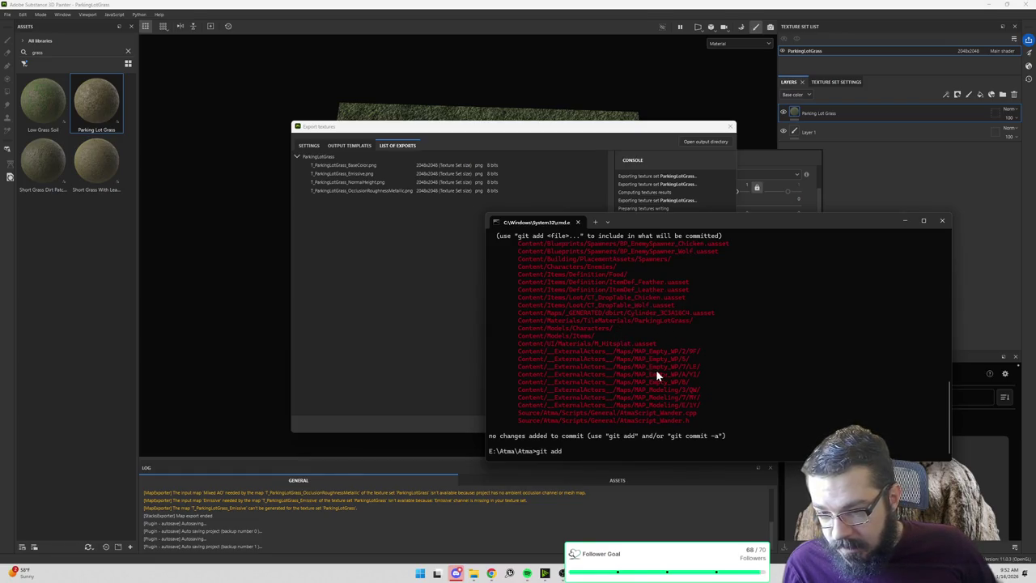
scroll(658, 371, "up", 7)
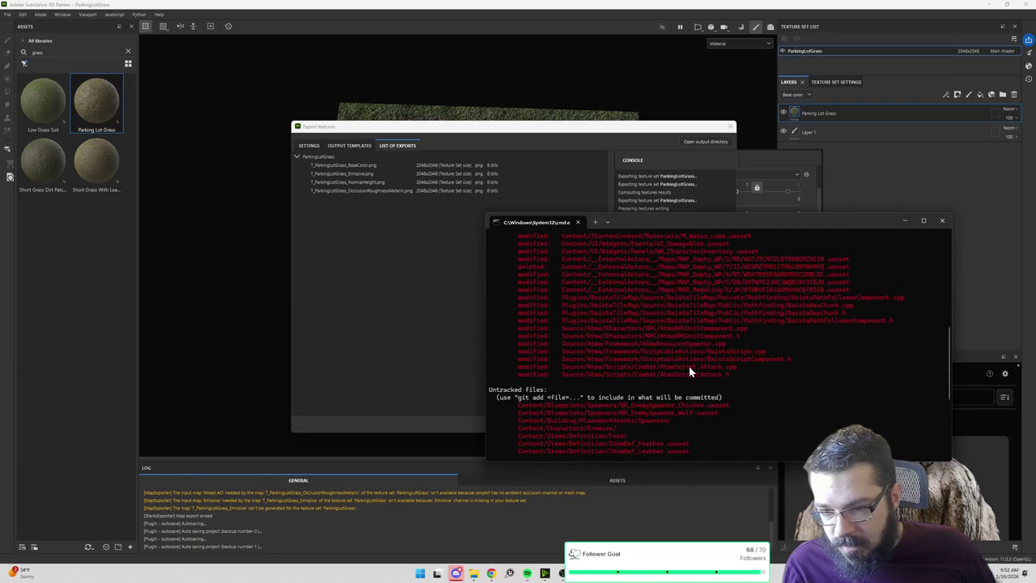
scroll(712, 365, "up", 1)
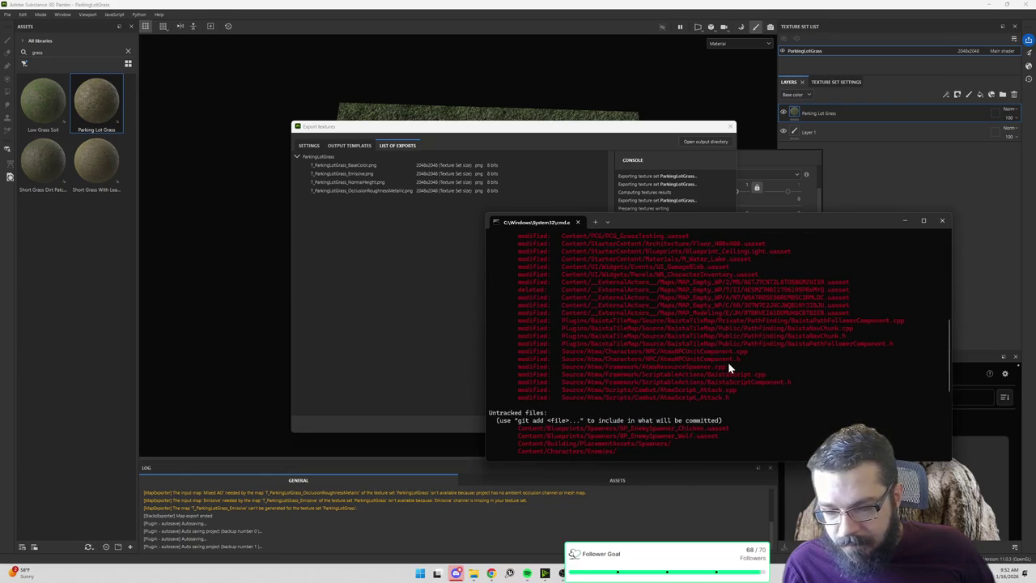
scroll(733, 355, "up", 1)
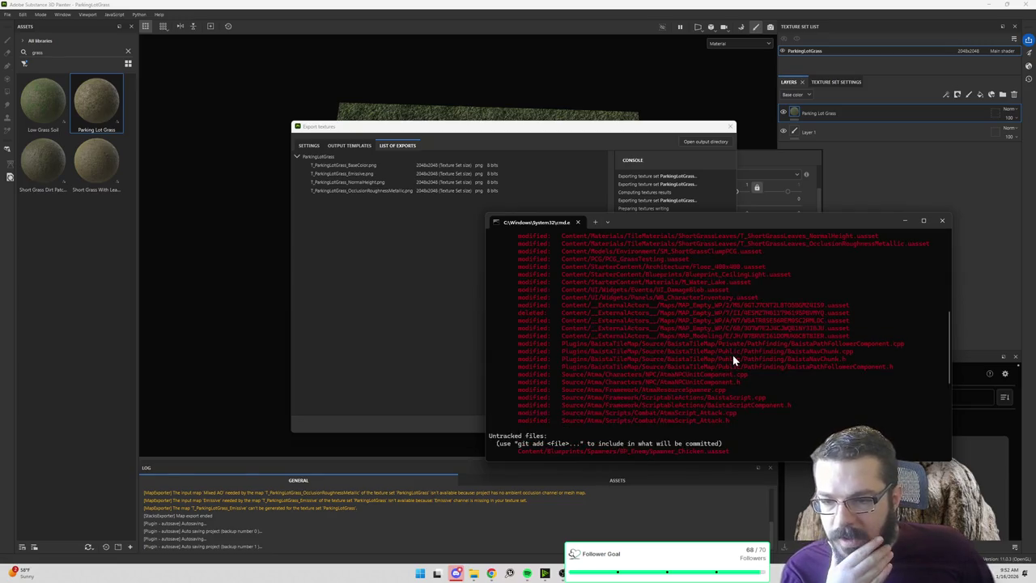
scroll(733, 355, "up", 1)
scroll(732, 355, "up", 3)
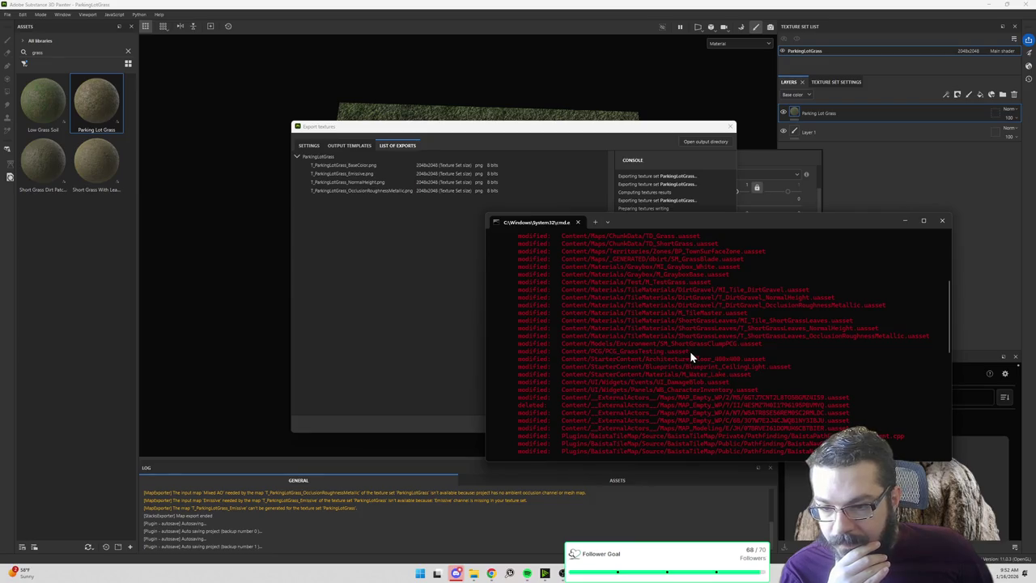
left_click_drag(690, 354, 565, 354)
type("Content/PCG/PCG_GrassTesting.uasset")
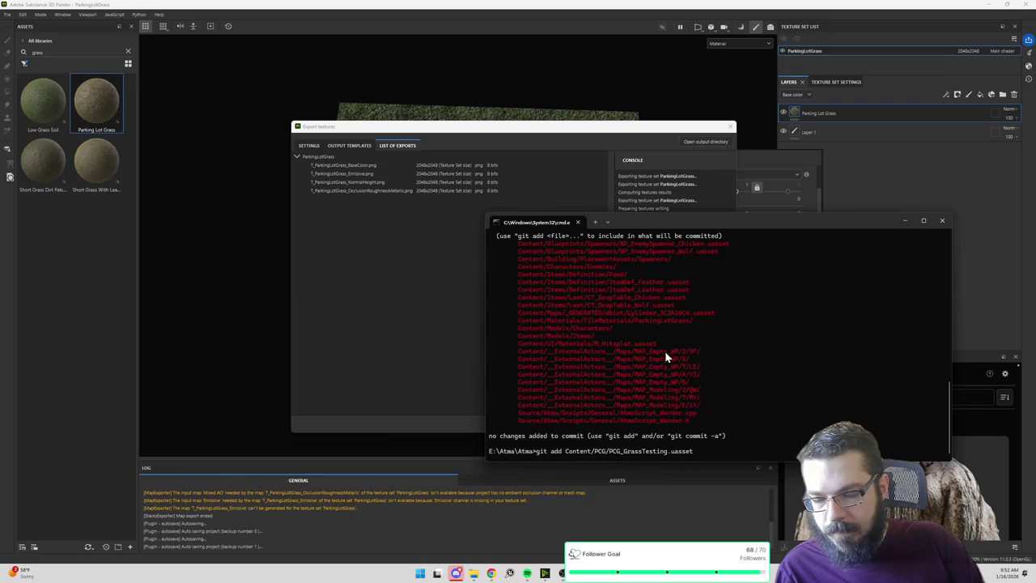
key("Return")
Re-list the status and stage the SM_GrassBlade asset with git add.
key("Up")
key("Up")
key("Return")
scroll(677, 345, "up", 15)
scroll(662, 349, "down", 2)
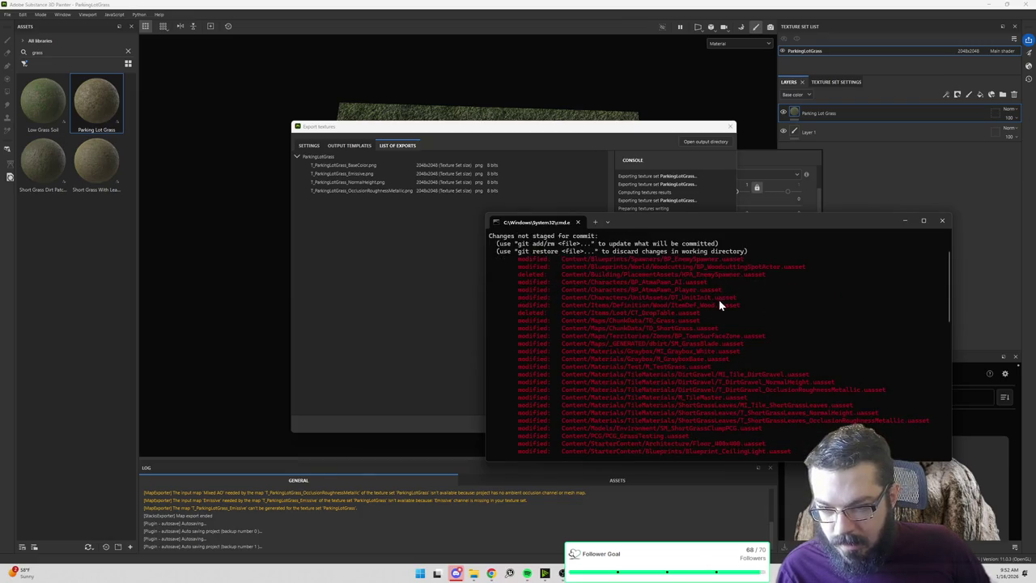
left_click_drag(699, 321, 650, 328)
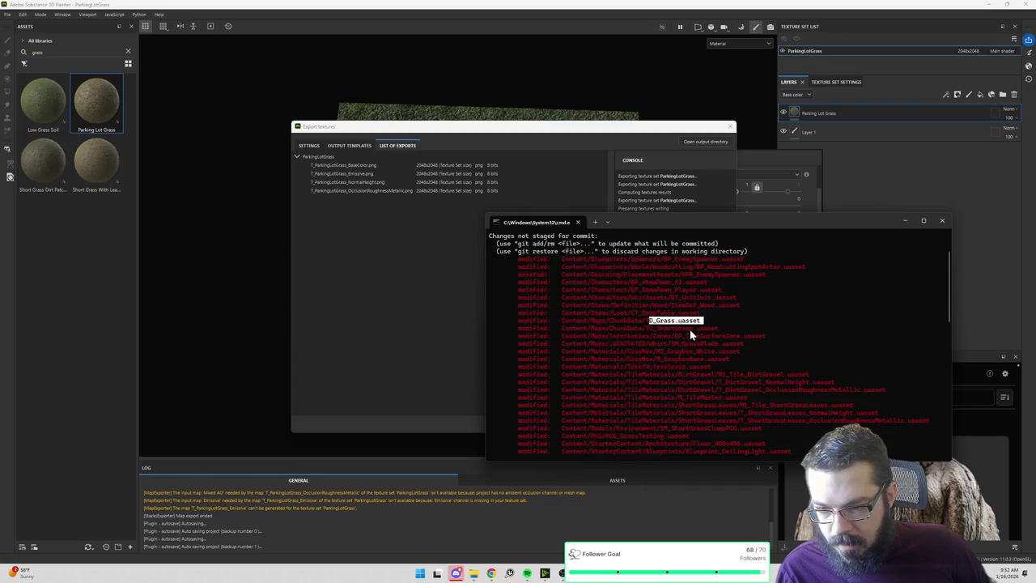
scroll(690, 329, "down", 1)
left_click_drag(743, 321, 567, 327)
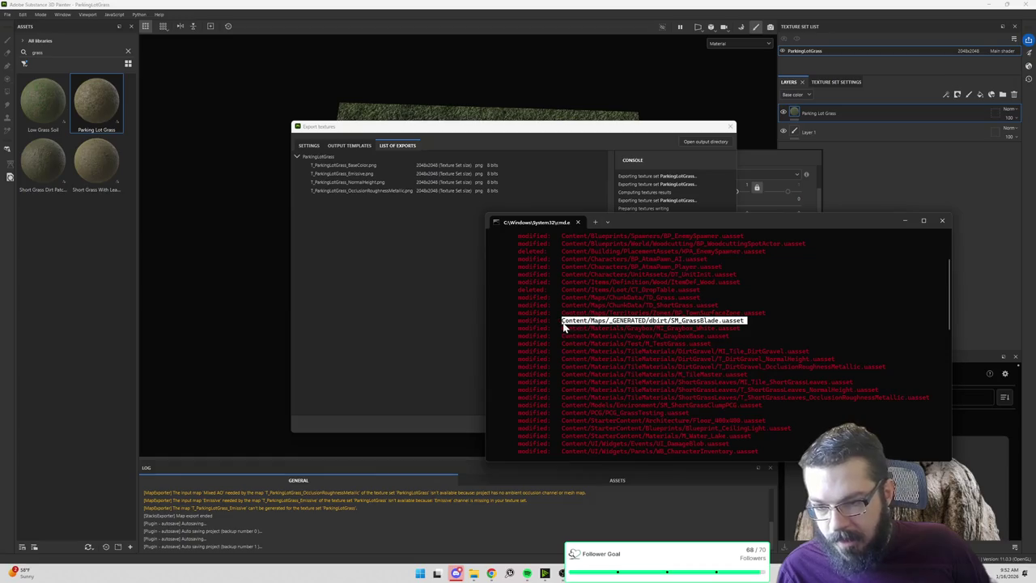
key("ctrl+c")
type("git add")
key("ctrl+v")
key("Return")
Re-list the status and stage the M_TestGrass asset with git add.
type("git status")
key("Return")
scroll(589, 365, "up", 5)
scroll(589, 364, "up", 5)
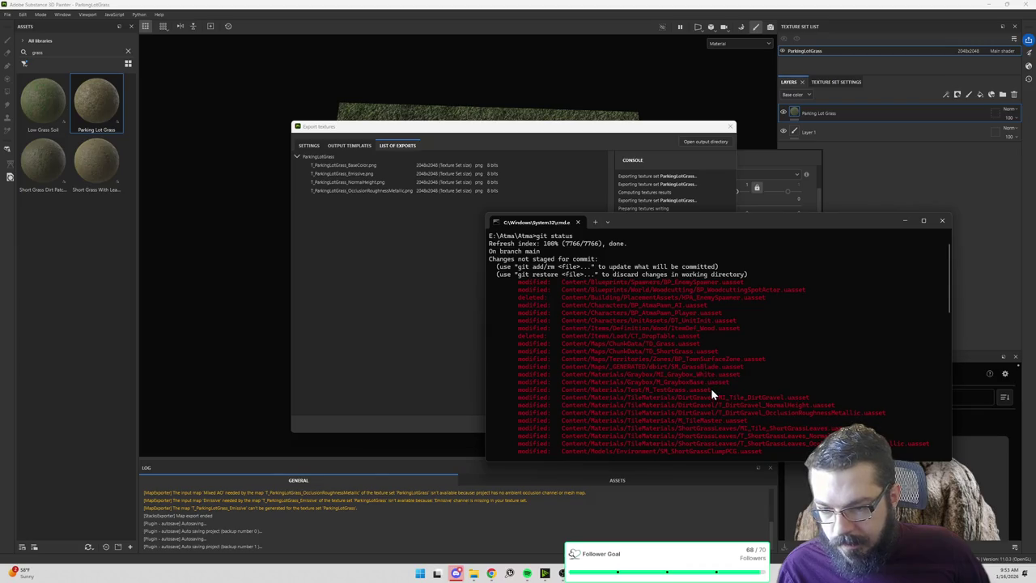
mouse_move(709, 388)
left_mouse_down()
mouse_move(563, 390)
mouse_move(573, 394)
left_mouse_up()
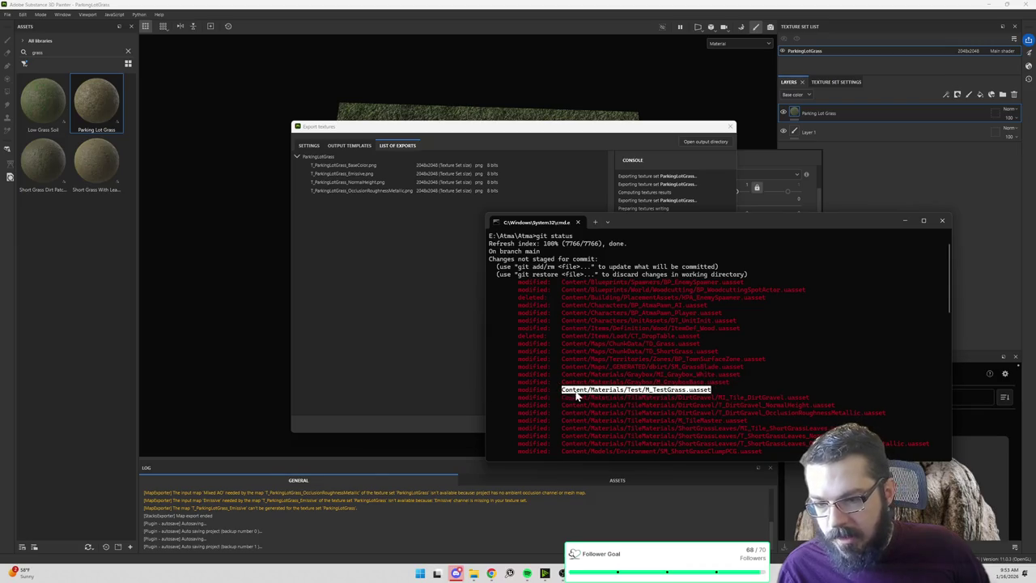
key("ctrl+c")
type("git add")
key("ctrl+v")
key("Return")
Stage the SM_ShortGrassClumpPCG asset with git add.
scroll(767, 395, "up", 7)
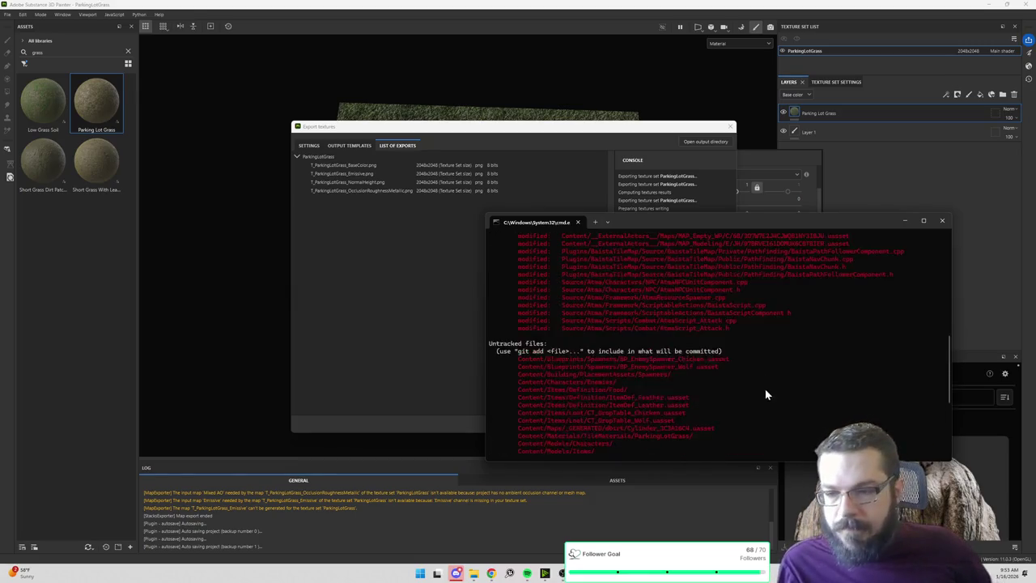
scroll(766, 396, "up", 7)
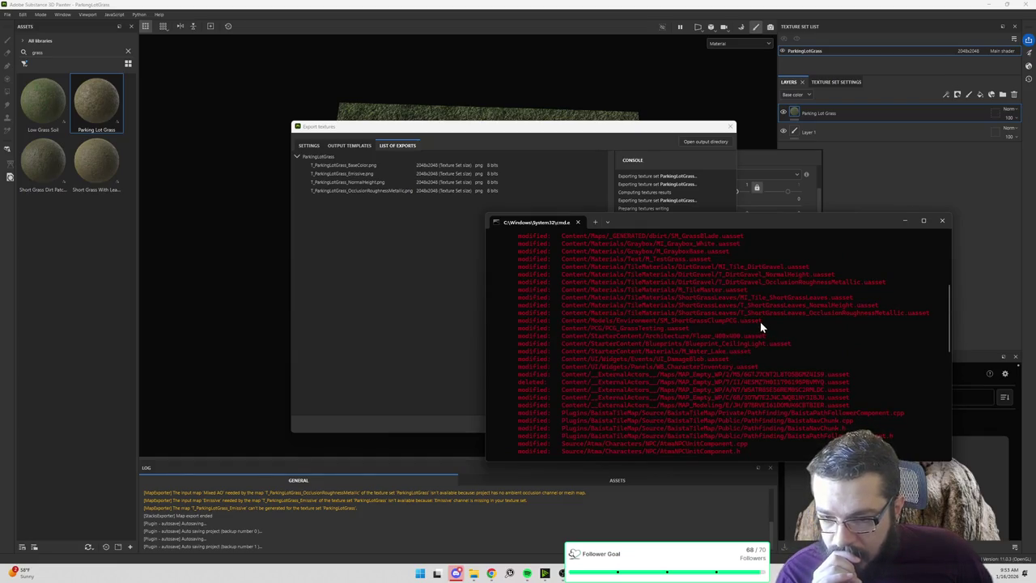
left_click_drag(761, 320, 561, 322)
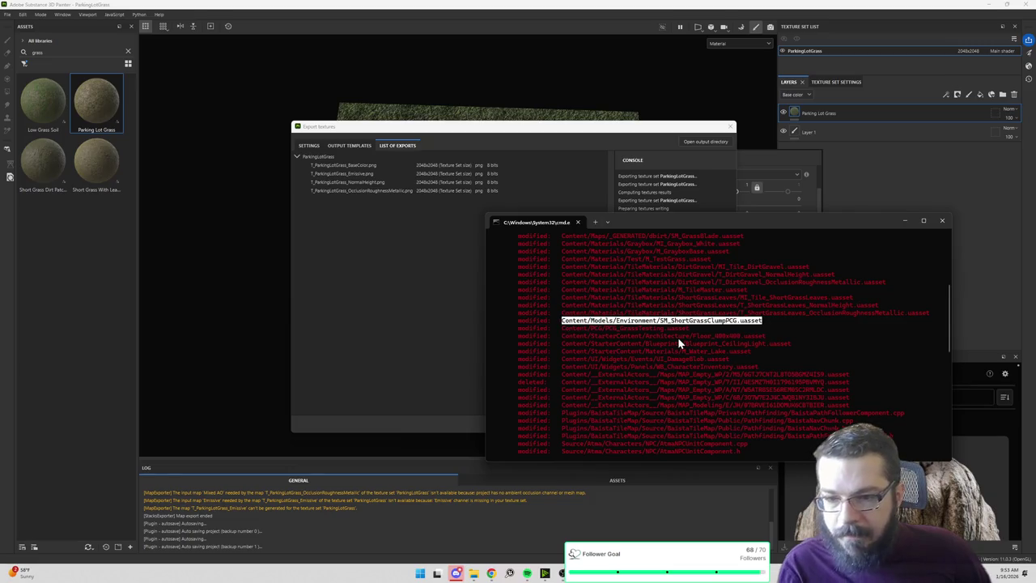
key("ctrl+c")
type("git add")
key("ctrl+v")
key("Return")
Revert SM_ShortGrassClumpPCG, M_TestGrass, SM_GrassBlade and PCG_GrassTesting with git checkout @.
type("git ")
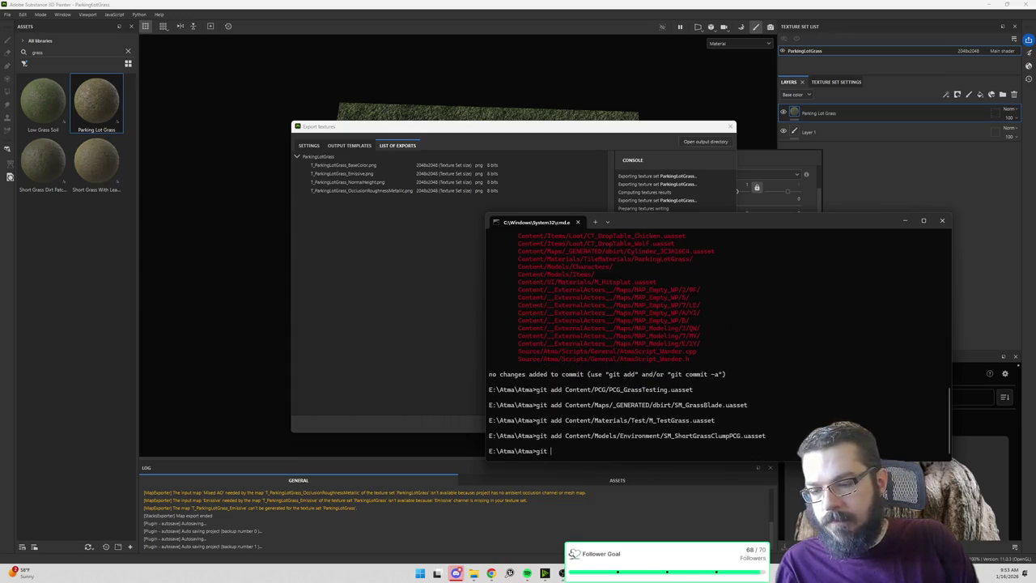
type("r")
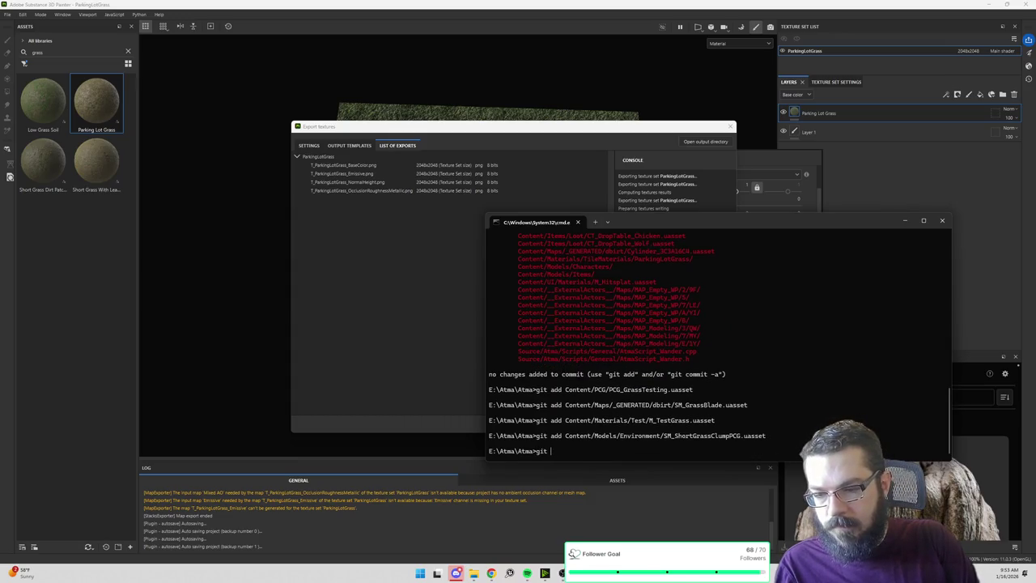
type("checkout @")
key("ctrl+v")
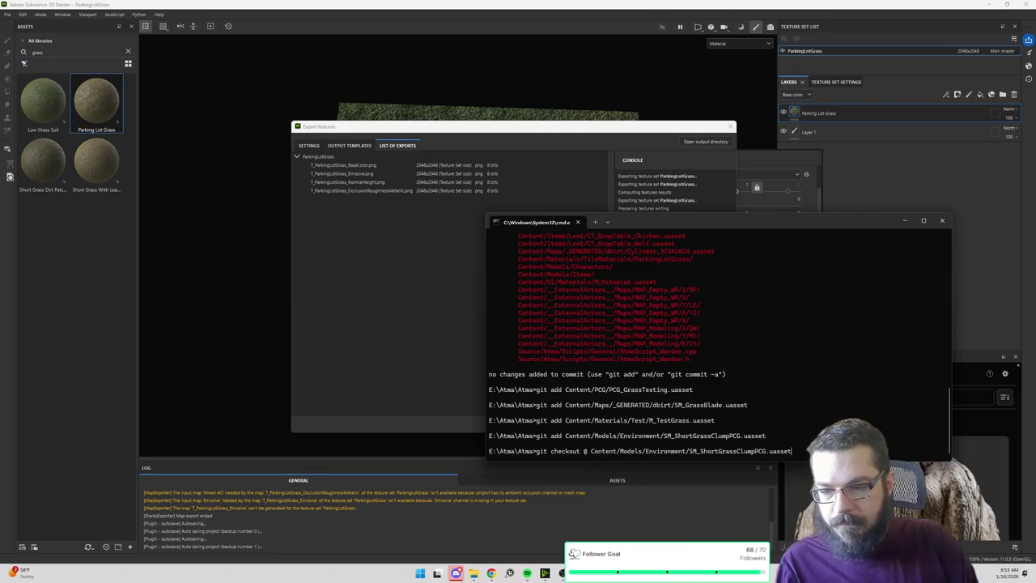
key("Return")
type("git checkout @ ")
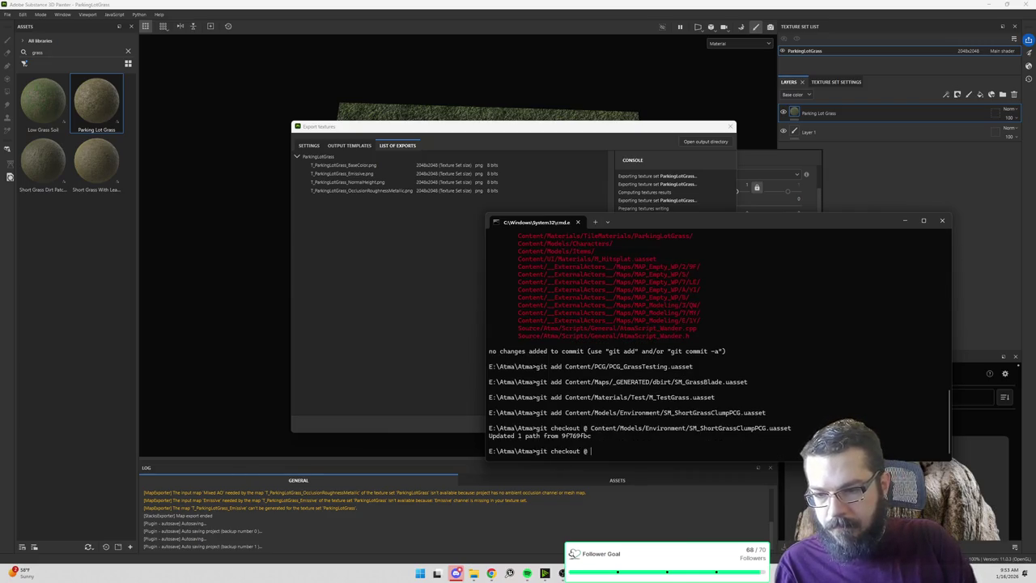
type("Content/Materials/Test/M")
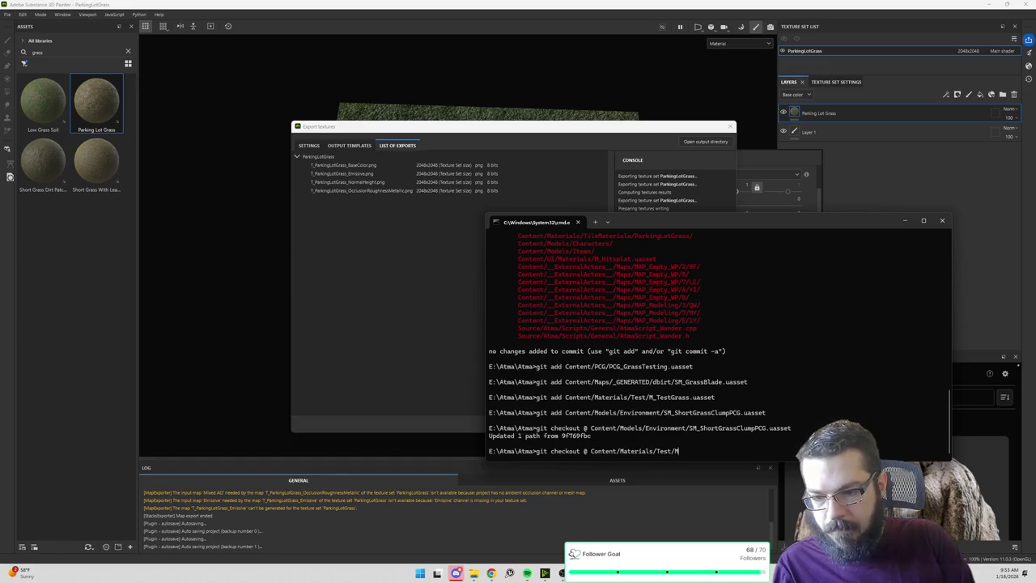
type("_TestGrass.uasse")
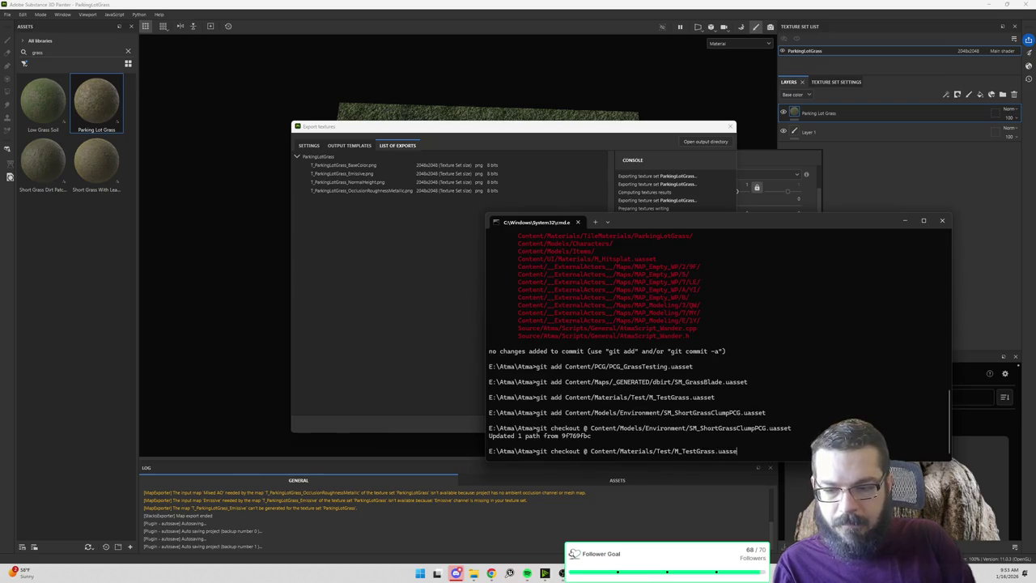
type("t")
key("Return")
type("git checkout @ Co")
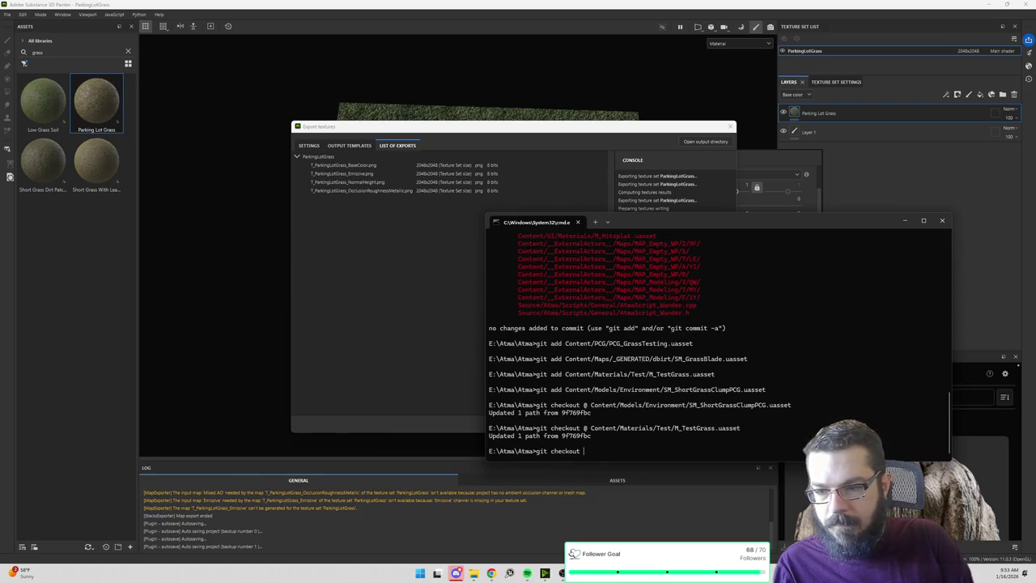
type("ntent/Maps")
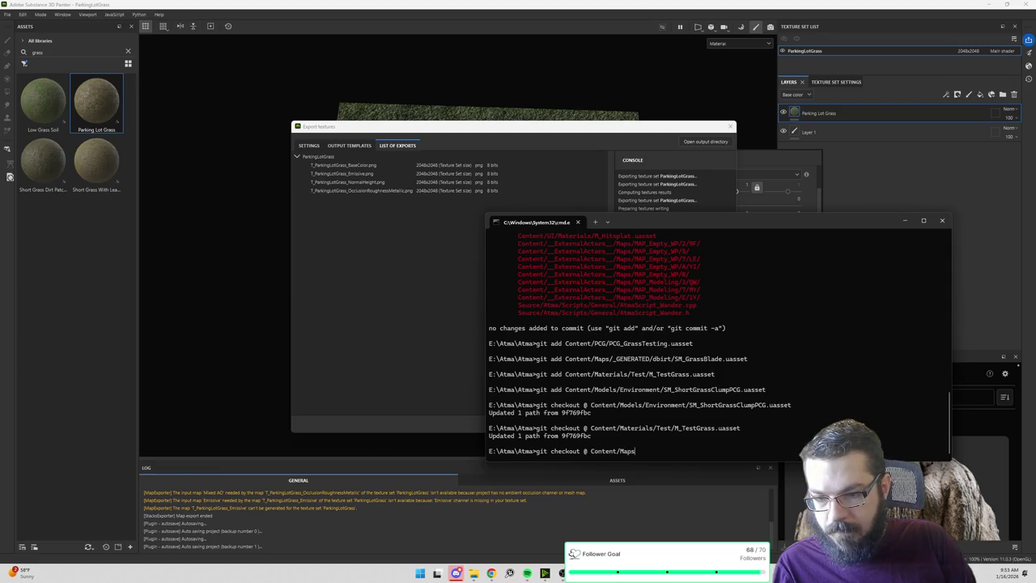
type("/_GENE")
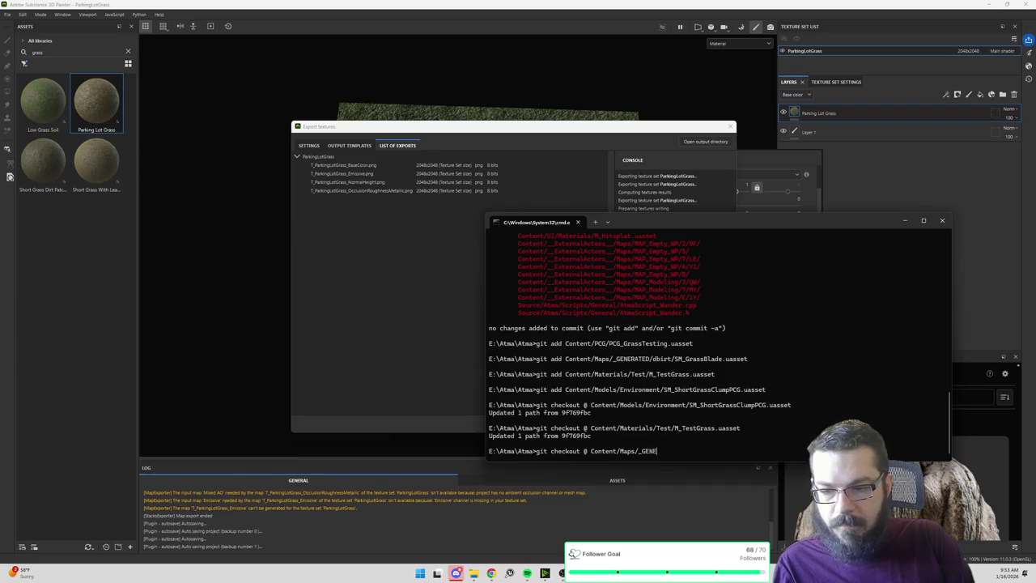
type("RATED/dbirt/")
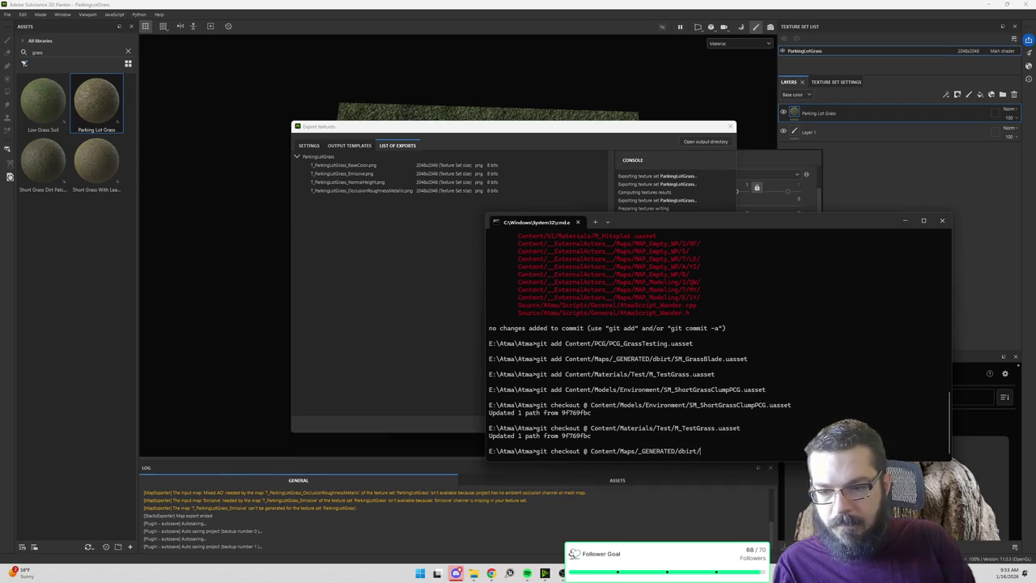
type("SM_GrassBlade.")
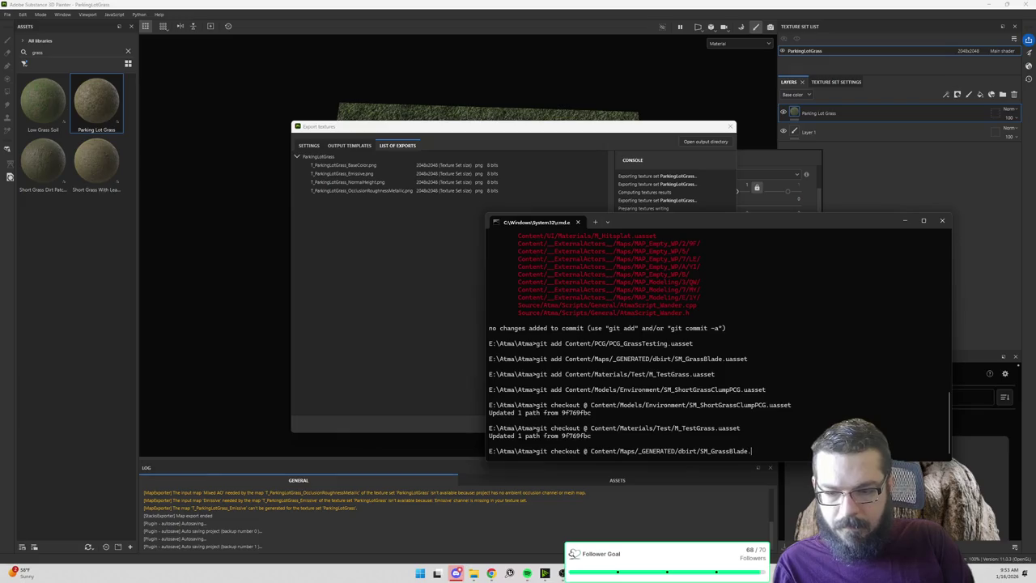
type("uasset")
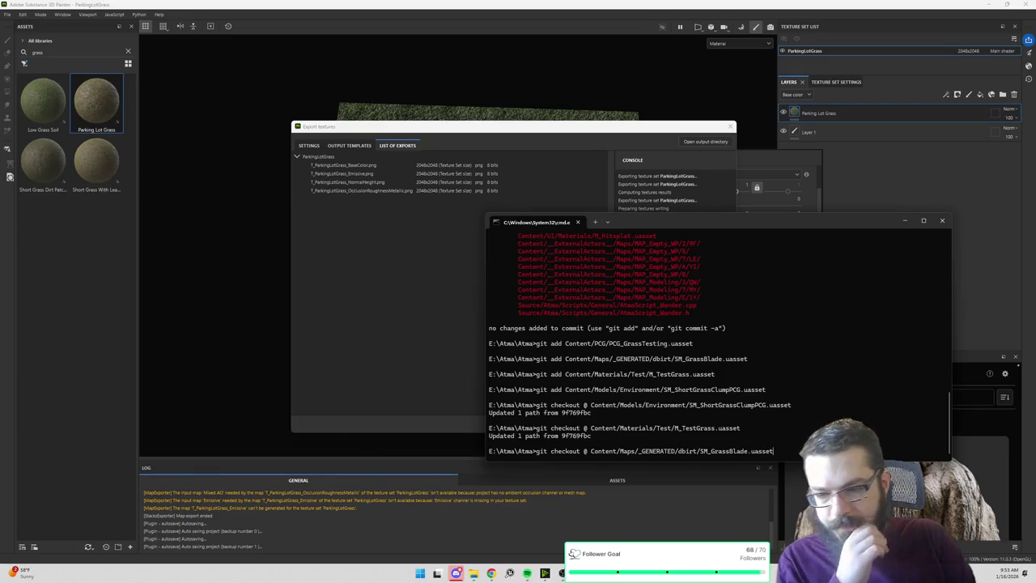
key("Return")
type("git checkout @ ")
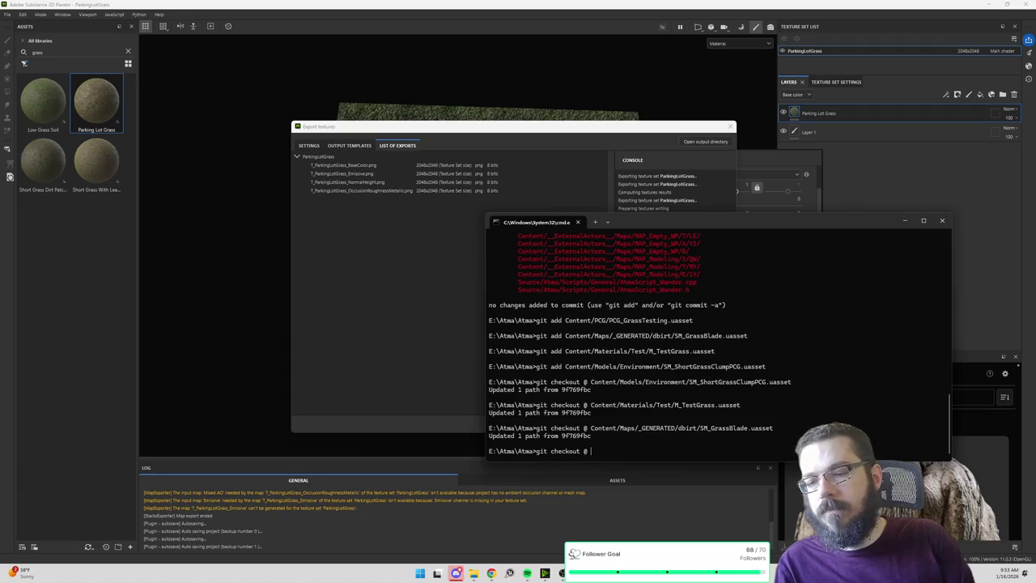
type("Content/PCG/PCG_Gras")
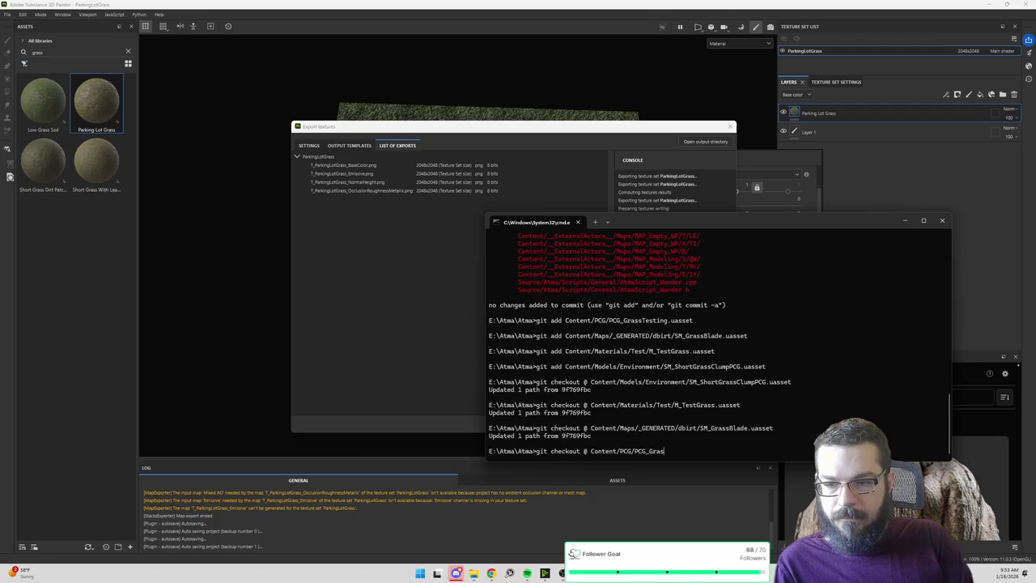
type("sTesting.uasset")
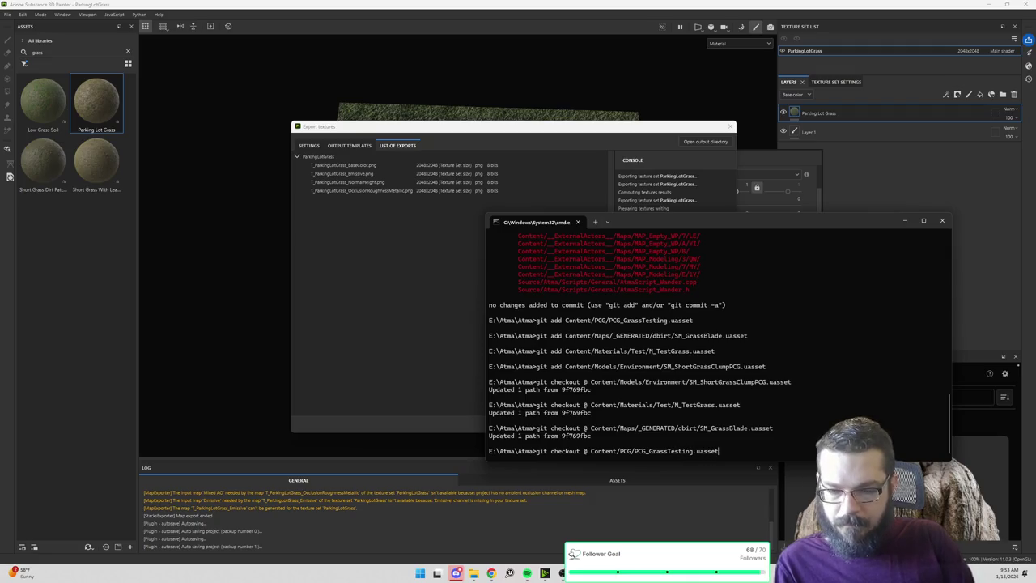
key("Return")
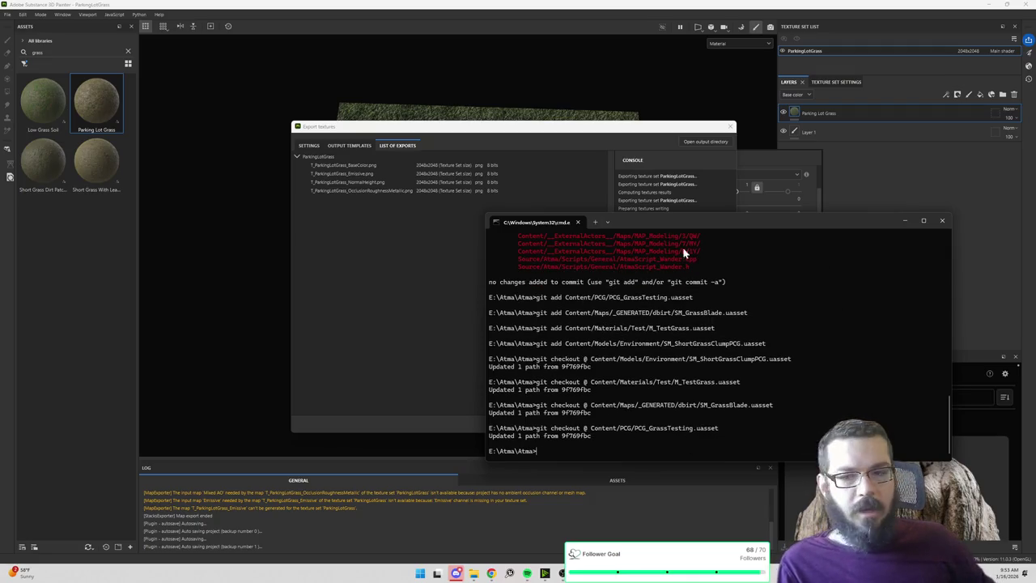
Relaunch the Atma project from its E:\Atma\Atma folder in File Explorer.
left_click(474, 574)
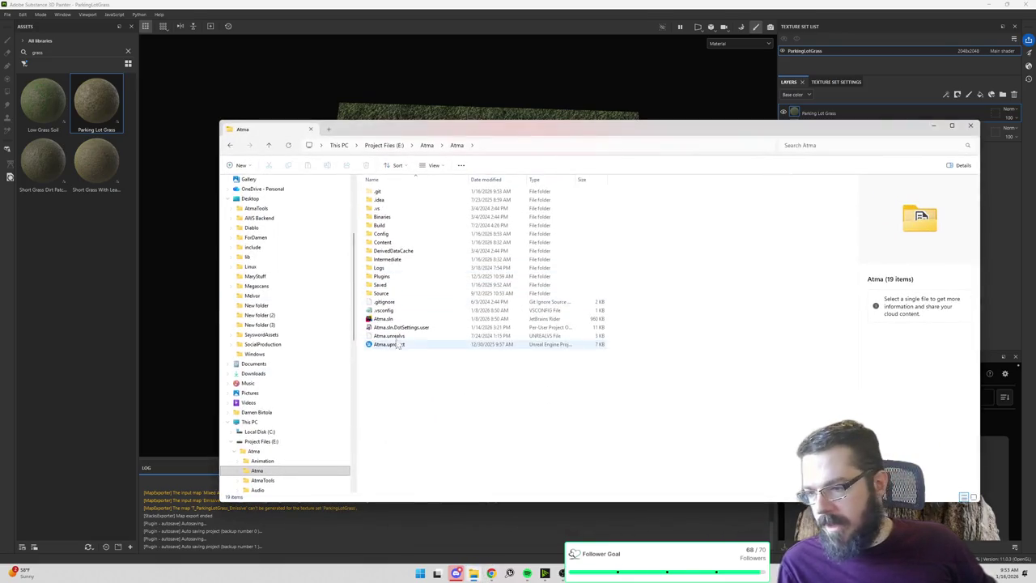
double_click(386, 319)
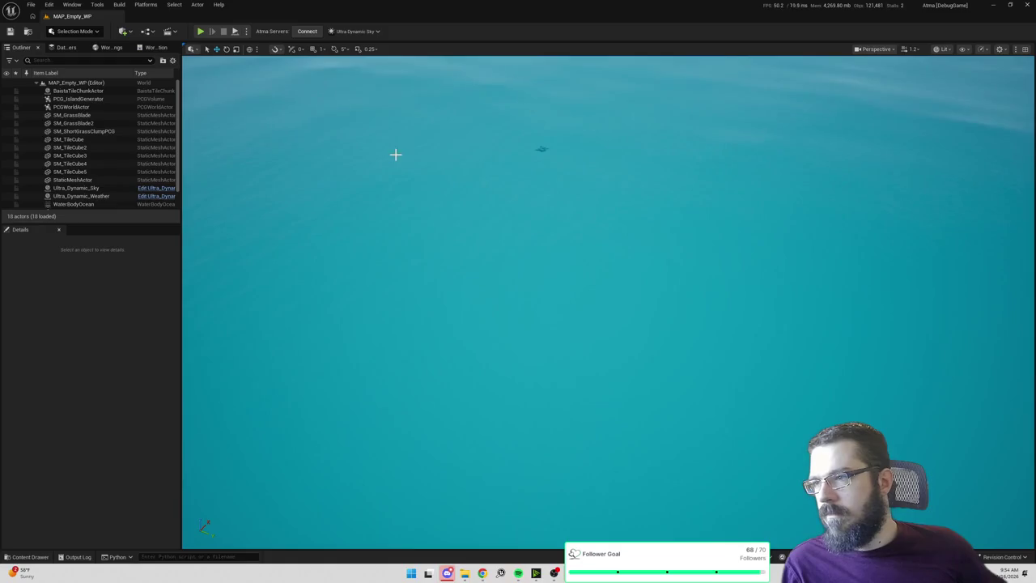
Select SM_ShortGrassClumpPCG in the Outliner and frame it in the viewport.
key("ctrl+space")
left_click(81, 131)
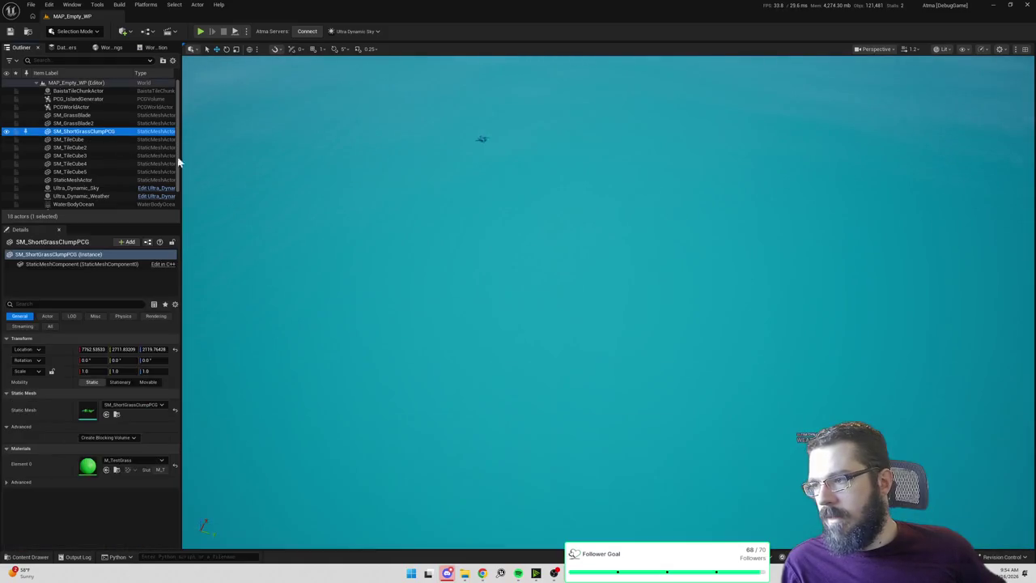
key("f")
scroll(289, 121, "down", 5)
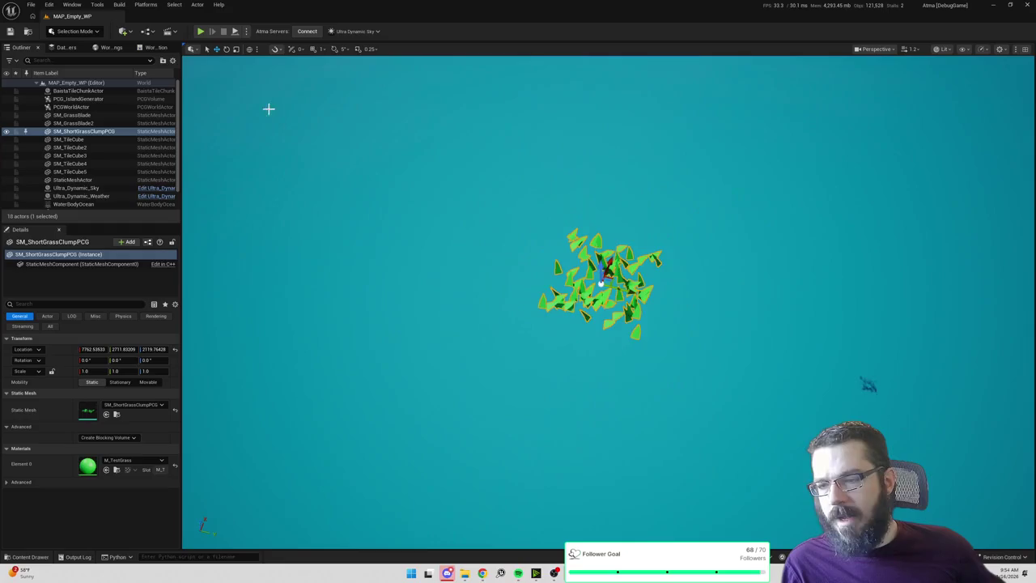
Search the Content Drawer for TD_Grass and open the tile data asset.
key("ctrl+space")
type("grass")
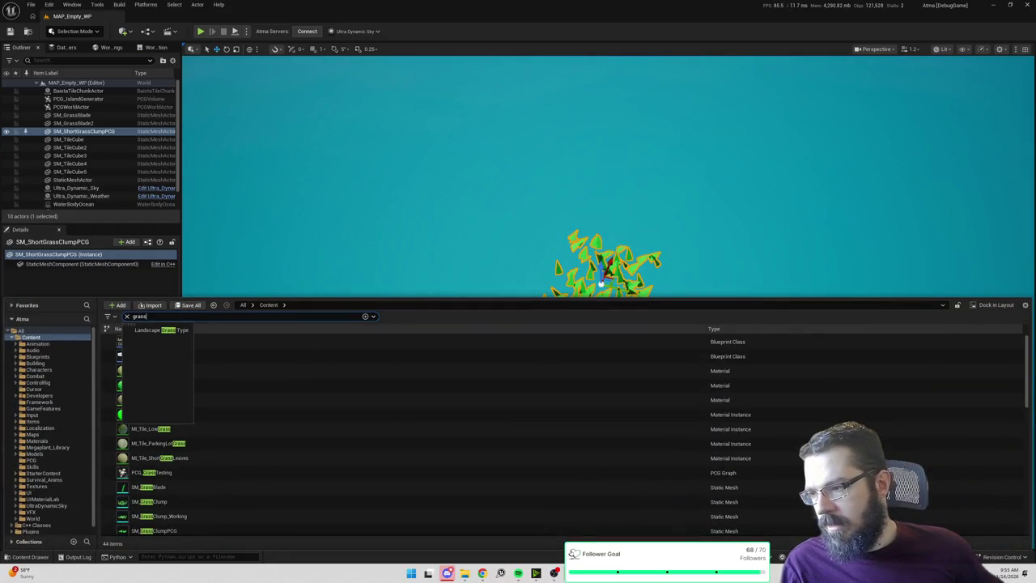
left_click(405, 203)
scroll(405, 202, "up", 5)
scroll(535, 170, "down", 5)
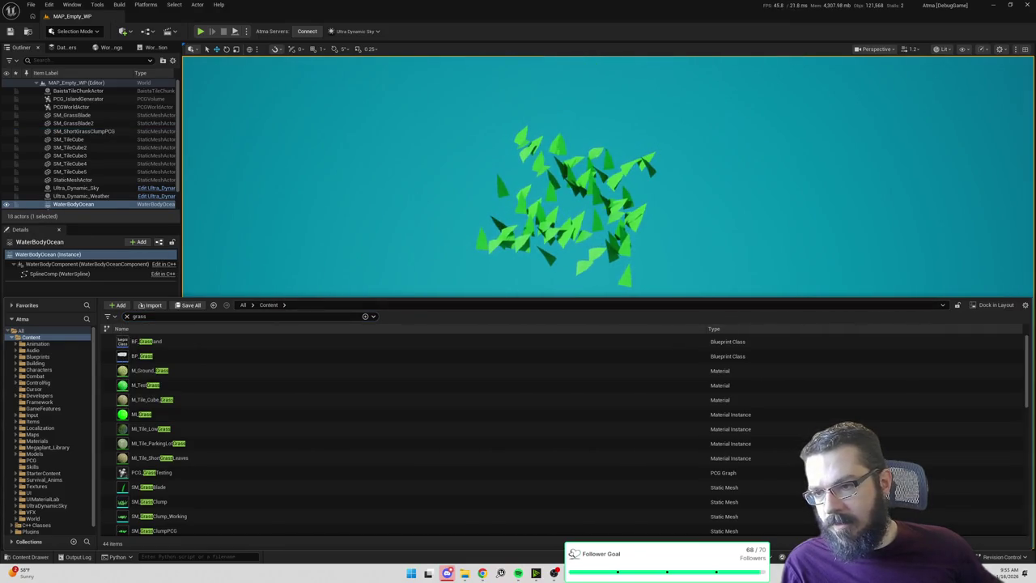
left_click(267, 317)
key("BackSpace")
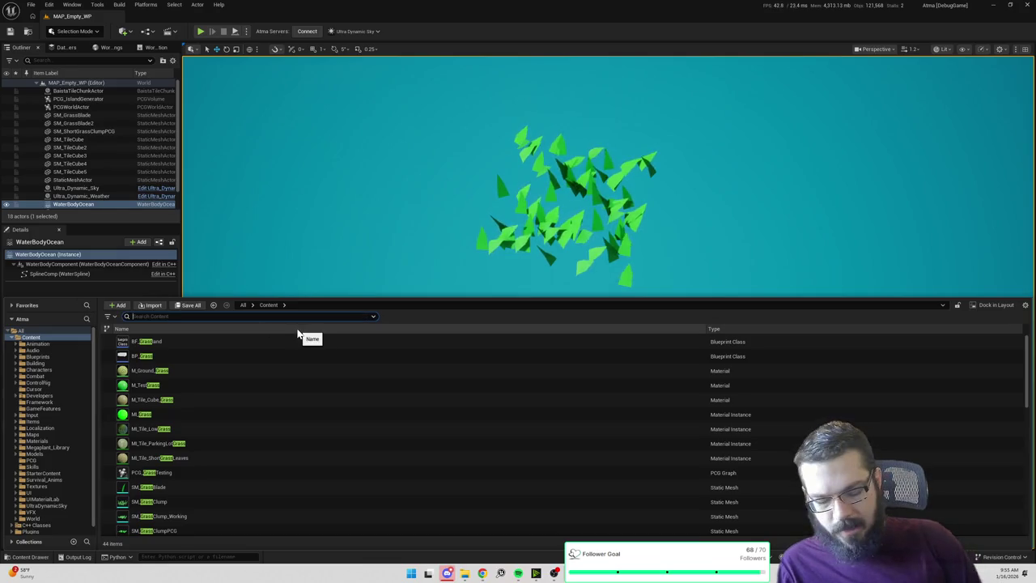
type("TD_Grass")
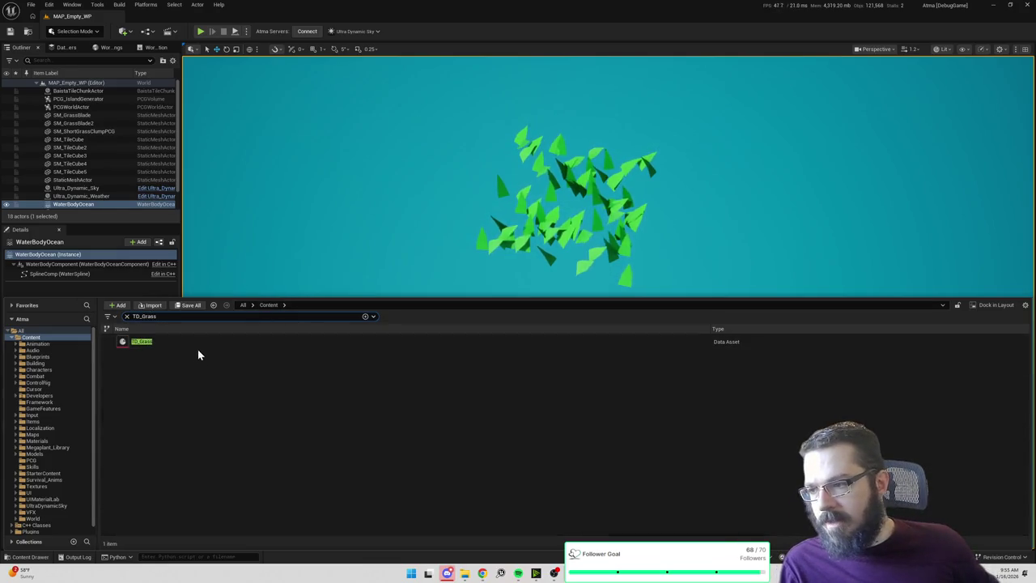
double_click(198, 344)
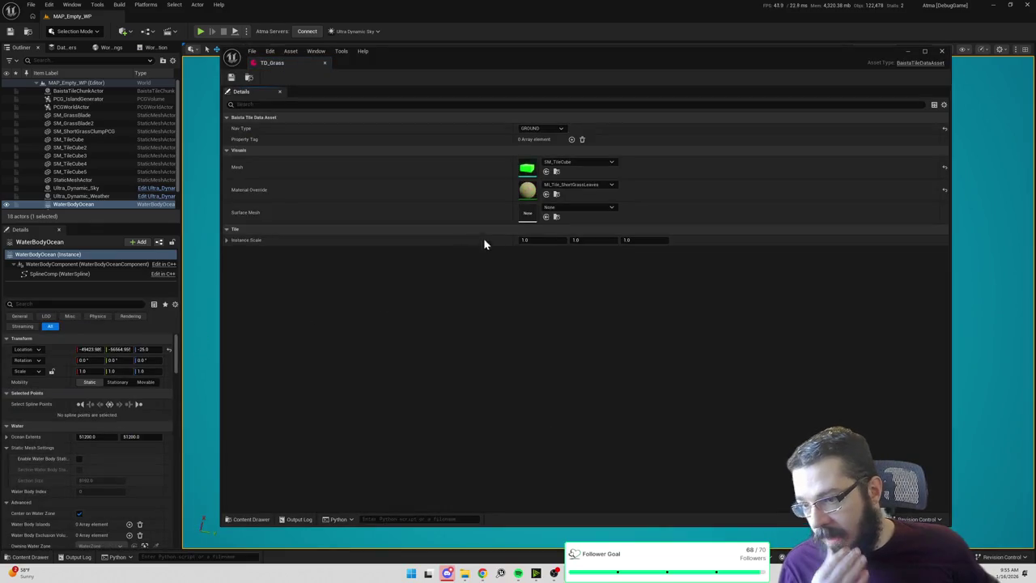
Set TD_Grass's Surface Mesh to SM_ShortGrassClumpPCG.
left_click(579, 208)
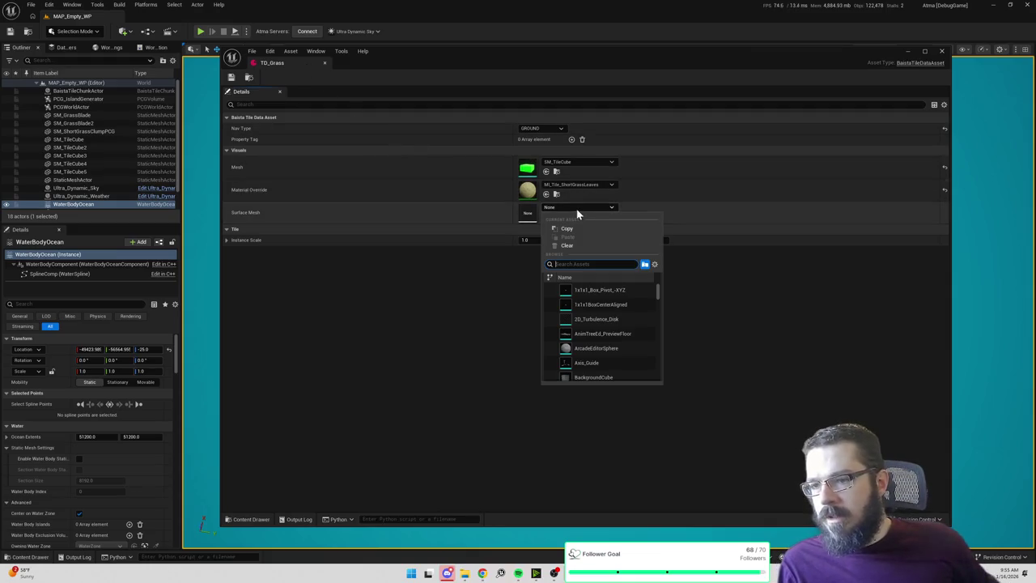
type("shortg")
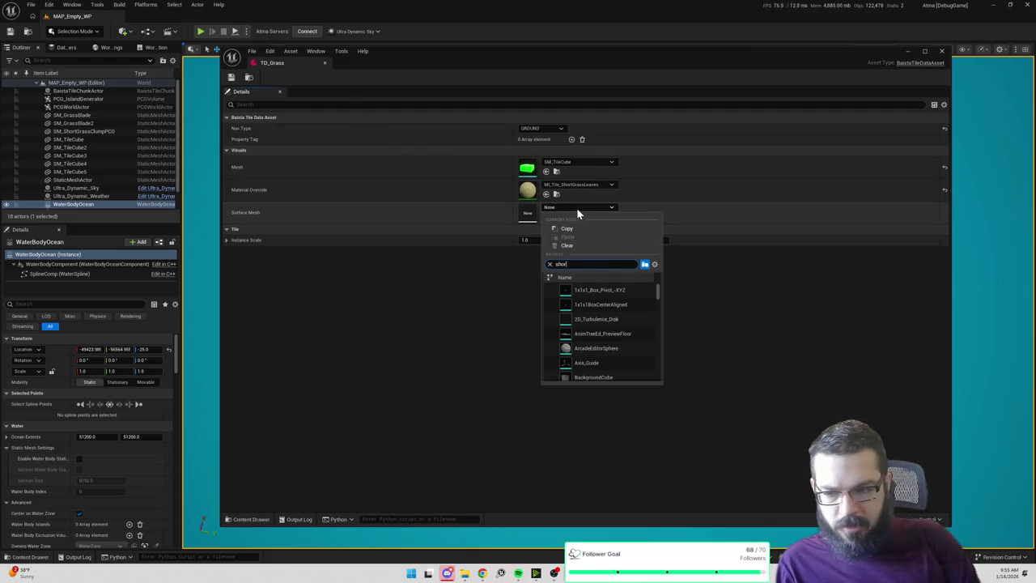
left_click(605, 292)
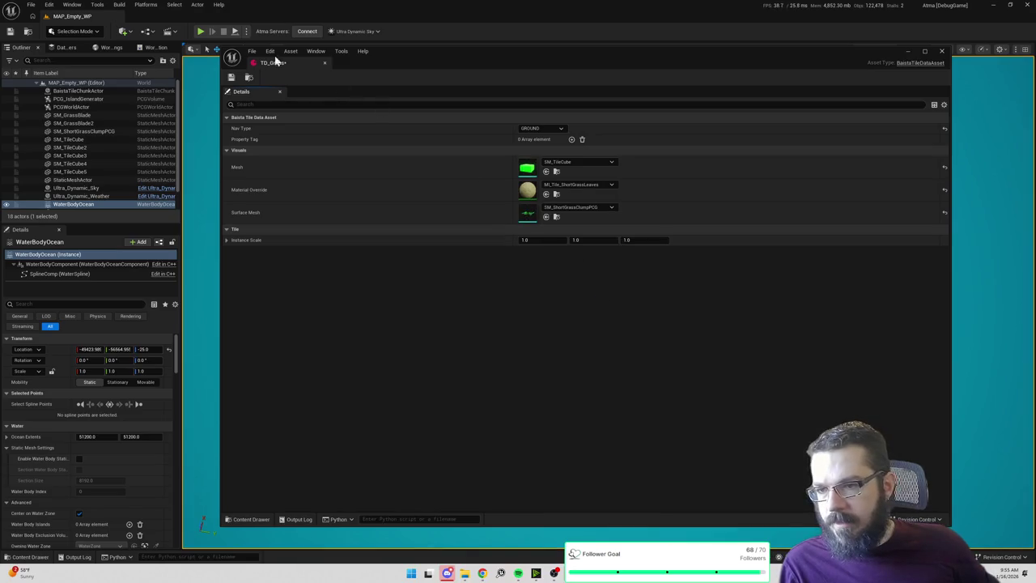
left_click(249, 77)
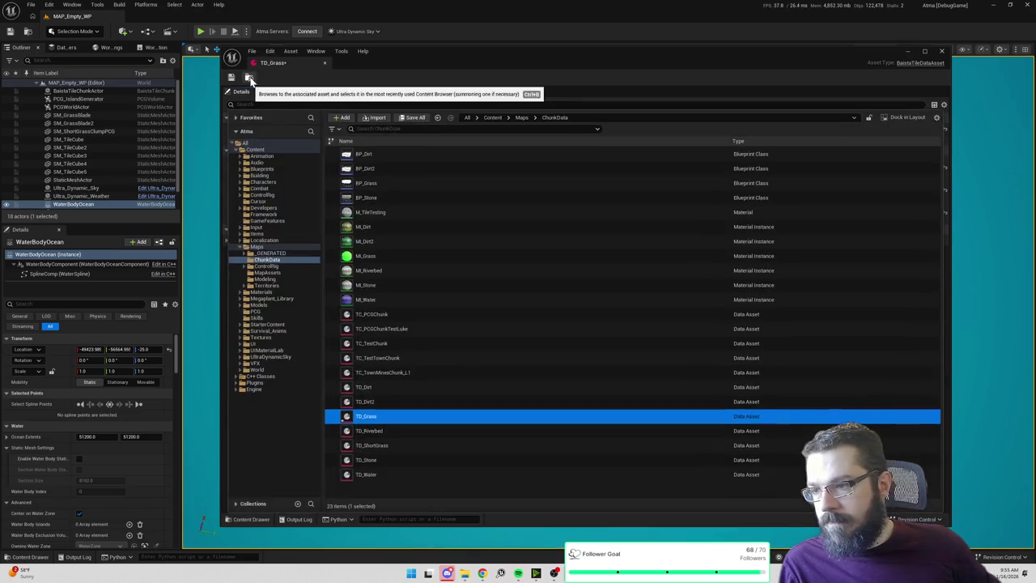
Open TD_ShortGrass and set its Surface Mesh to SM_ShortGrassClumpPCG.
double_click(405, 443)
left_click(579, 184)
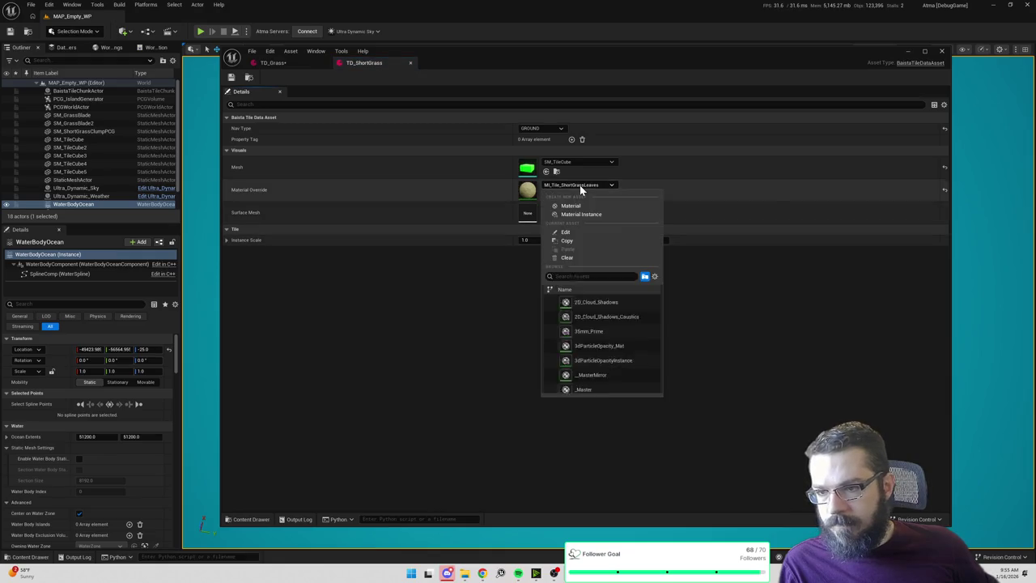
left_click(580, 188)
left_click(575, 209)
type("shortg")
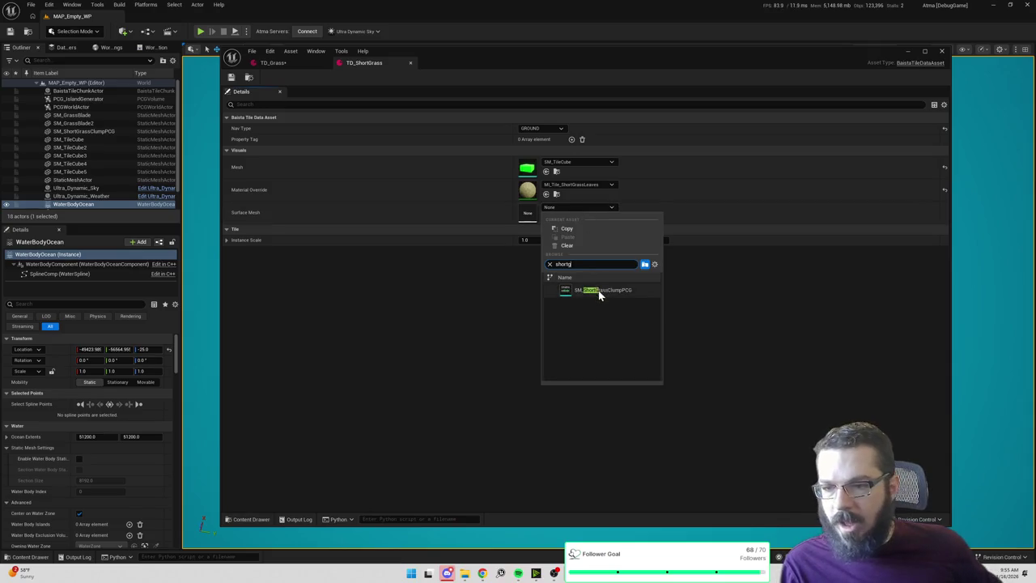
left_click(599, 291)
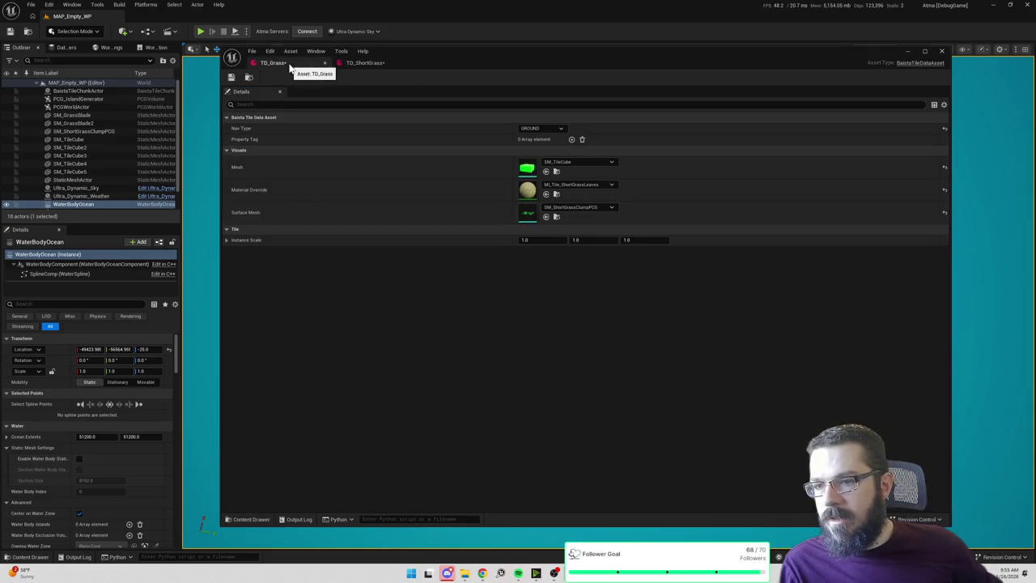
Switch TD_Grass's Surface Mesh to SM_GrassClump, save it, and start Play-in-Editor.
left_click(273, 62)
type("grass")
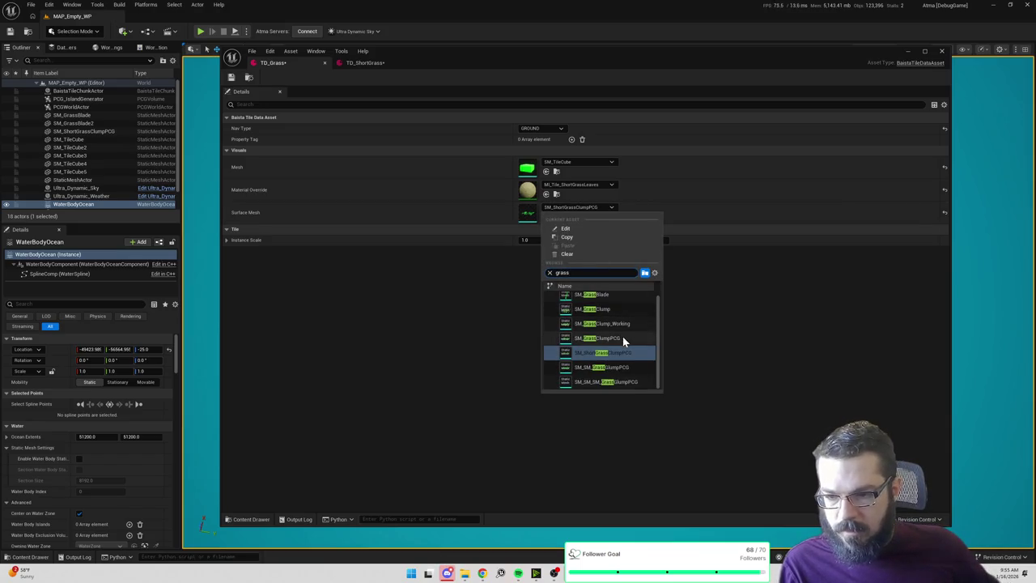
scroll(620, 336, "up", 1)
mouse_move(611, 320)
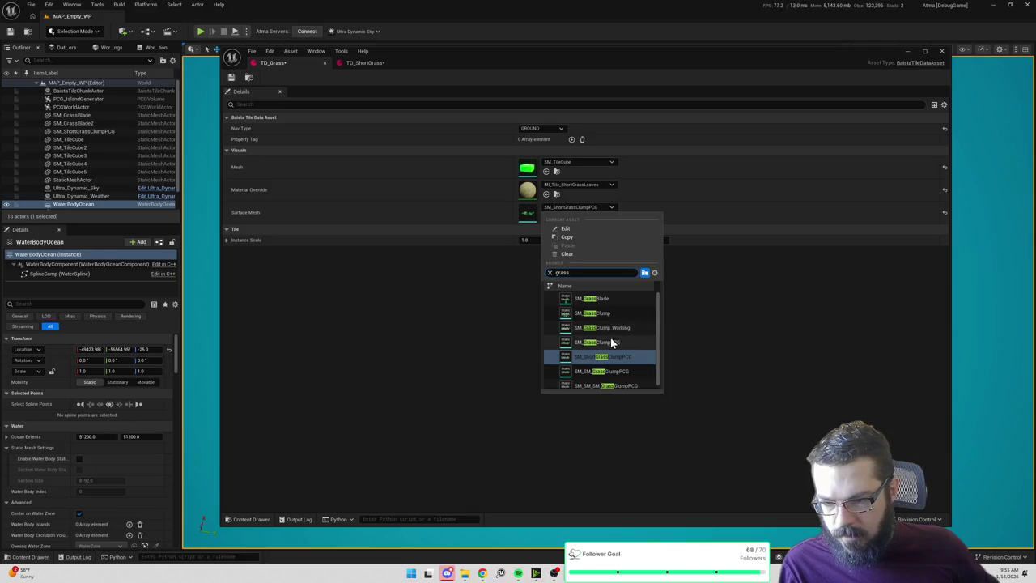
mouse_move(613, 346)
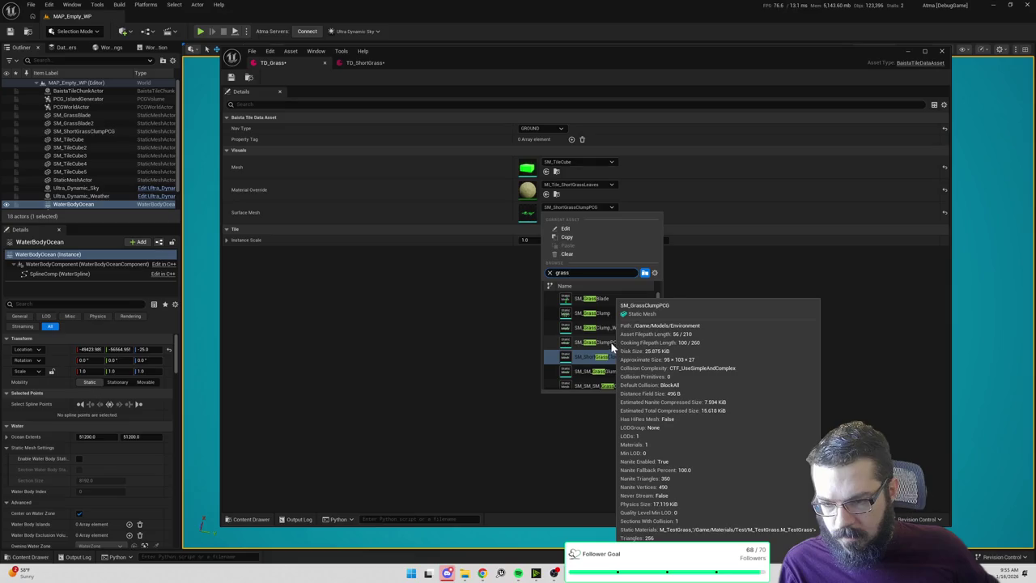
left_click(615, 315)
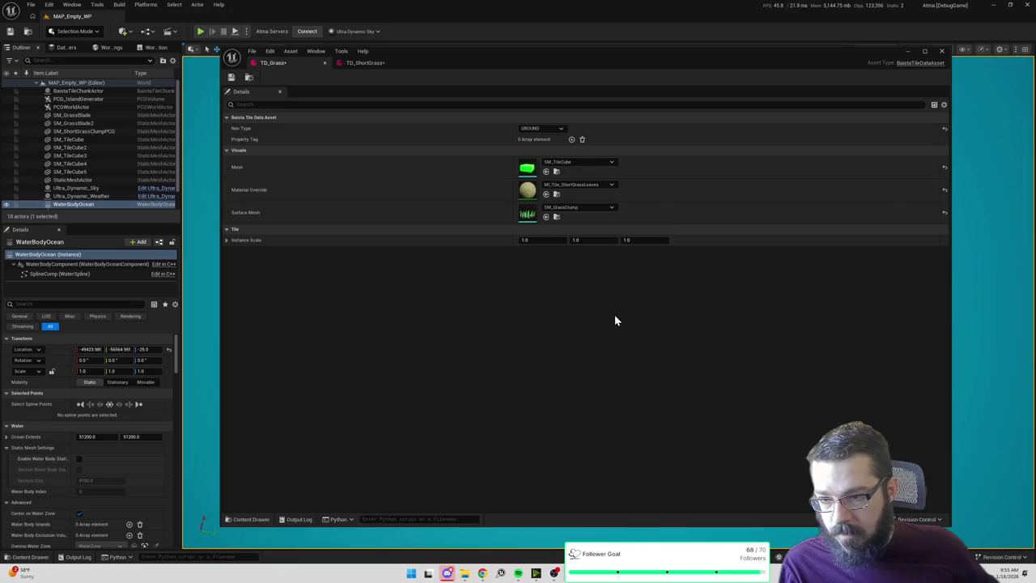
left_click(231, 77)
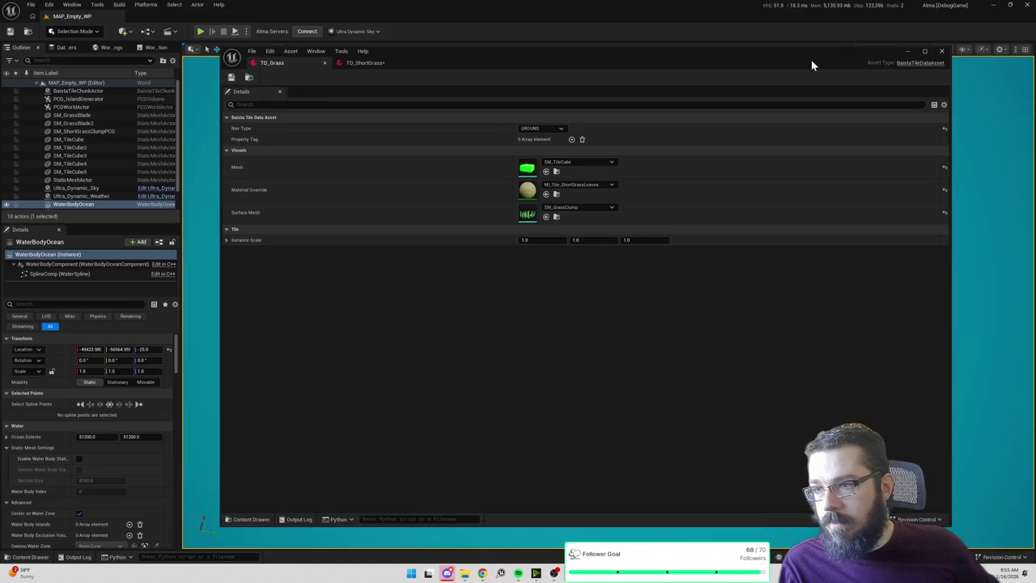
left_click(910, 51)
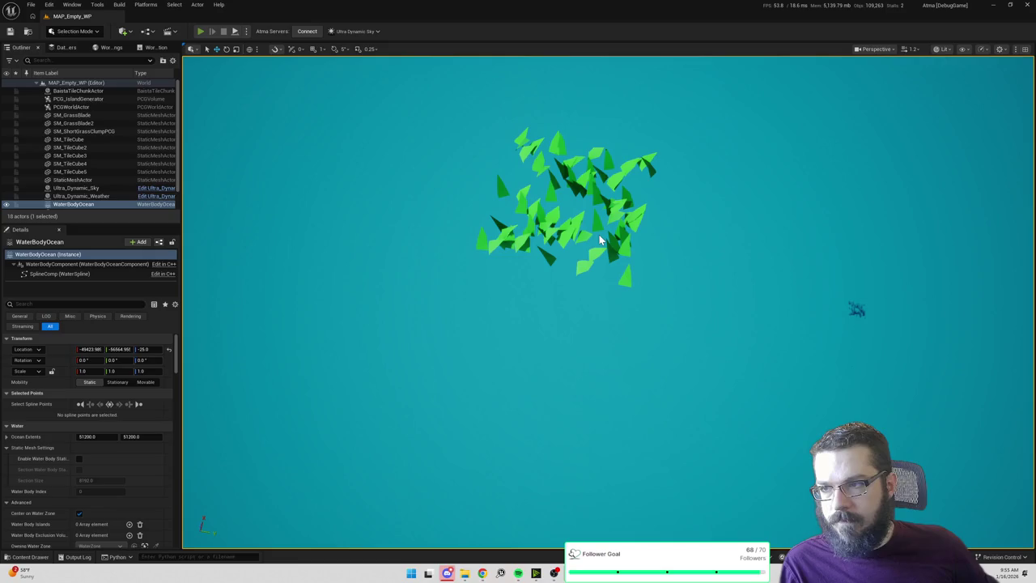
key("alt+p")
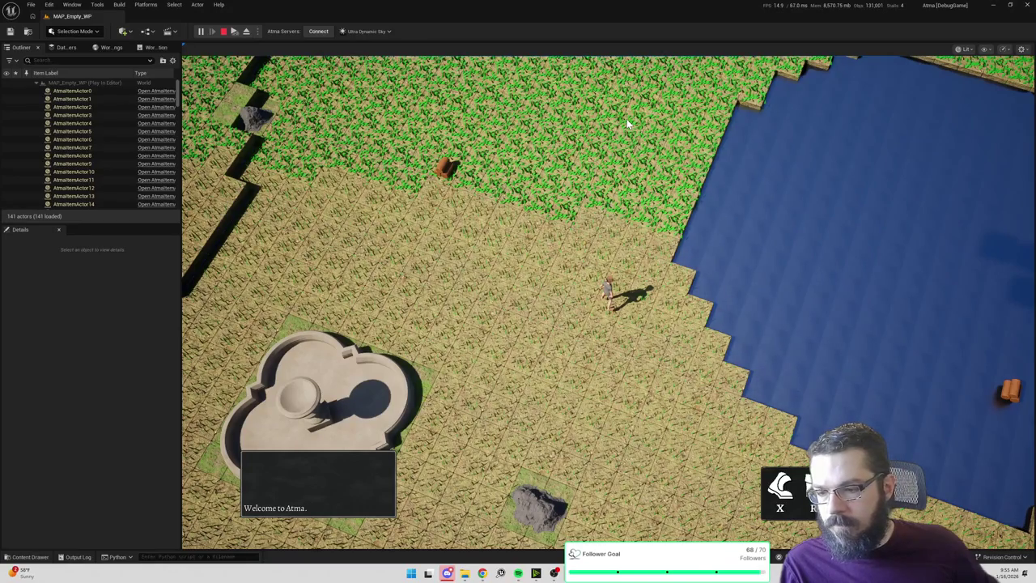
Eject from the play session with F8, fly the camera near the grass, then return to the game camera.
key("F8")
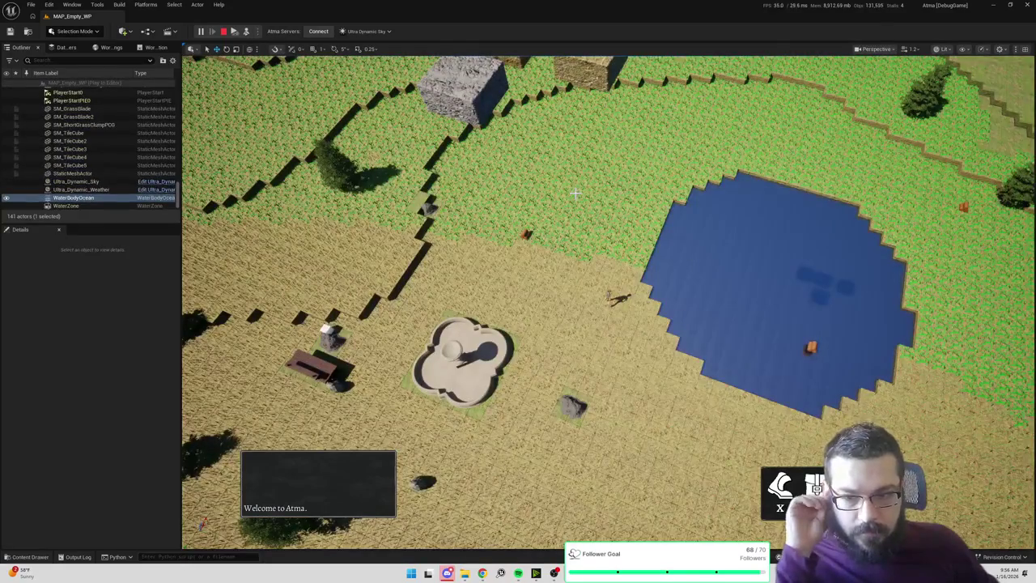
scroll(607, 299, "up", 5)
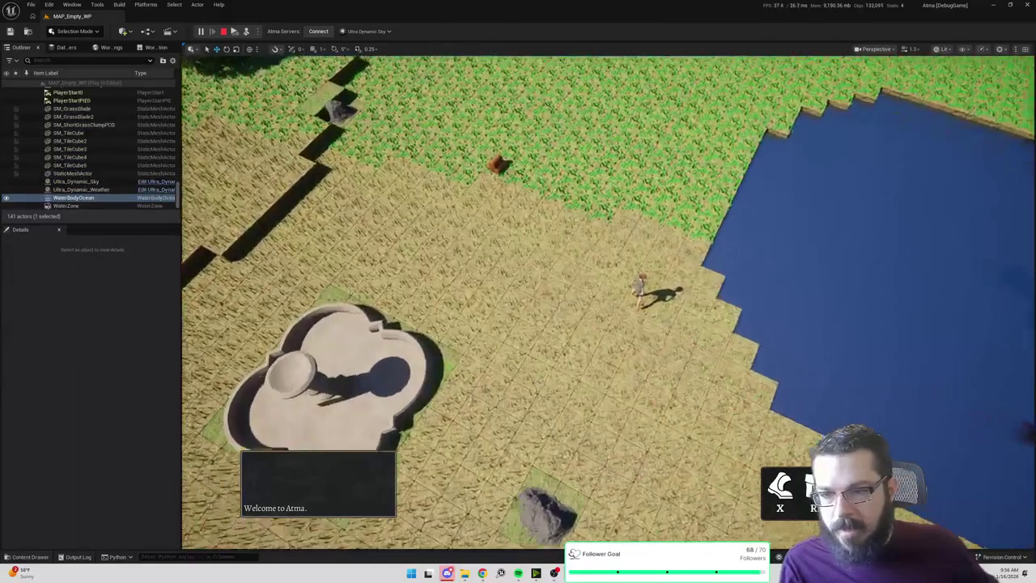
scroll(608, 300, "up", 6)
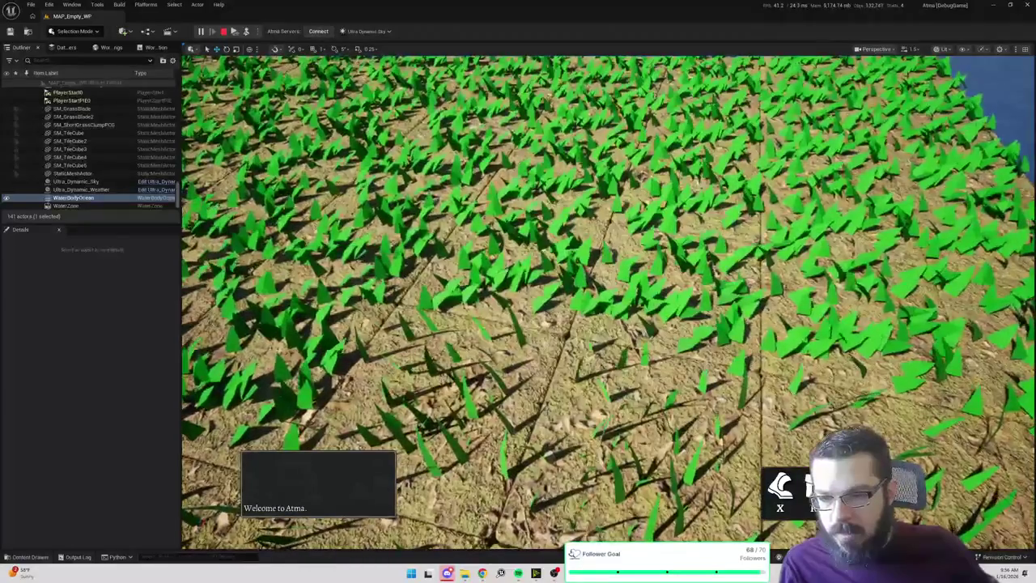
mouse_move(607, 300)
left_mouse_down()
mouse_move(615, 275)
mouse_move(599, 307)
mouse_move(583, 243)
mouse_move(566, 227)
left_mouse_up()
key("F8")
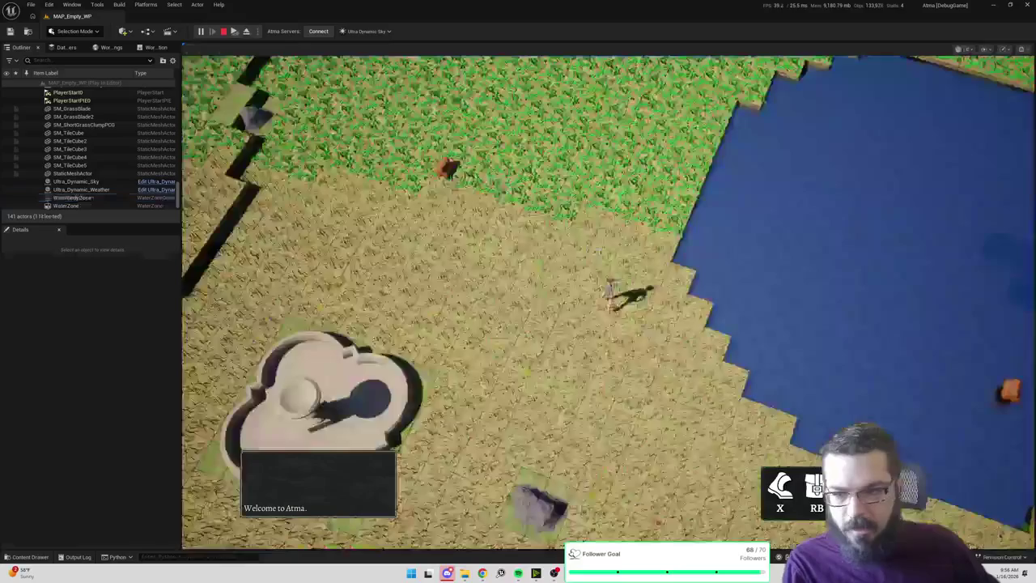
Walk the character over the grass, stop the session, and dismiss Substance Painter's export window.
mouse_move(658, 153)
left_mouse_down()
mouse_move(656, 162)
mouse_move(695, 136)
left_mouse_up()
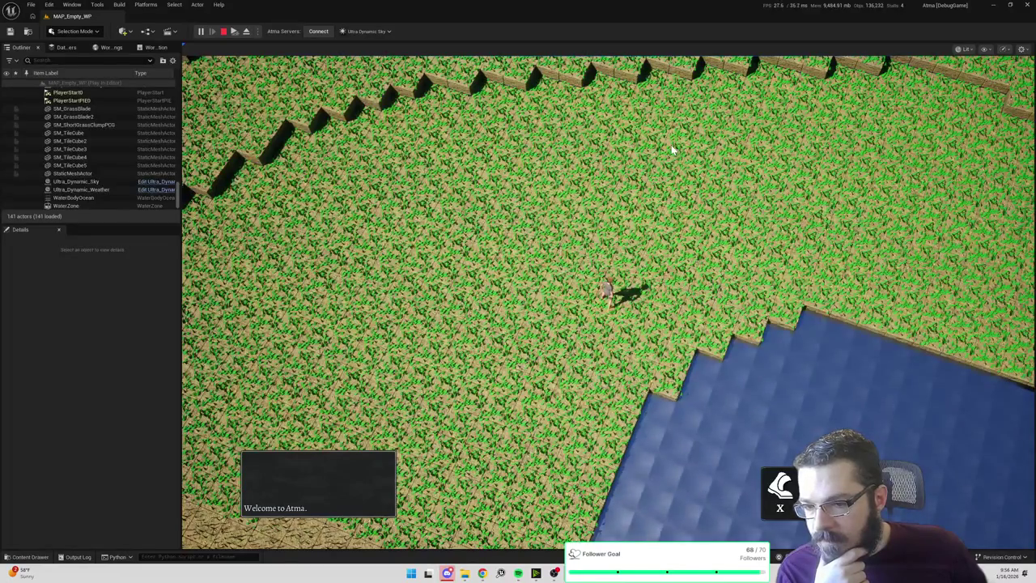
left_click(402, 211)
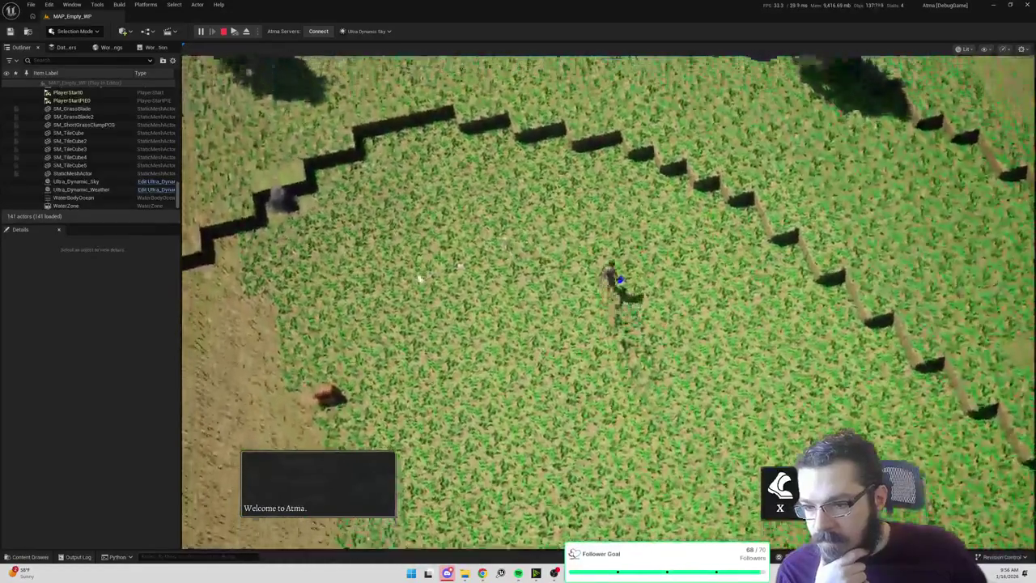
left_click(419, 278)
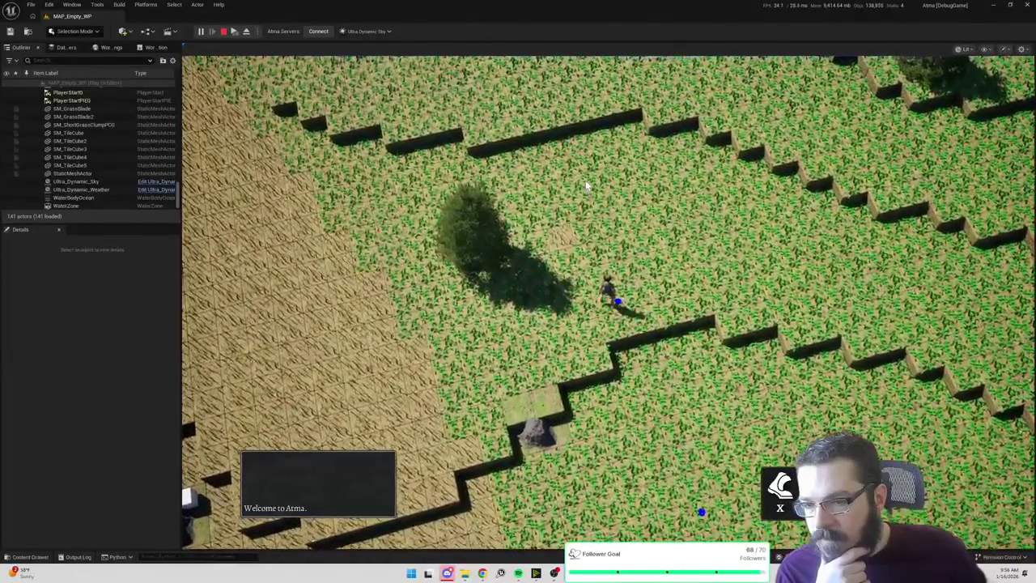
left_click(224, 32)
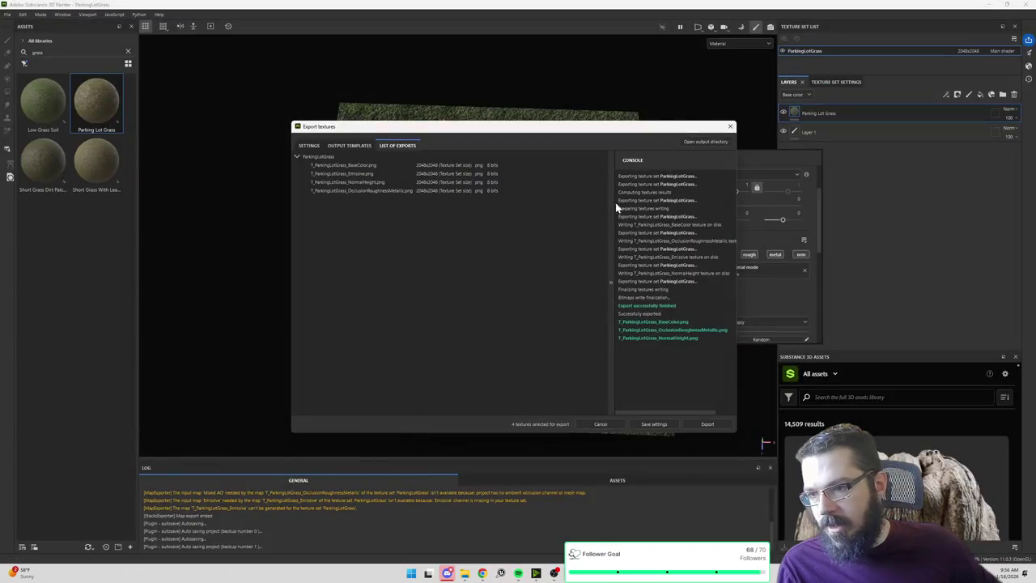
left_click(731, 126)
left_click(996, 6)
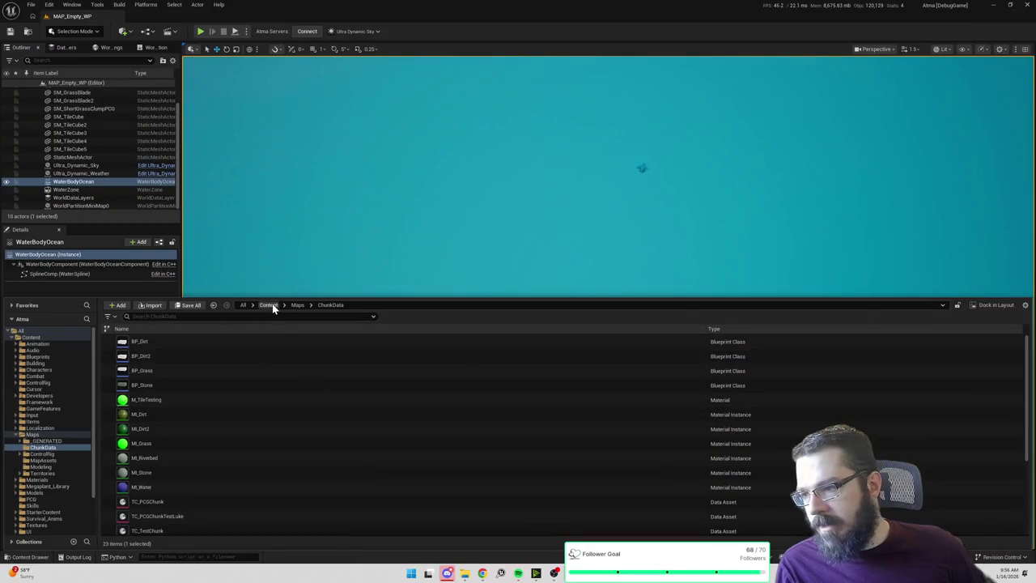
Open TD_Grass, set TD_ShortGrass's Material Override to MI_Tile_ParkingLotGrass, and close the asset editor.
left_click(270, 305)
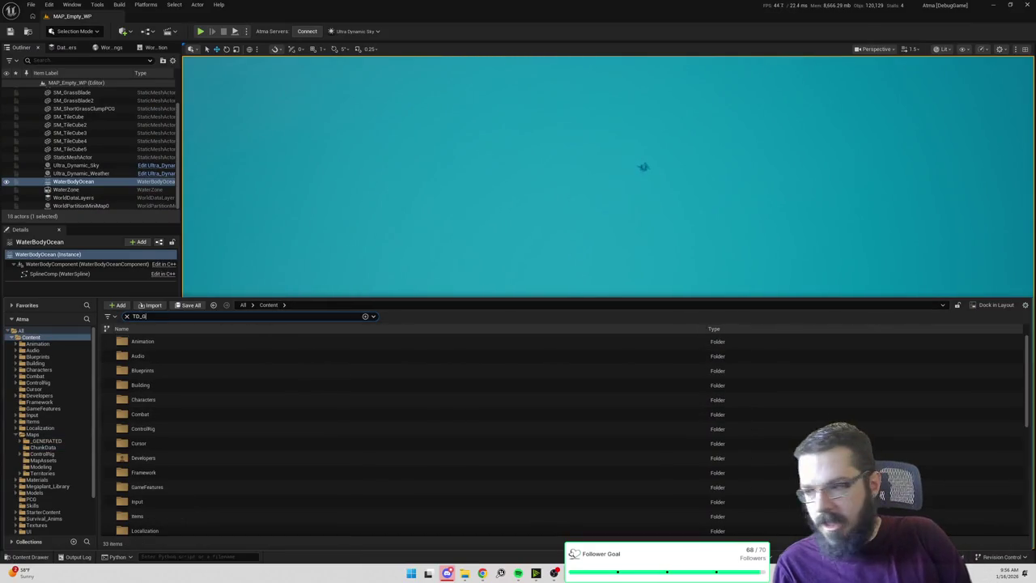
type("r")
double_click(213, 341)
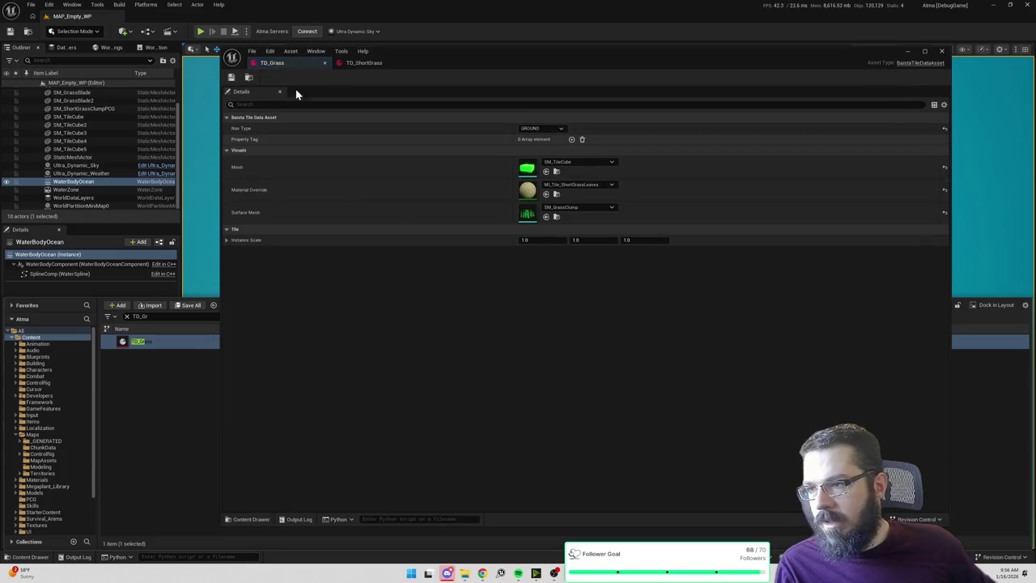
left_click(365, 63)
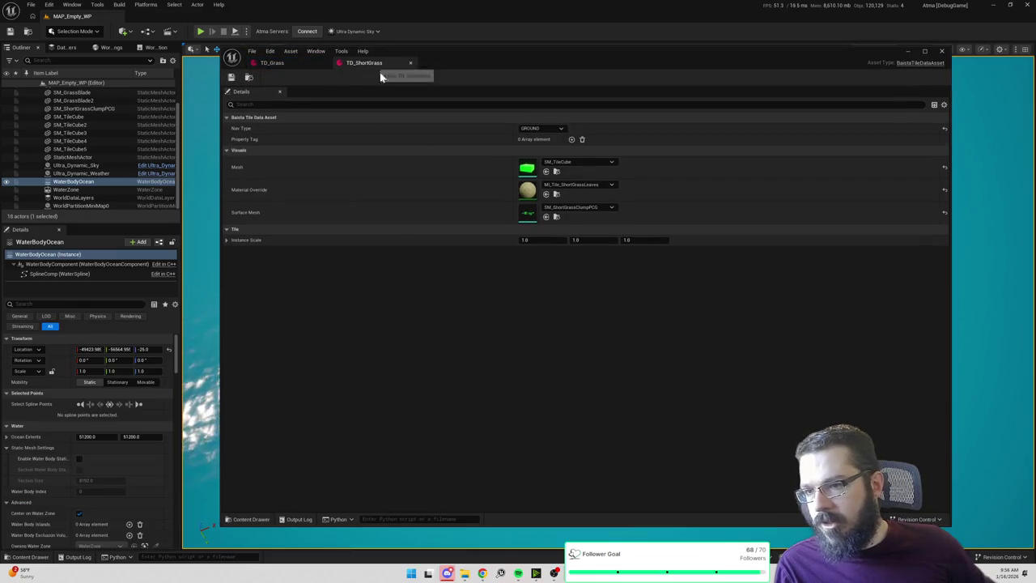
left_click(577, 185)
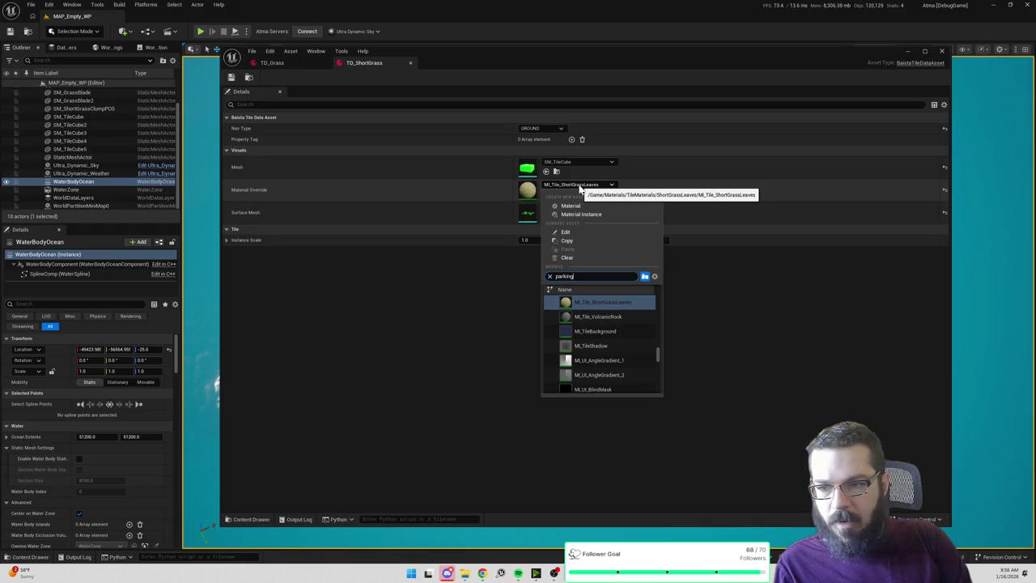
left_click(615, 303)
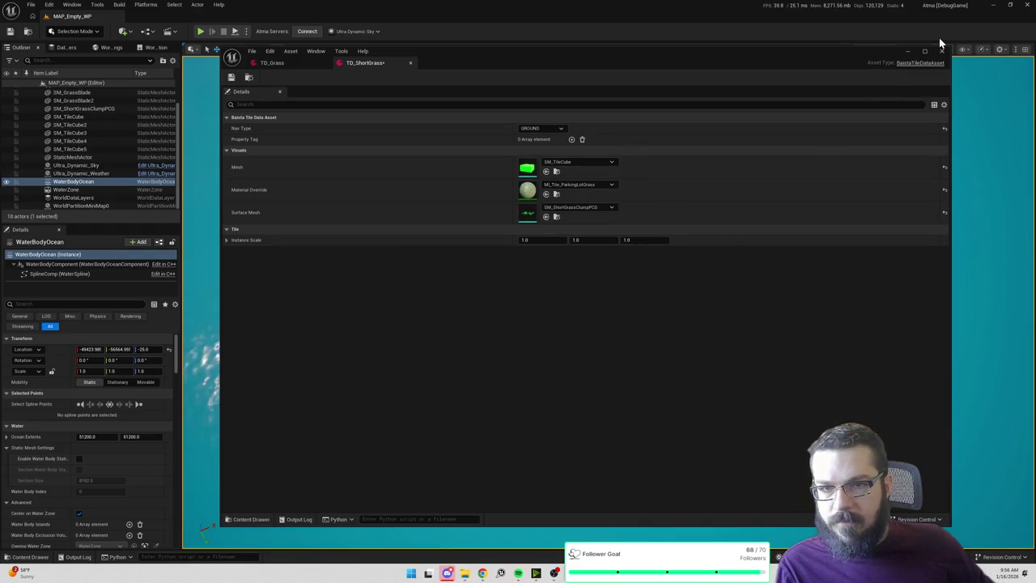
left_click(908, 51)
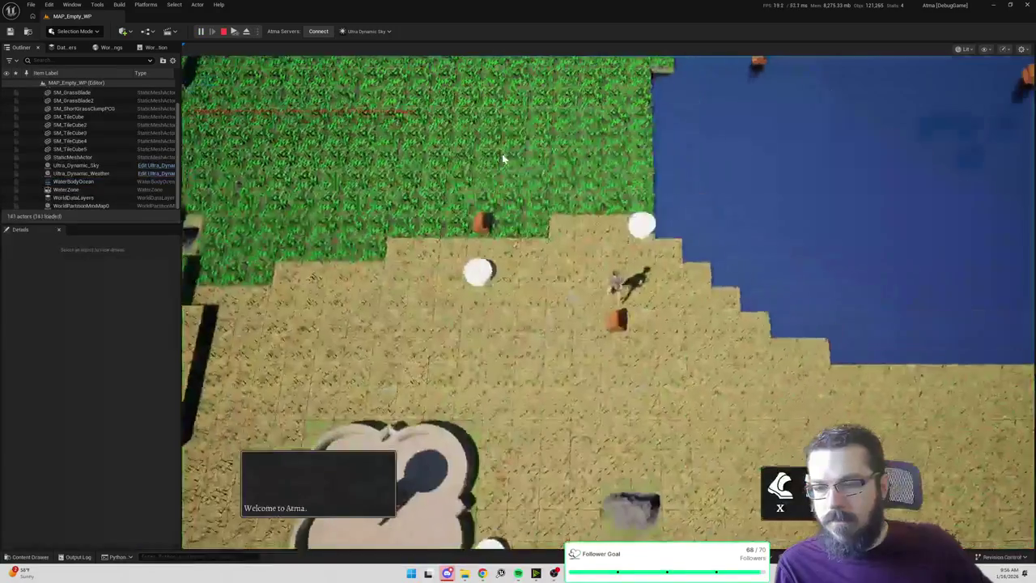
left_click(546, 187)
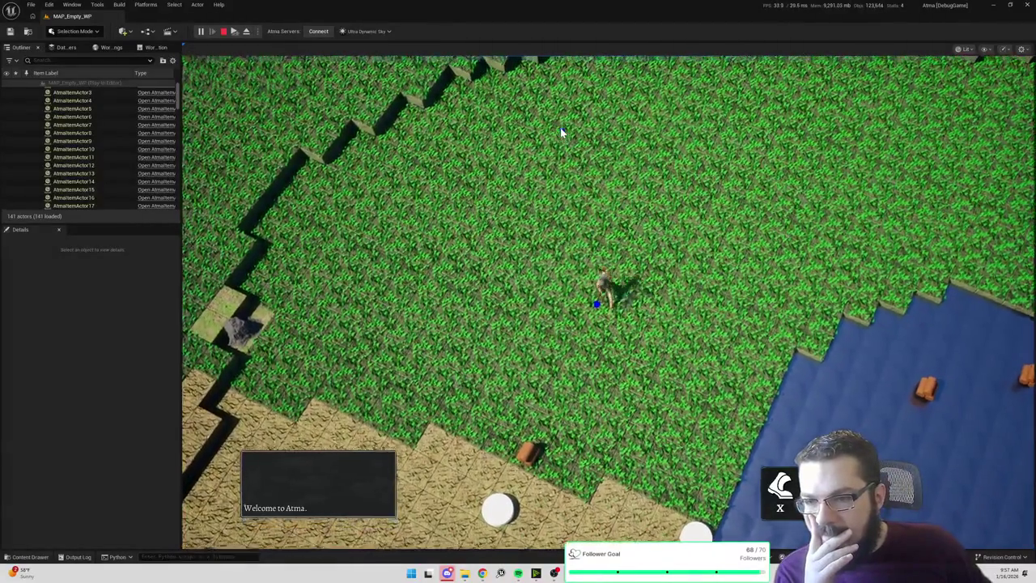
left_click(562, 134)
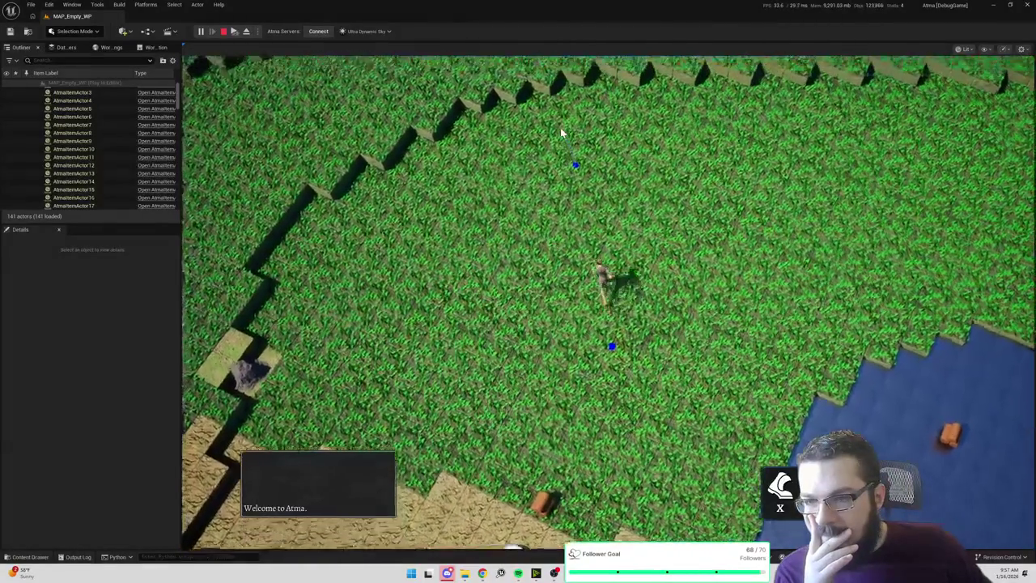
left_click(709, 132)
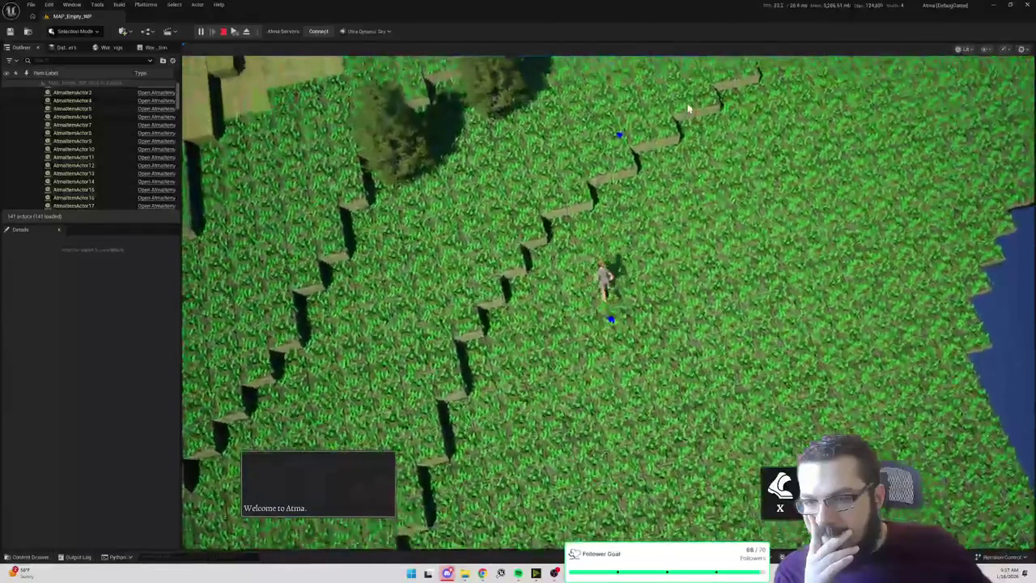
left_click(688, 105)
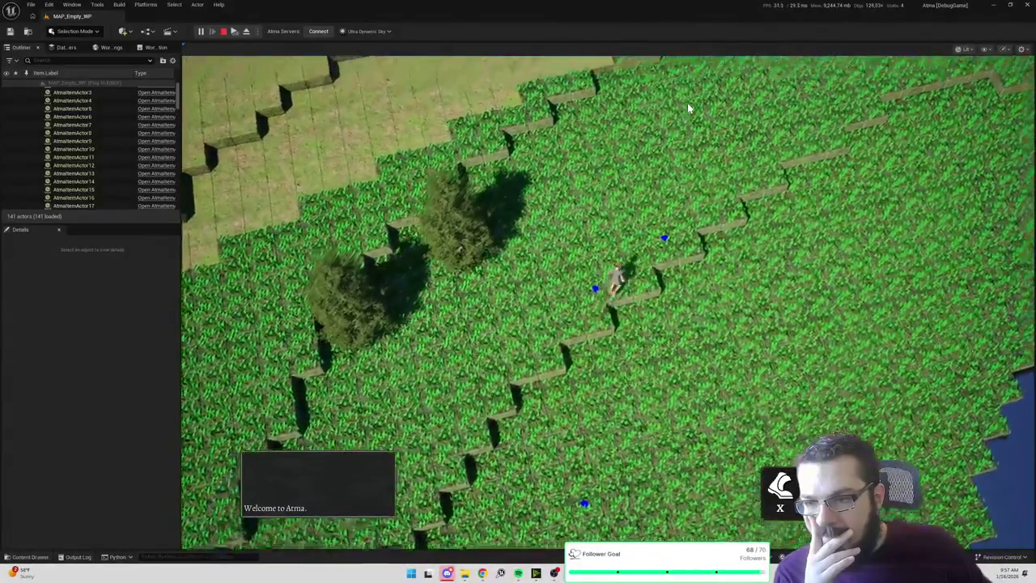
key("Escape")
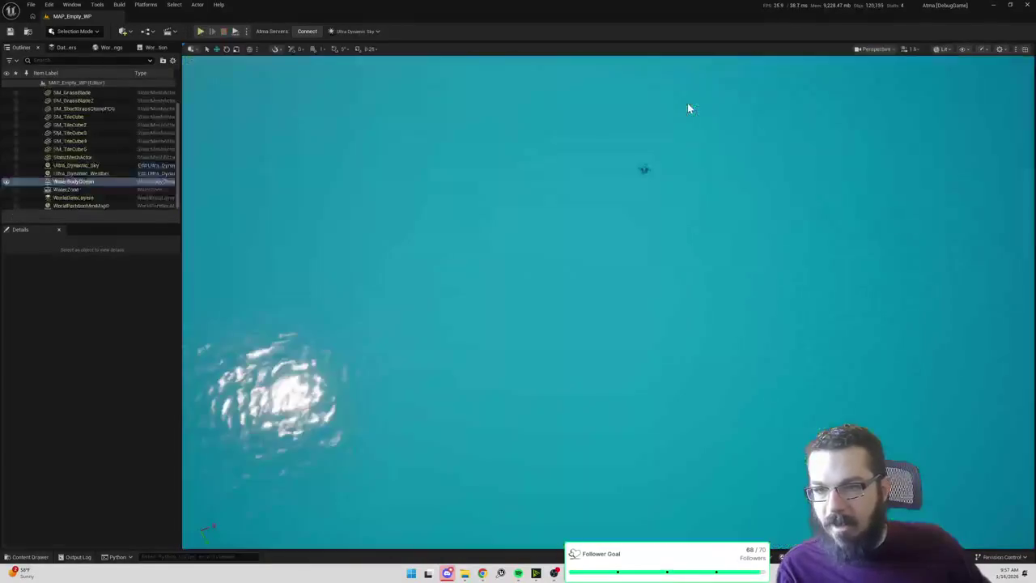
Set TD_Grass's Material Override to MI_Tile_ParkingLotGrass by searching 'p' in the picker.
left_click(459, 191)
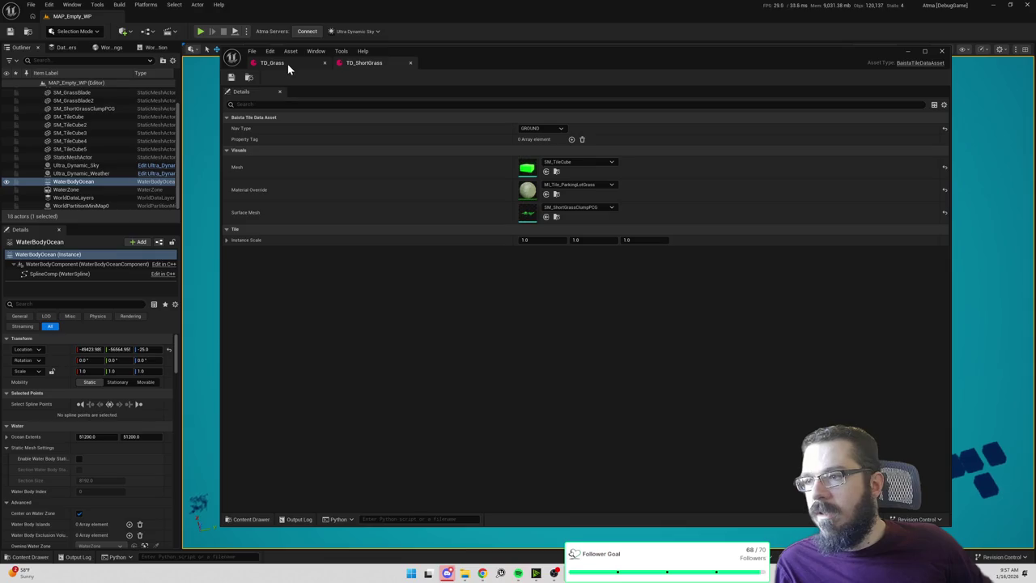
left_click(288, 64)
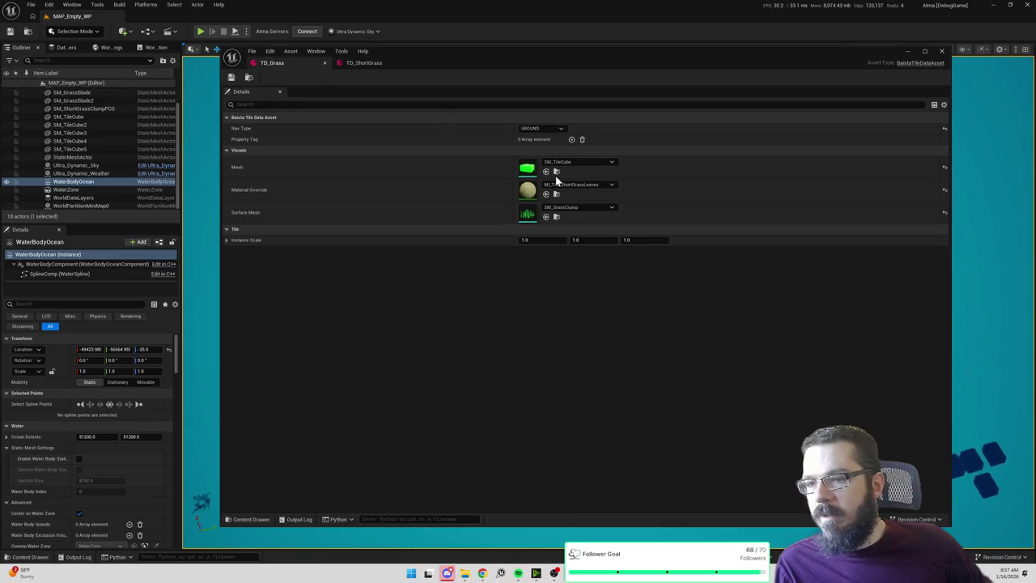
left_click(564, 185)
type("parking")
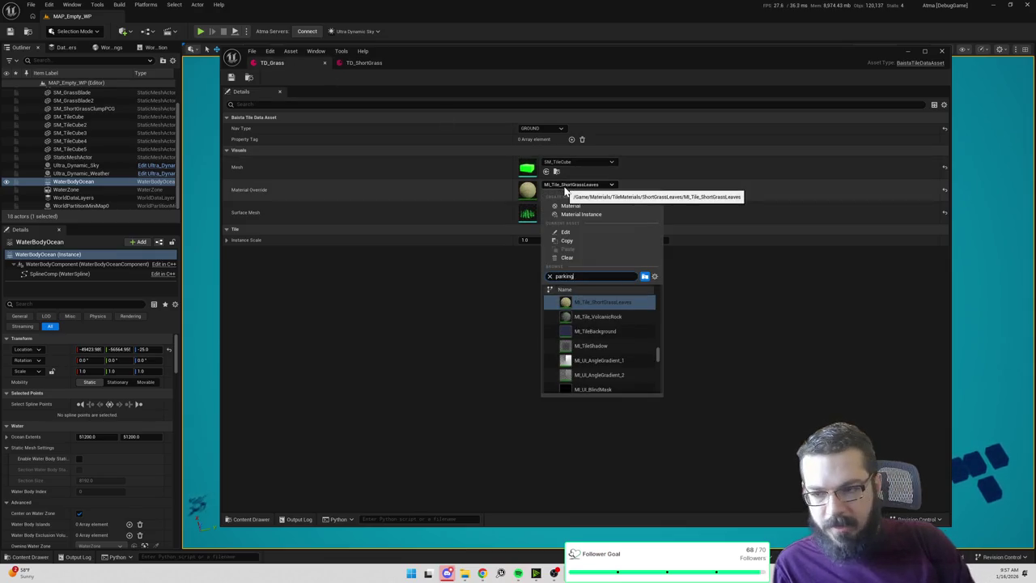
left_click(601, 302)
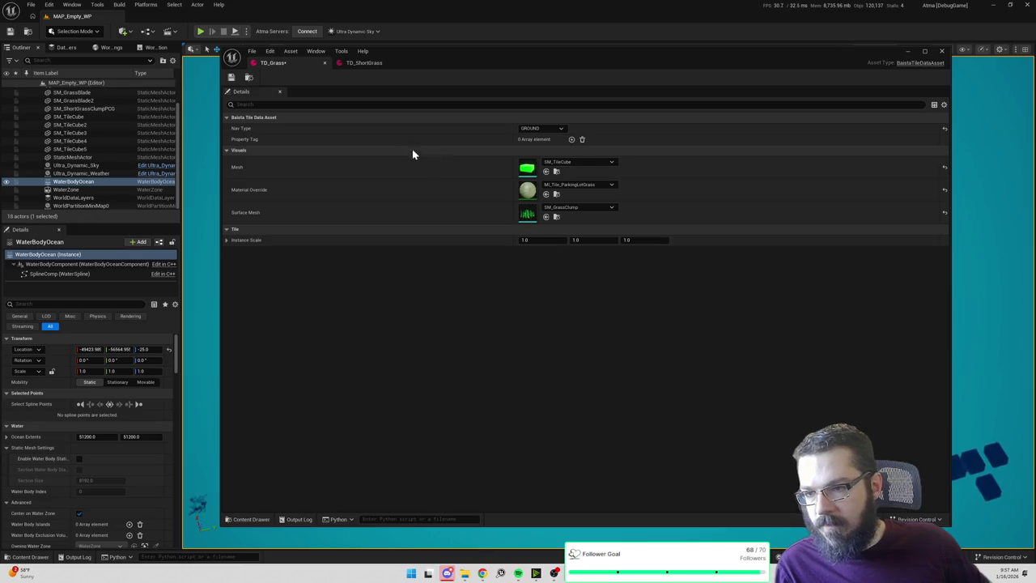
Inspect the TD_ShortGrass surface mesh SM_ShortGrassClumpPCG, then close its mesh editor.
left_click(362, 63)
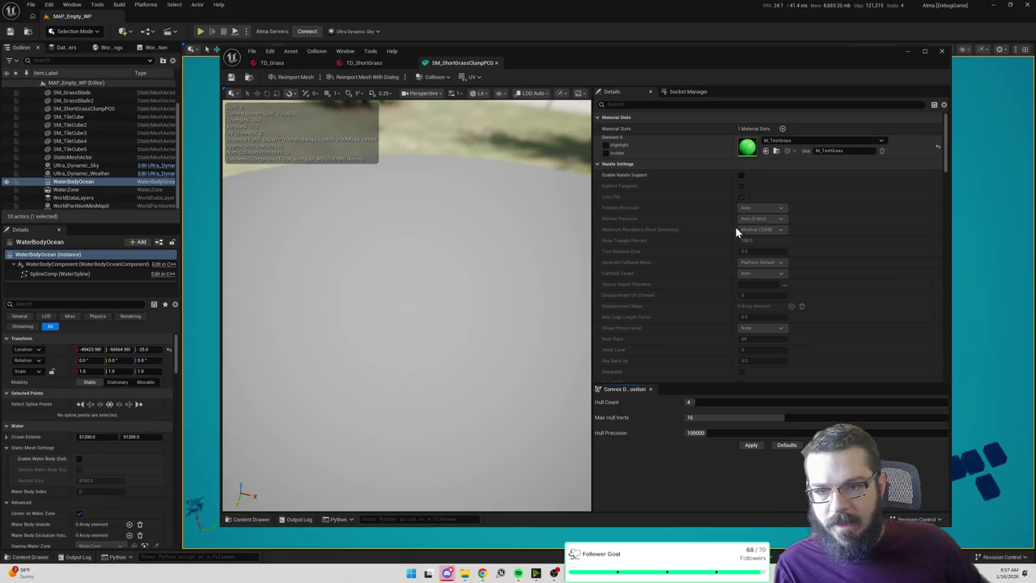
scroll(725, 233, "down", 3)
scroll(726, 232, "up", 3)
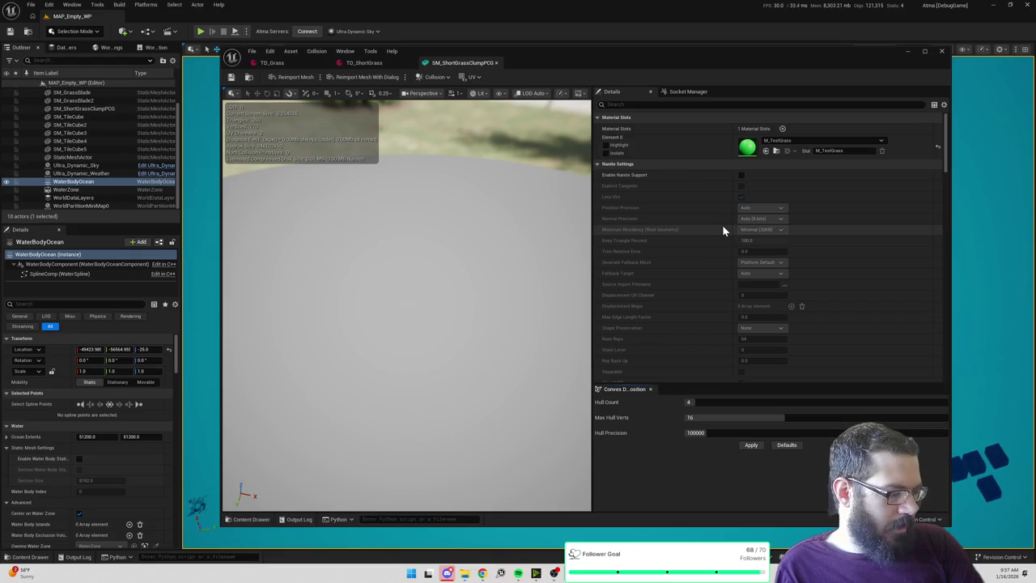
left_click(942, 50)
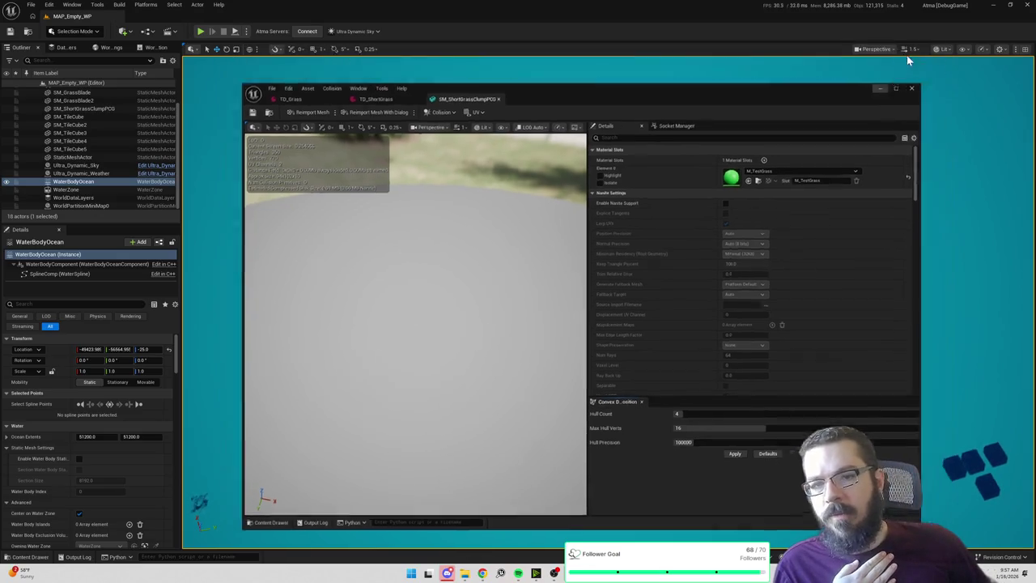
left_click(247, 31)
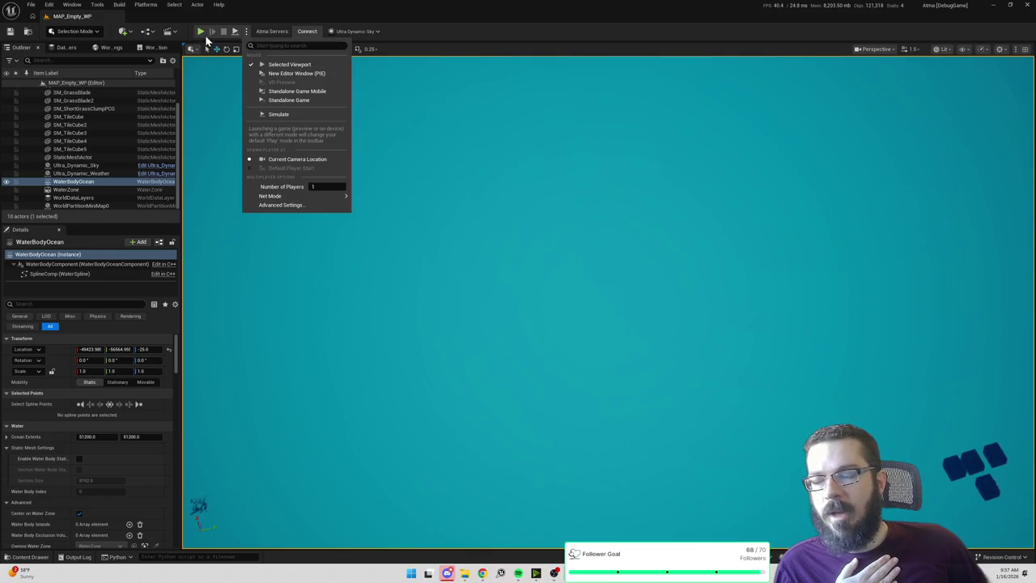
left_click(261, 21)
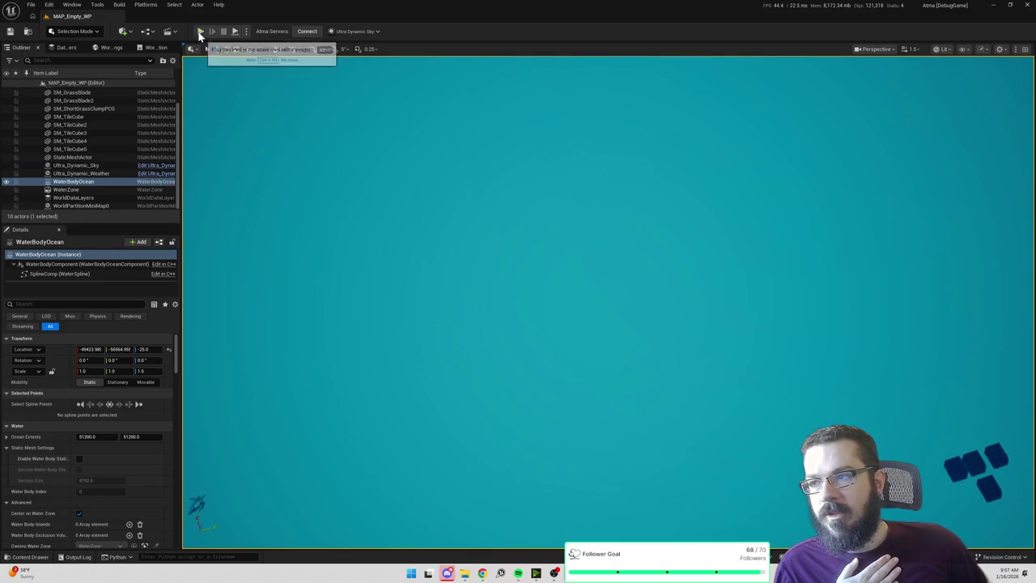
left_click(246, 33)
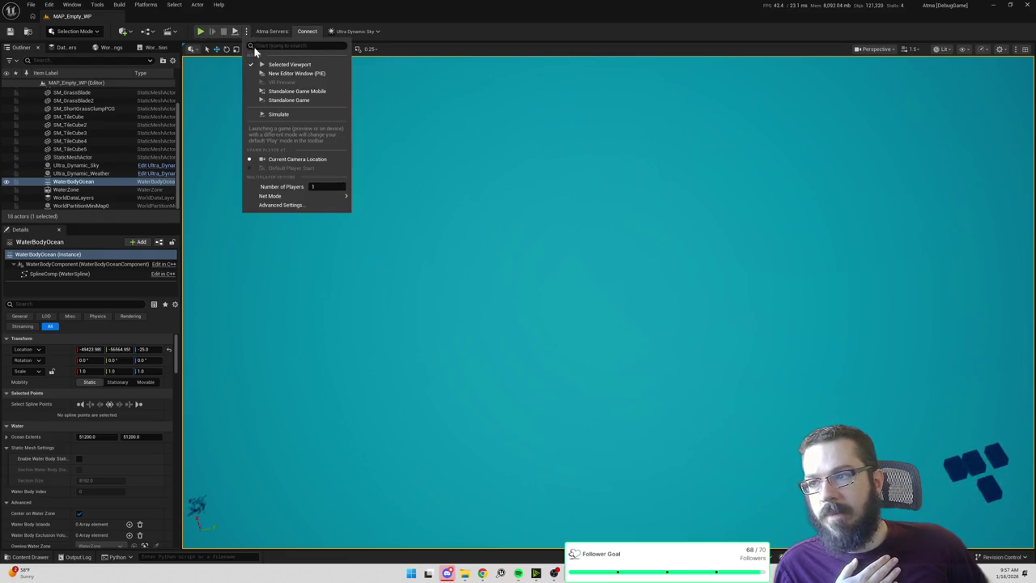
left_click(473, 38)
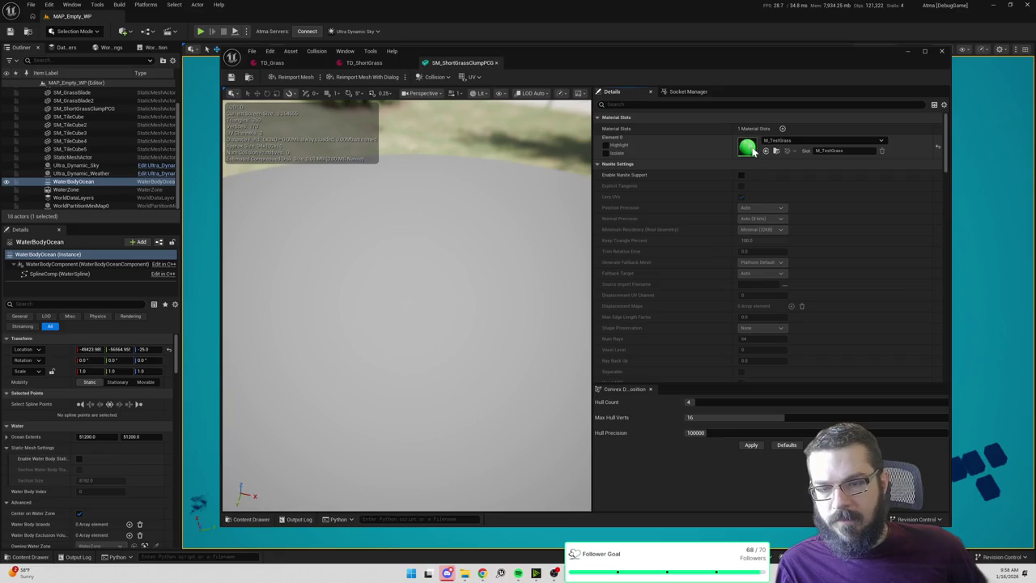
Lower M_TestGrass's base colour value to 0.2 for a darker green (257C22FF) and apply it.
double_click(748, 148)
left_click(865, 132)
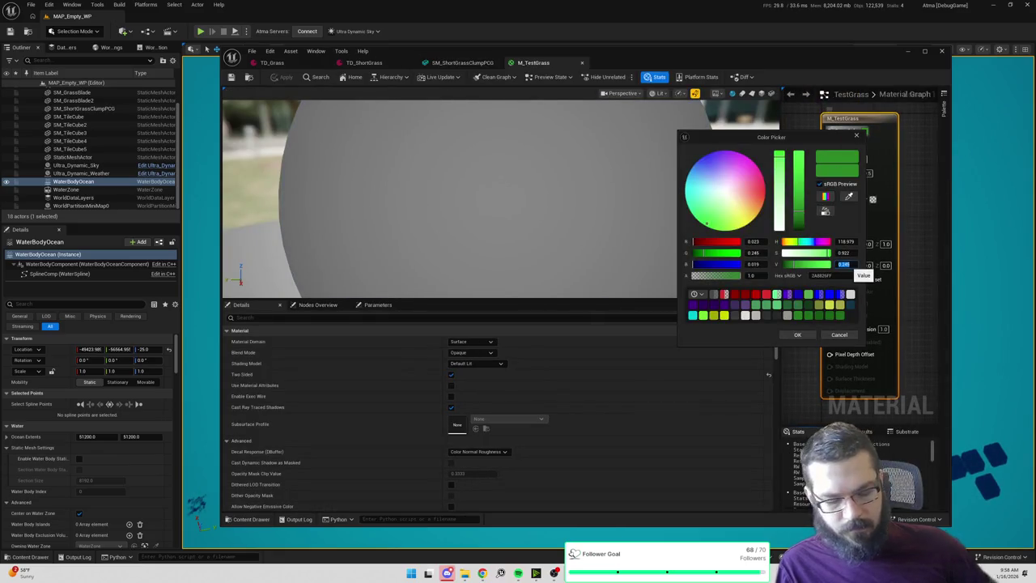
type("0.2")
key("Return")
left_click(798, 336)
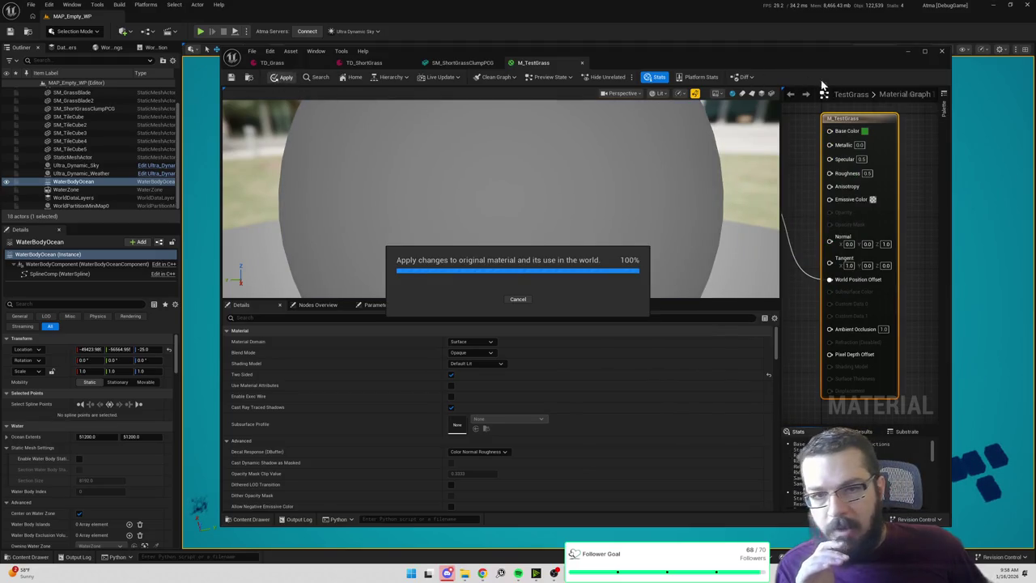
left_click(910, 55)
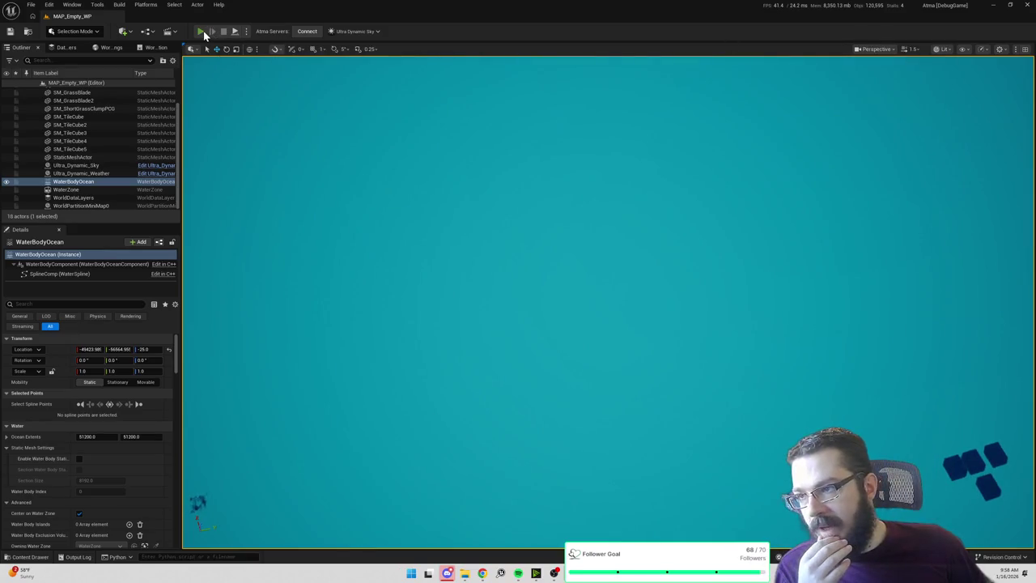
Play-test the level, walking the character over the darker grass, then stop and reopen M_TestGrass.
key("alt+p")
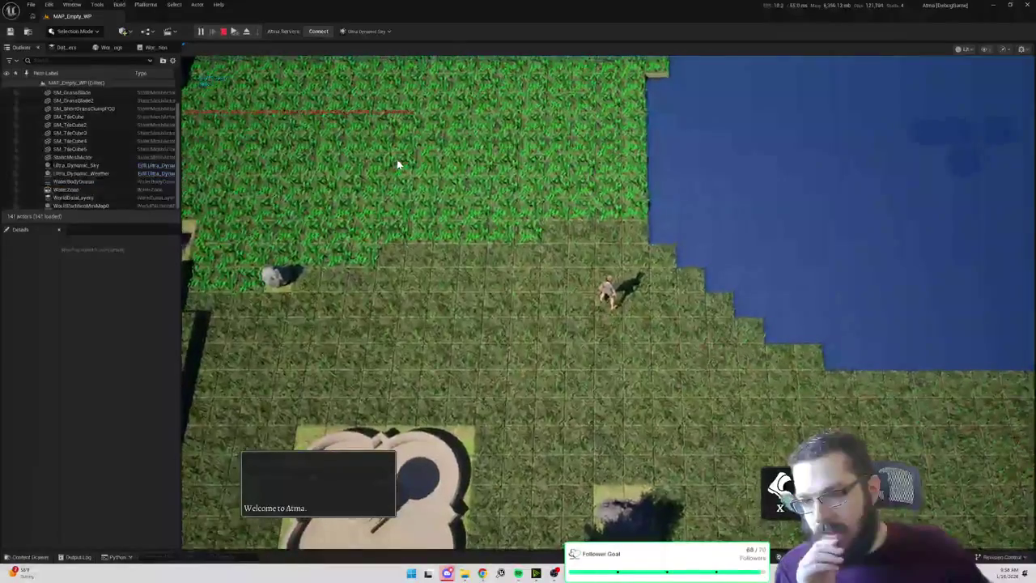
left_click(569, 176)
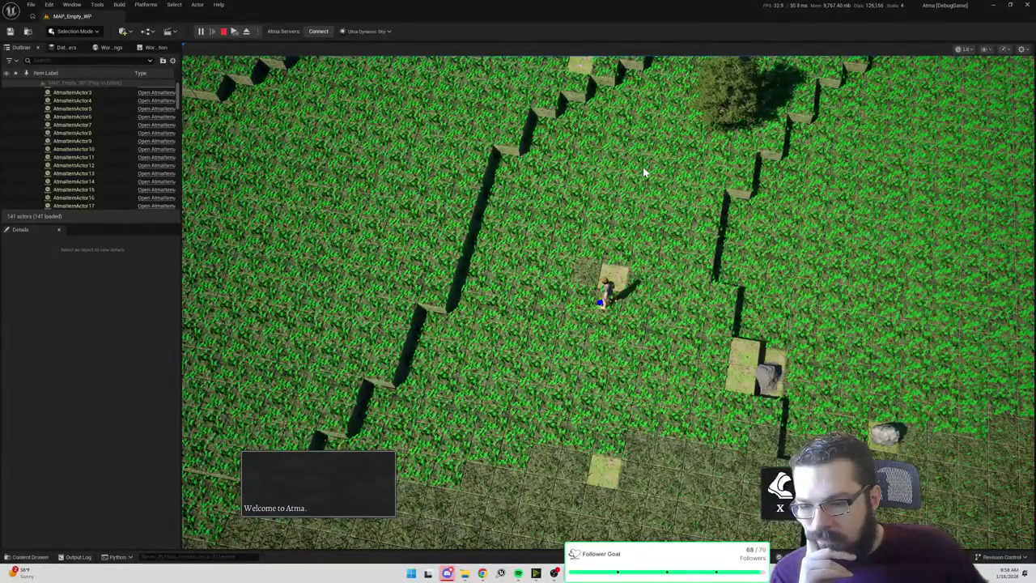
left_click(870, 171)
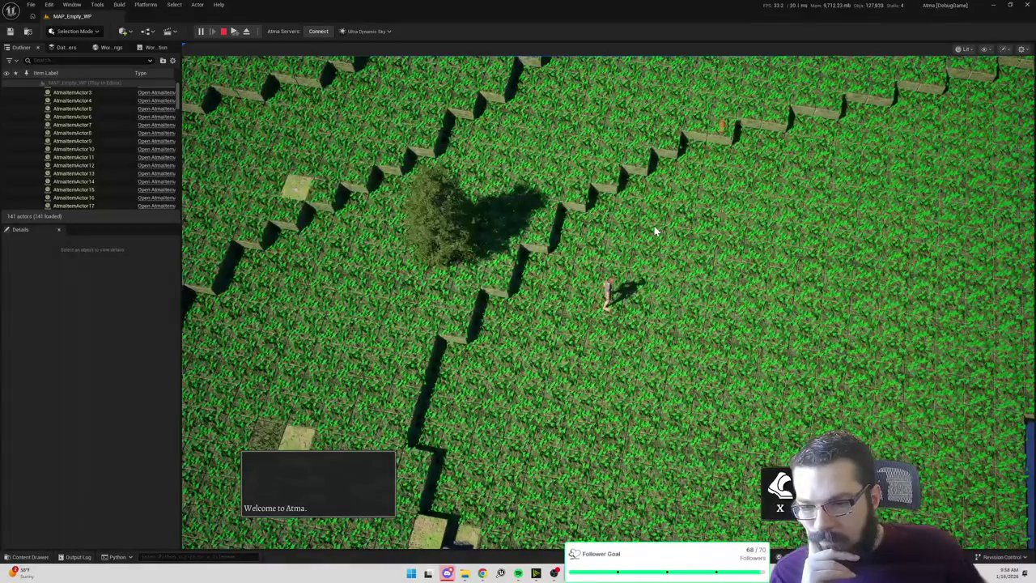
left_click(690, 202)
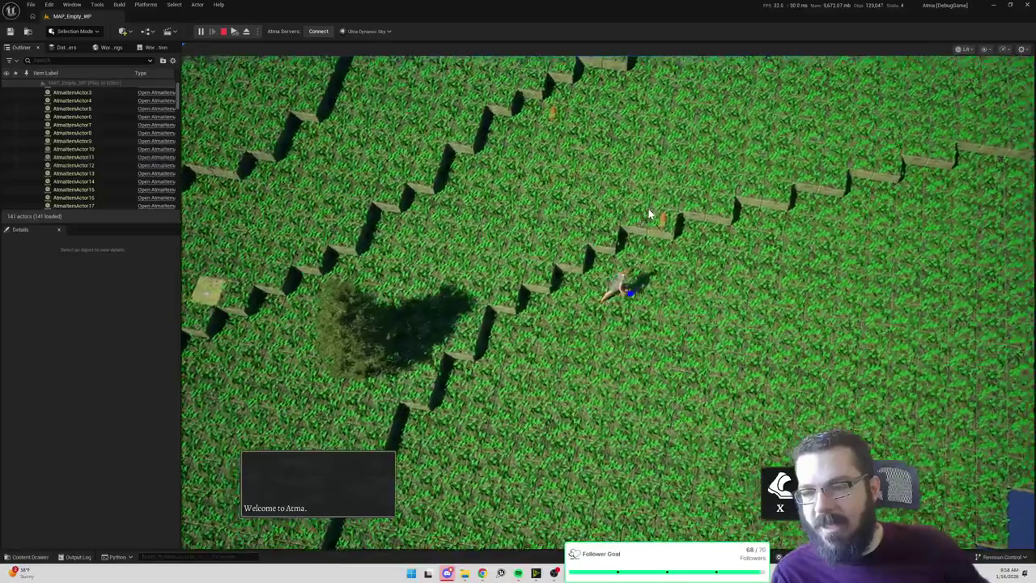
key("Escape")
left_click(632, 188)
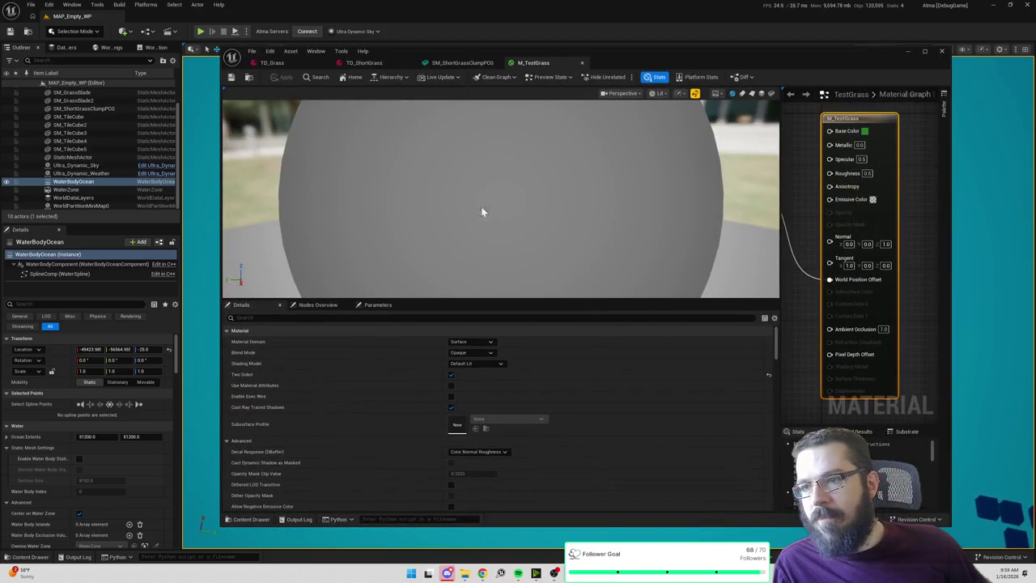
Search 'parkingl', open T_ParkingLotGrass_BaseColor and ML_Tile_ParkingLotGrass, then its parent M_TileMaster.
key("ctrl+space")
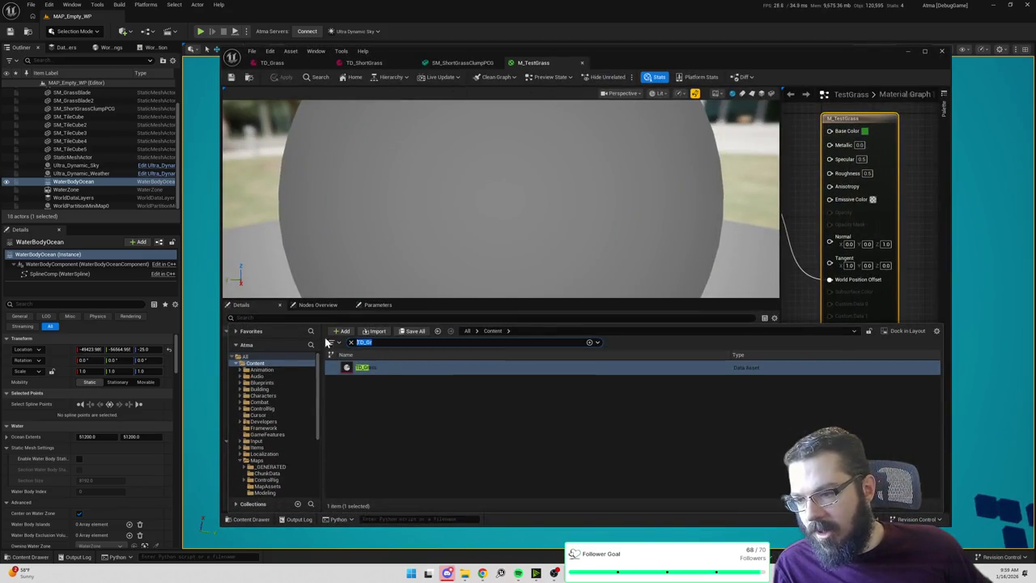
type("parkingl")
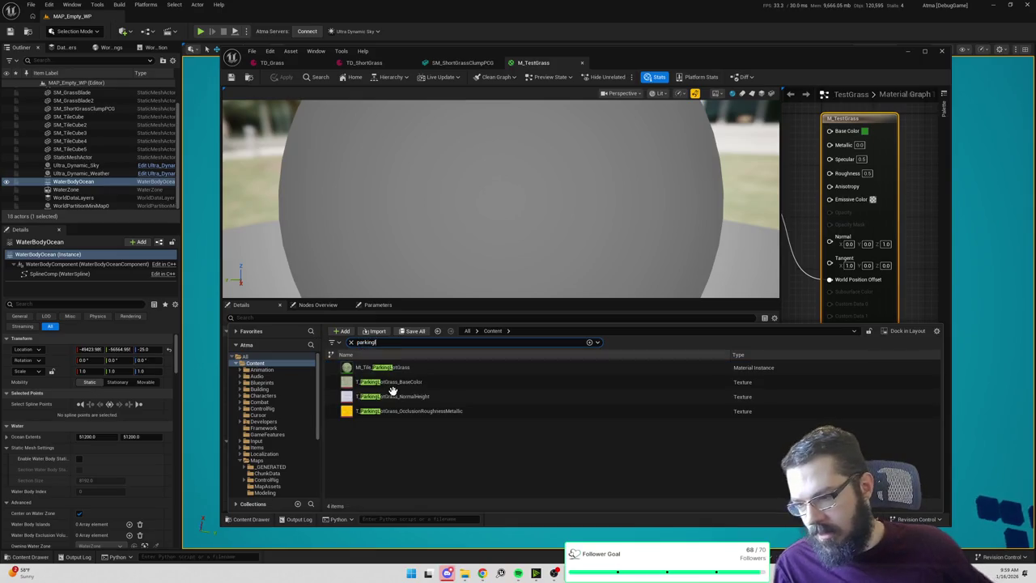
double_click(403, 385)
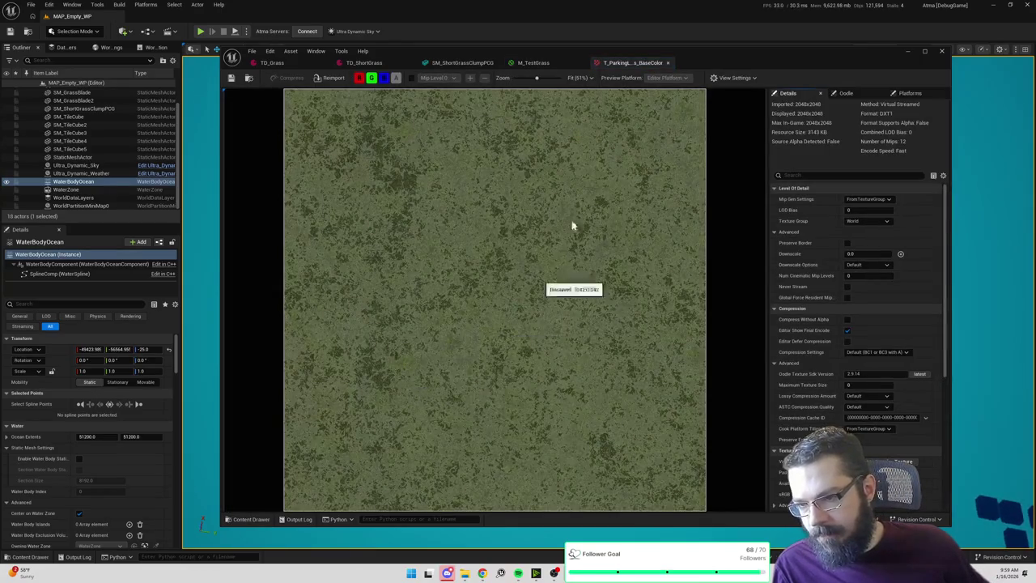
left_click(249, 77)
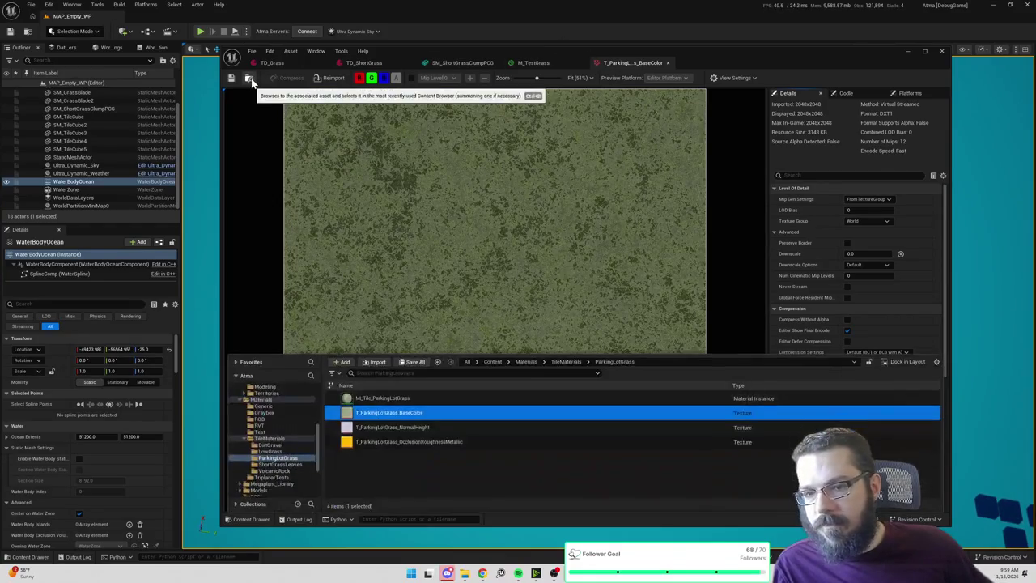
double_click(459, 399)
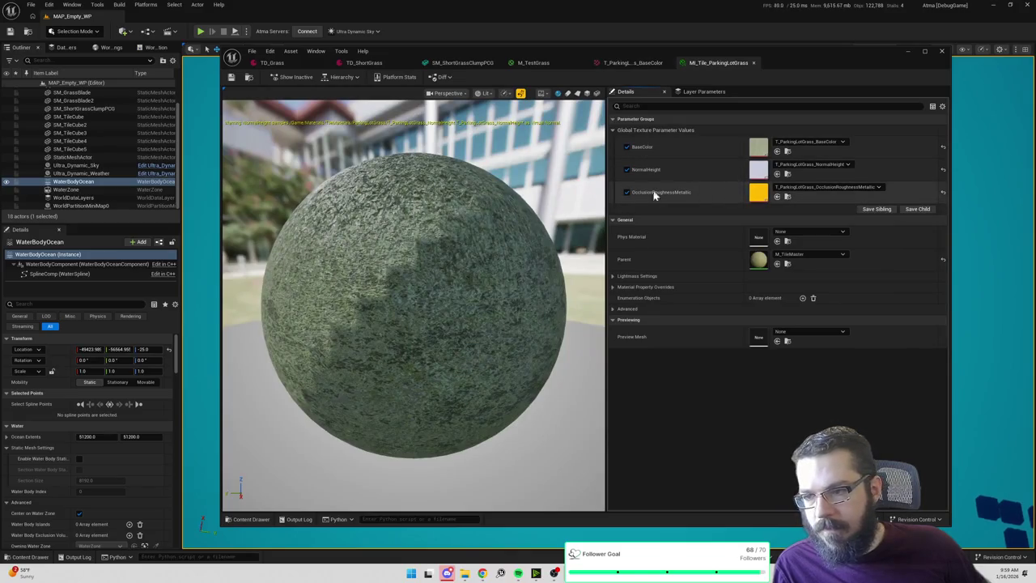
mouse_move(455, 202)
left_mouse_down()
mouse_move(437, 204)
mouse_move(437, 215)
left_mouse_up()
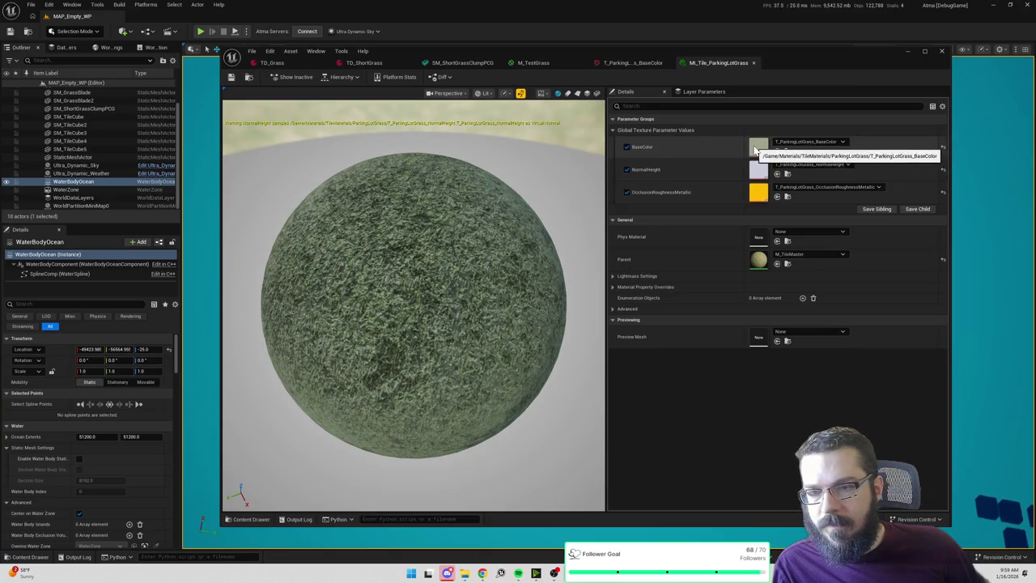
double_click(759, 252)
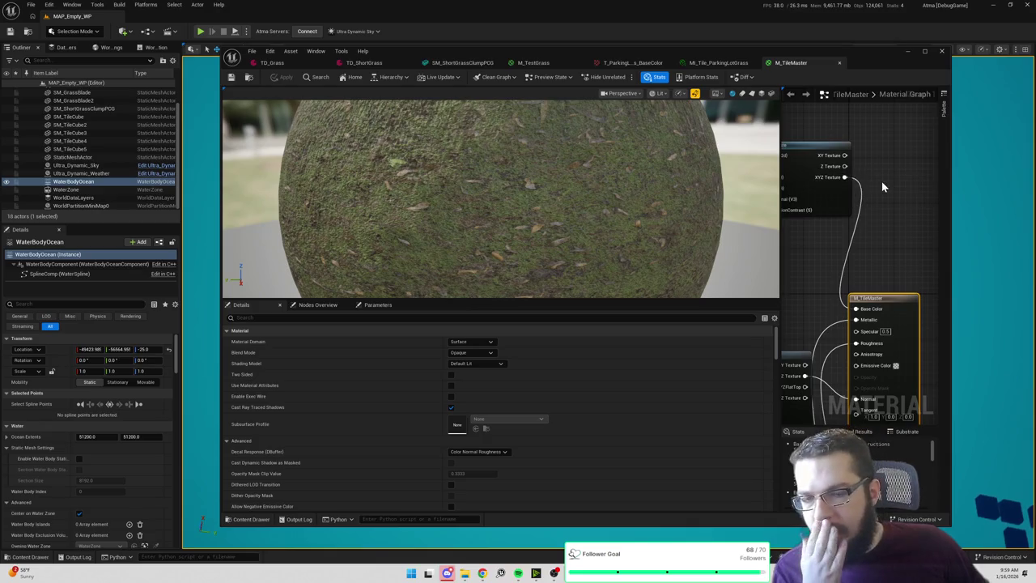
Add an Add node off the XYZ Texture output with its B value set to 3.0.
left_click_drag(883, 184, 875, 184)
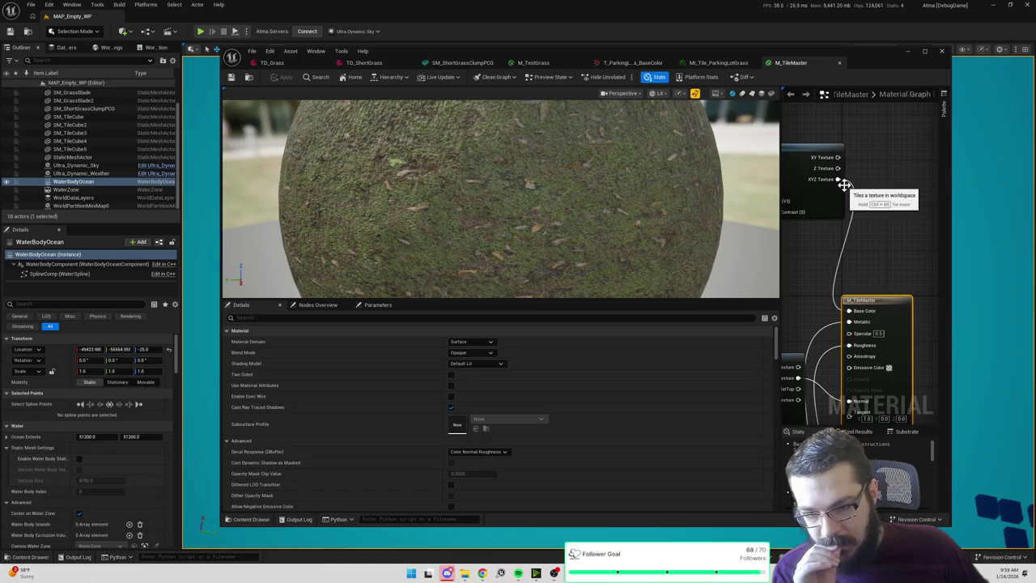
left_click_drag(838, 181, 863, 185)
type("add")
key("Return")
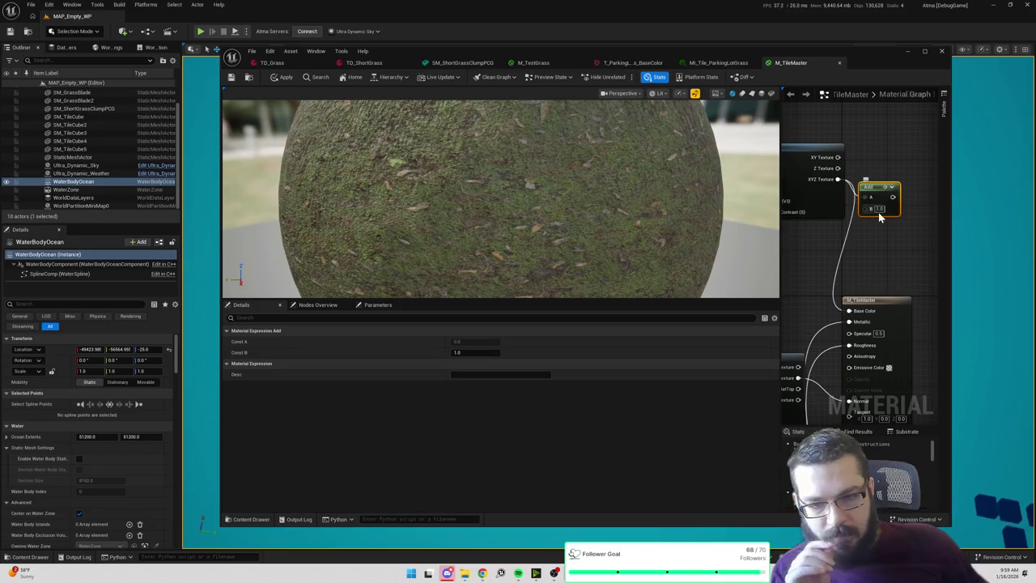
left_click(879, 209)
type("3")
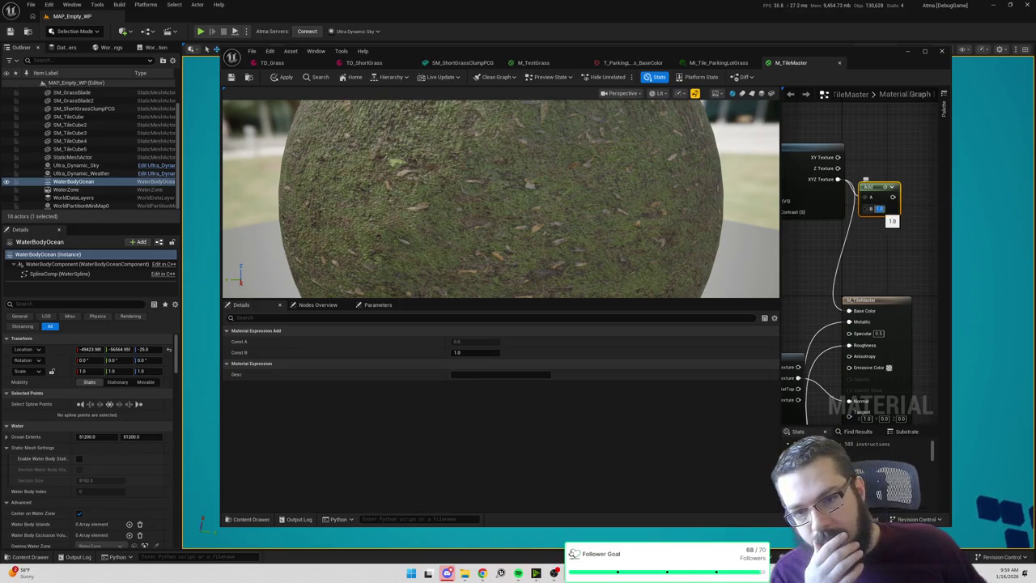
left_click(868, 234)
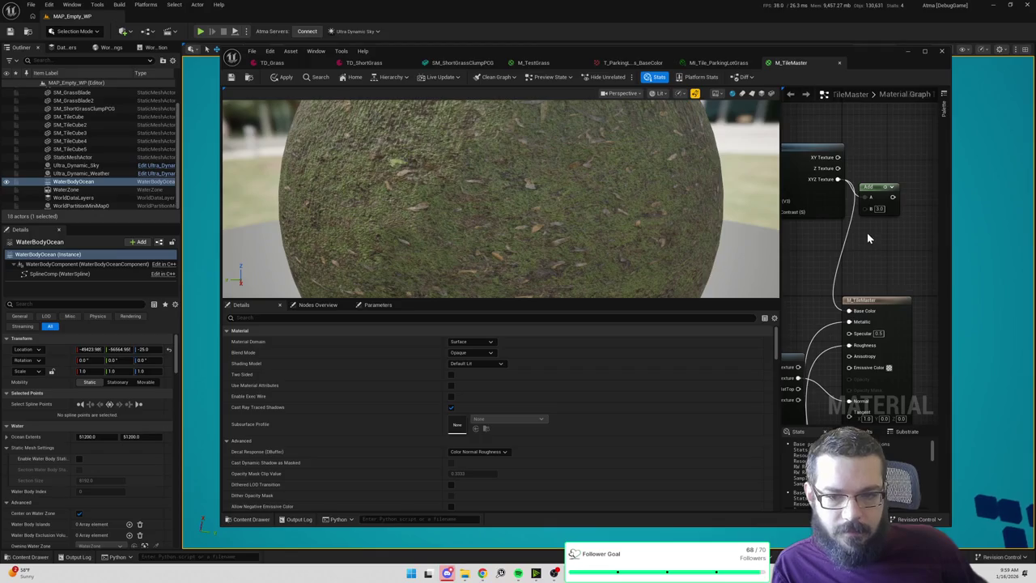
Wire a green Constant3Vector into the Add node's B and feed the result into Base Color.
left_click(868, 235)
double_click(902, 262)
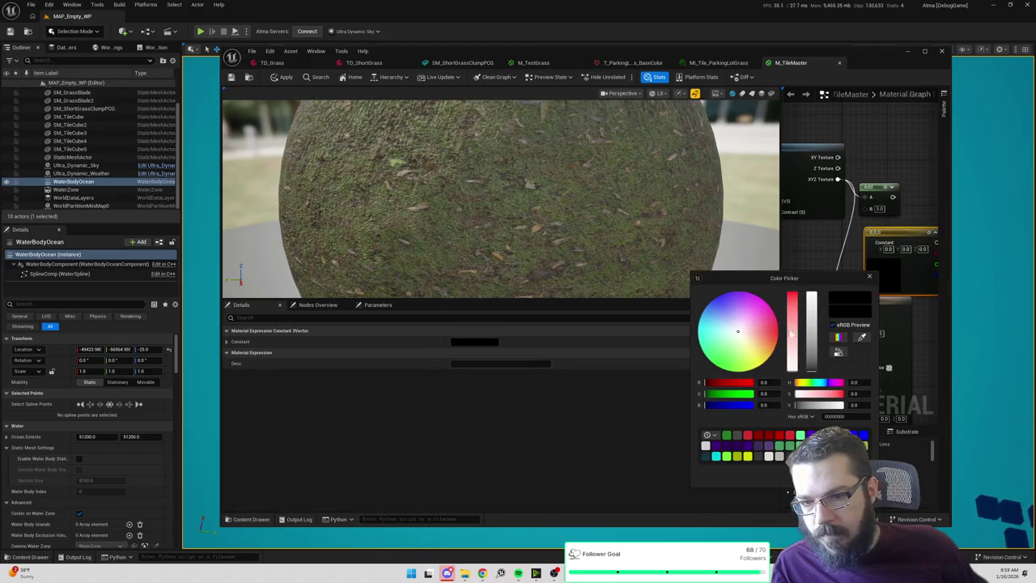
left_click_drag(710, 398, 710, 394)
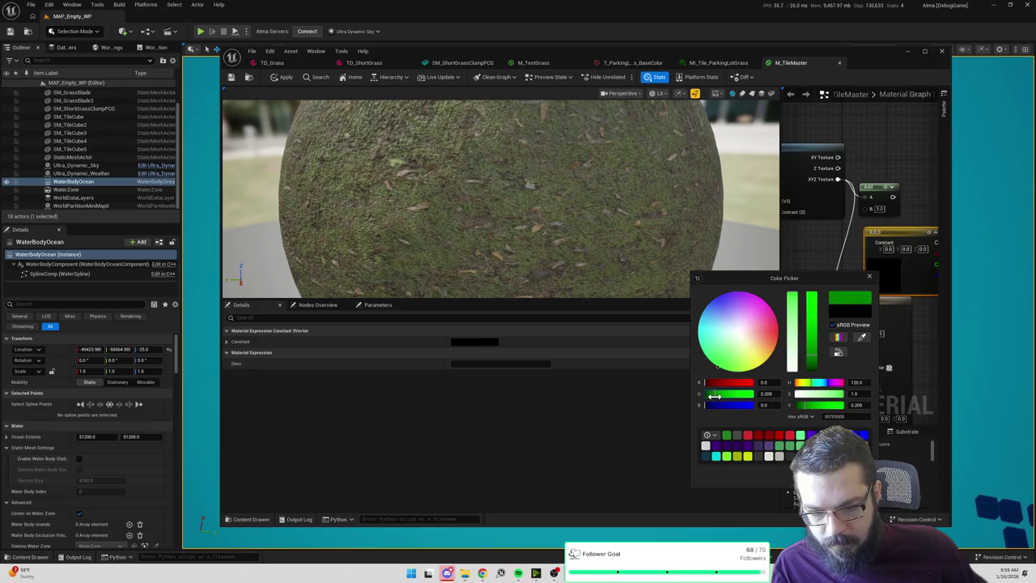
left_click(860, 209)
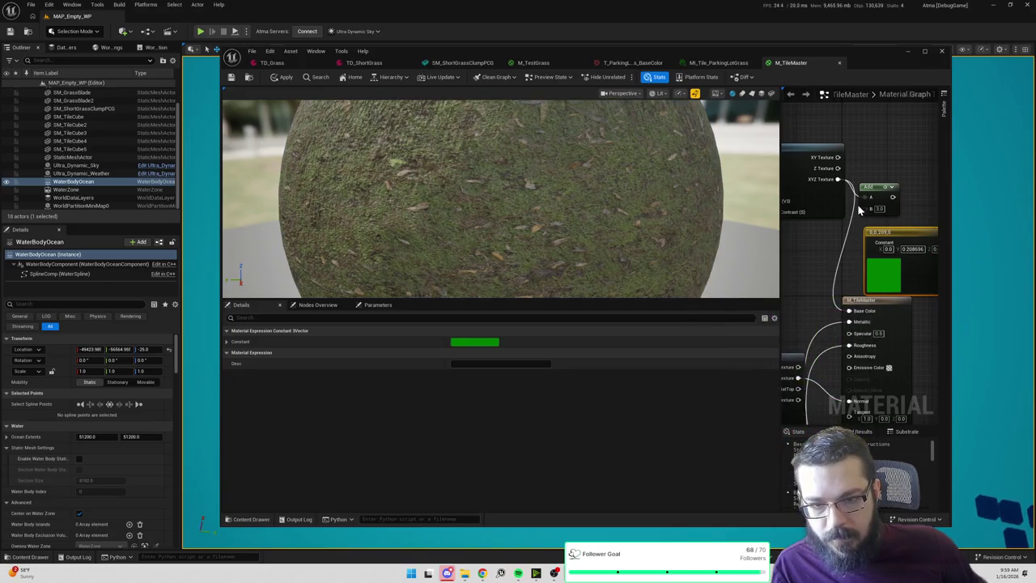
mouse_move(881, 239)
left_mouse_down()
mouse_move(836, 240)
mouse_move(921, 239)
mouse_move(911, 241)
left_mouse_up()
left_click_drag(841, 196, 809, 311)
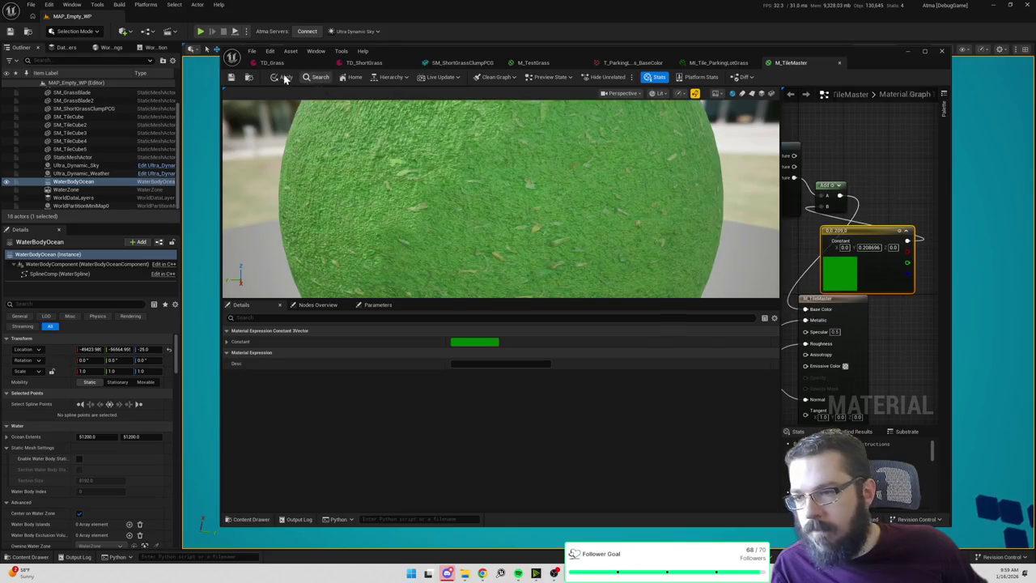
Lower the constant's green to 0.1, apply the material, and minimise the editor.
double_click(846, 270)
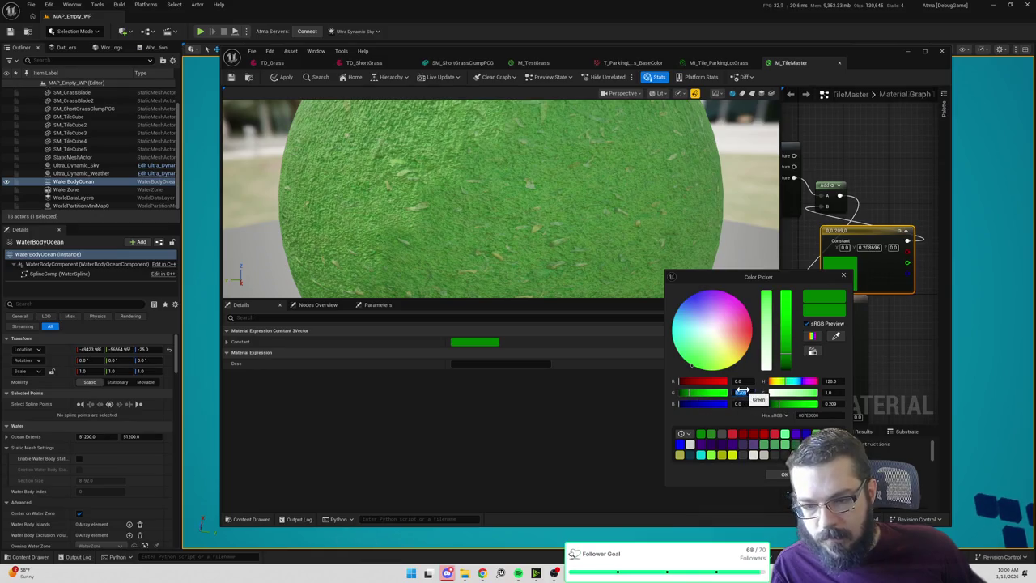
left_click_drag(742, 392, 712, 391)
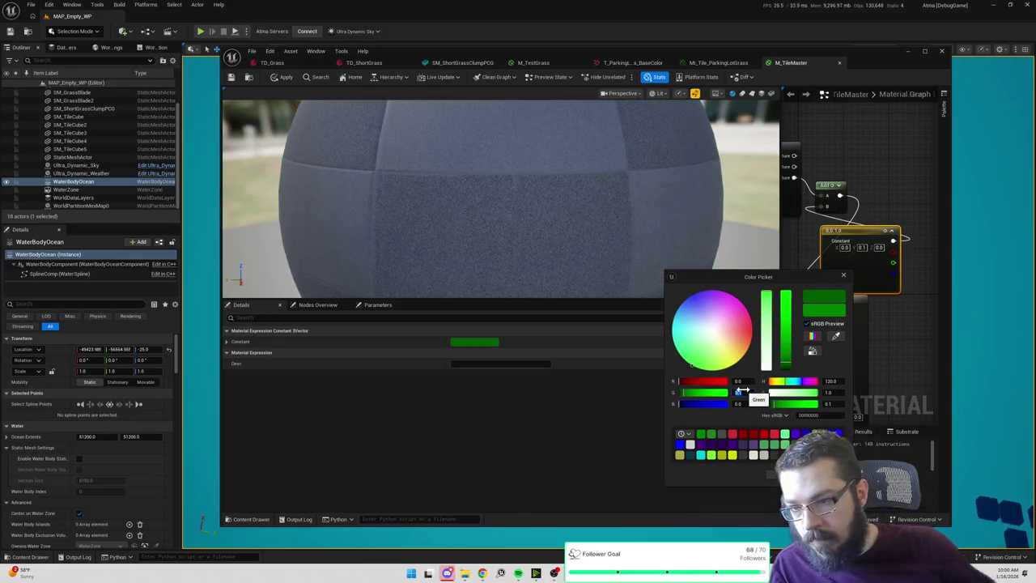
left_click(321, 142)
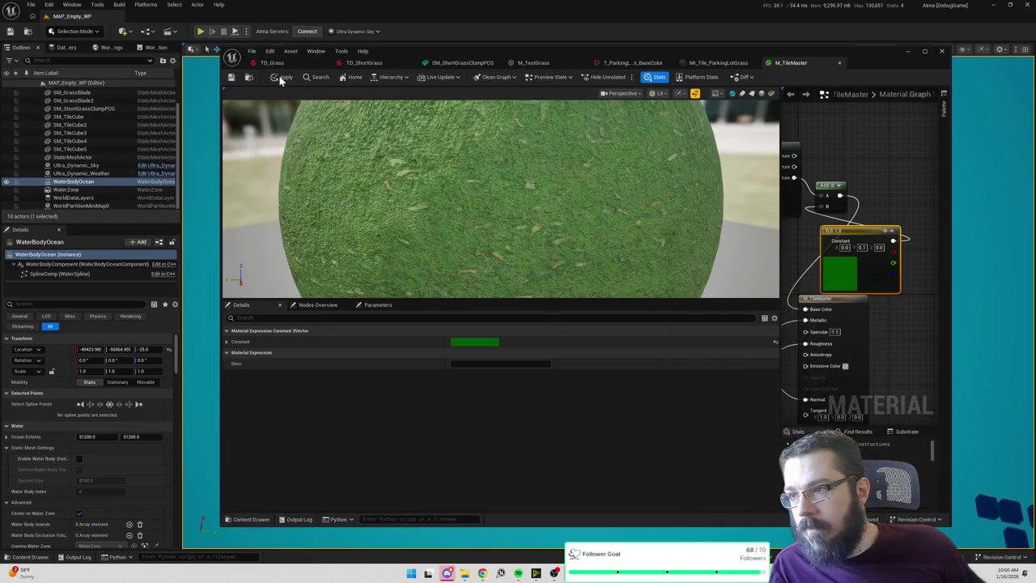
key("ctrl+s")
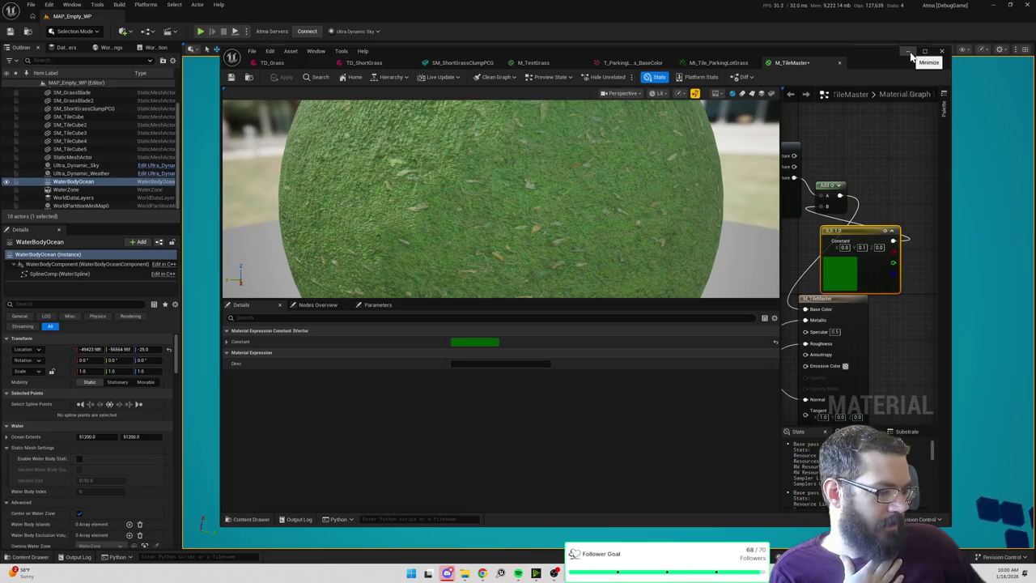
left_click(910, 53)
mouse_move(607, 299)
left_mouse_down()
mouse_move(599, 202)
mouse_move(583, 300)
left_mouse_up()
left_click_drag(578, 398, 499, 266)
left_click(578, 235)
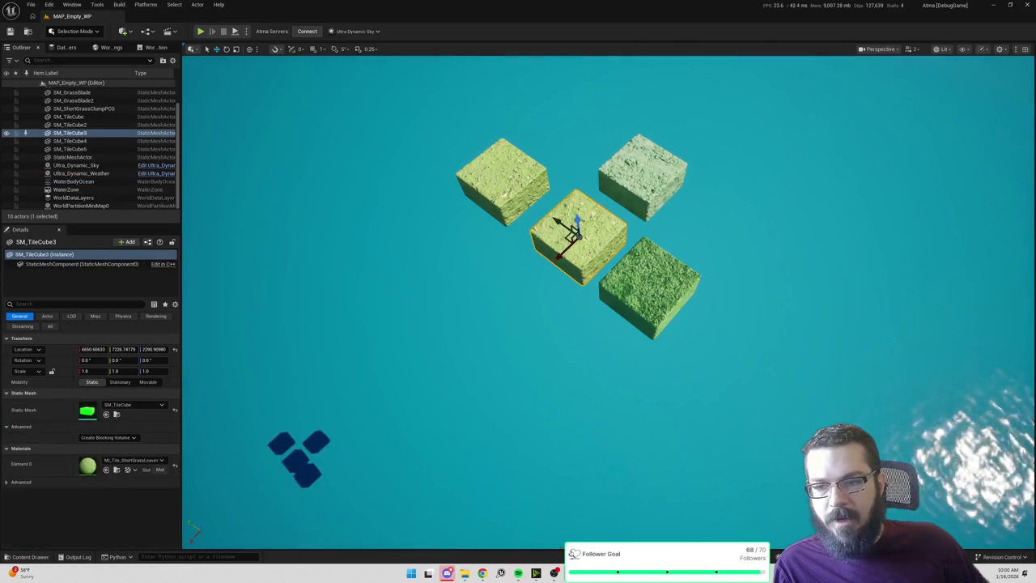
scroll(582, 320, "up", 5)
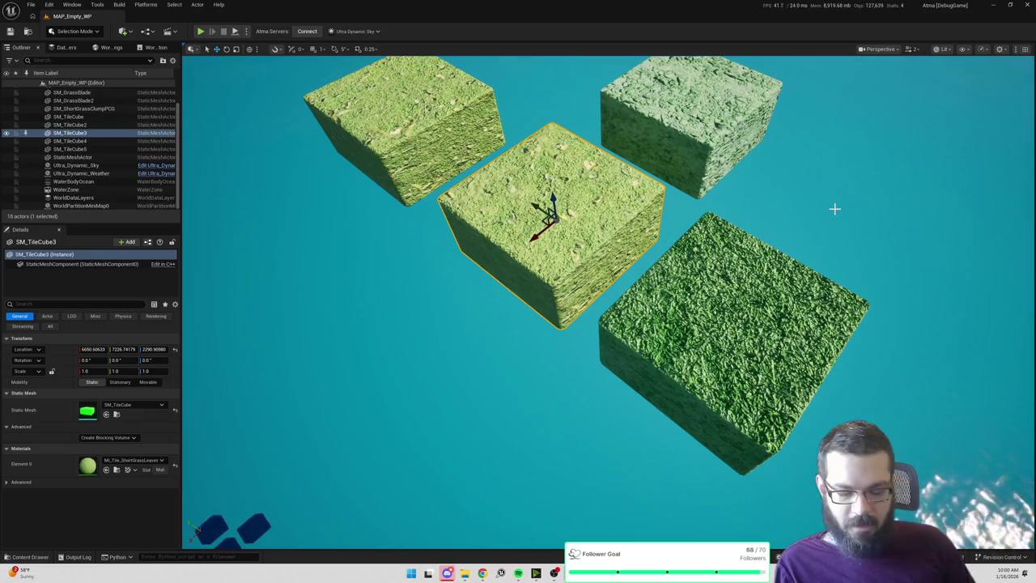
key("g")
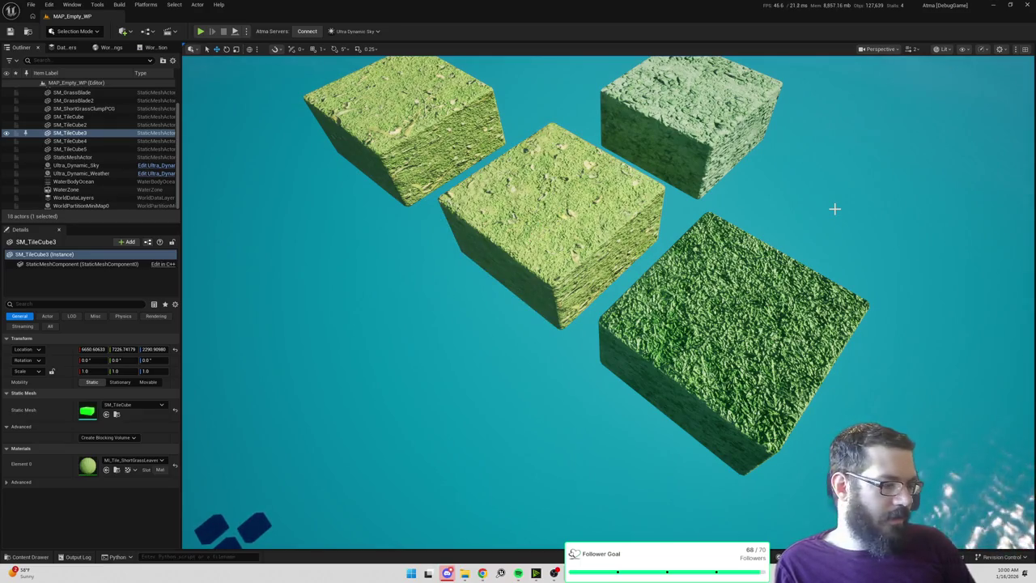
key("g")
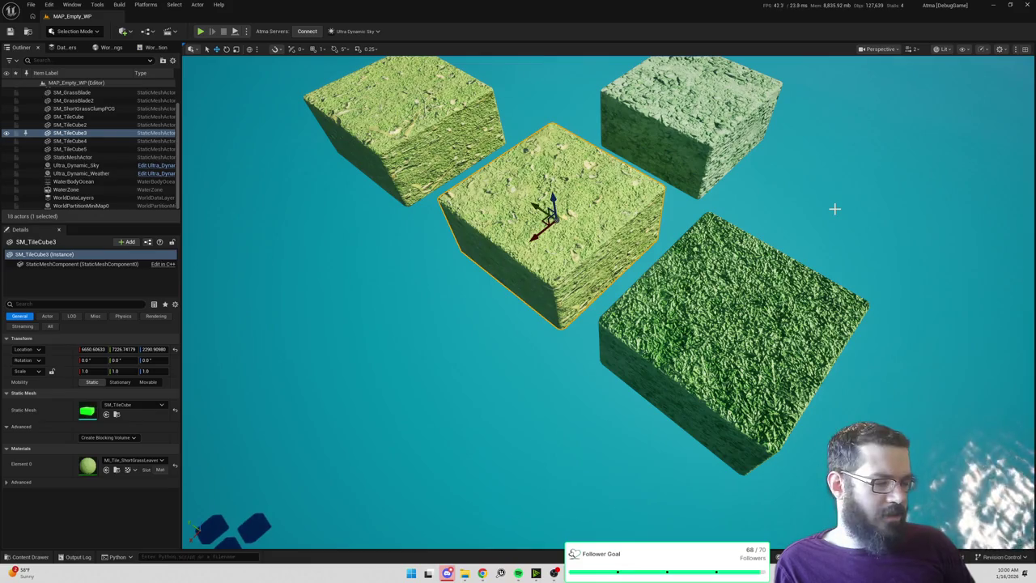
mouse_move(791, 206)
left_mouse_down()
mouse_move(729, 195)
mouse_move(574, 249)
left_mouse_up()
left_click_drag(591, 204, 584, 276)
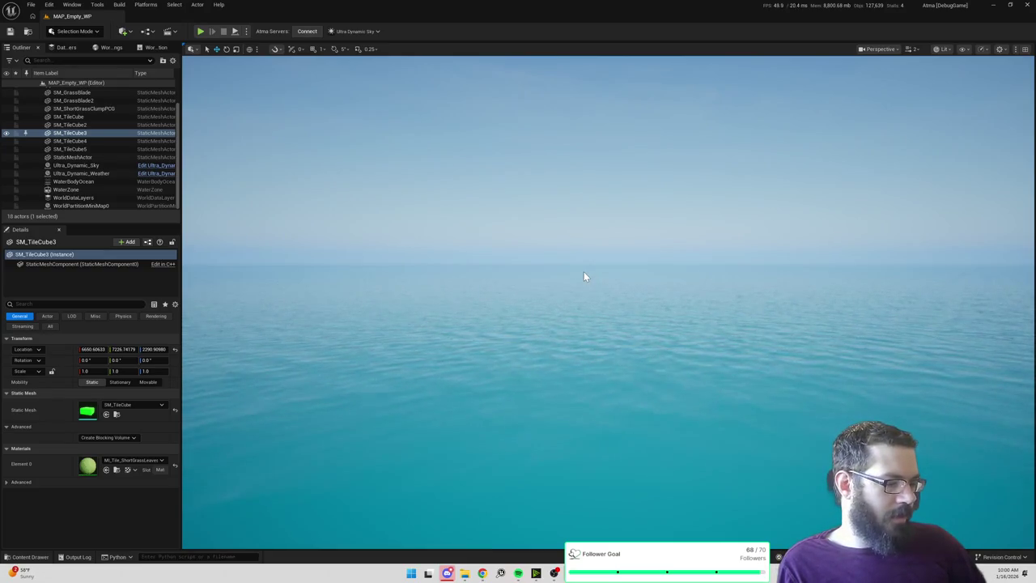
key("g")
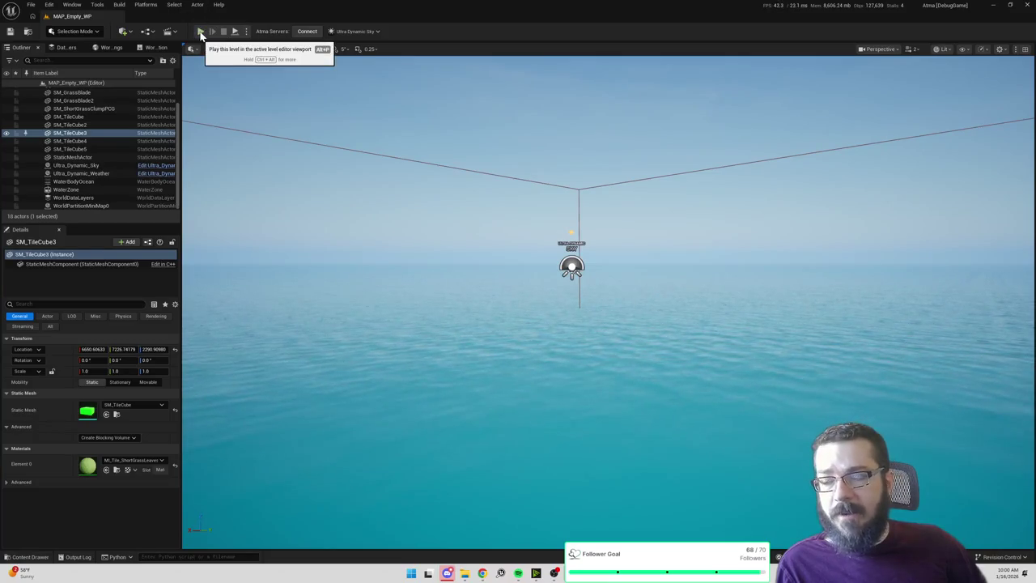
key("f")
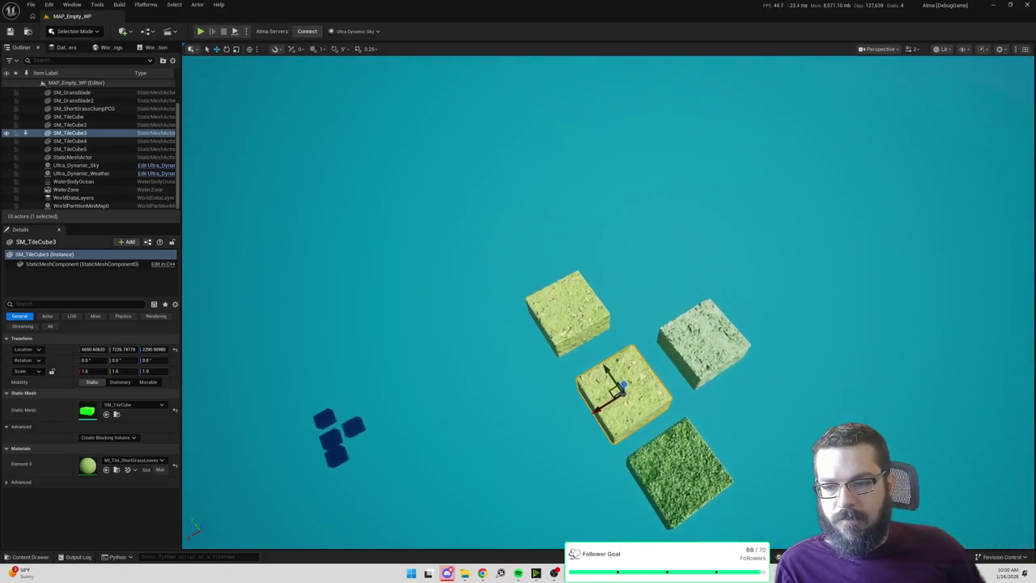
left_click_drag(565, 233, 513, 170)
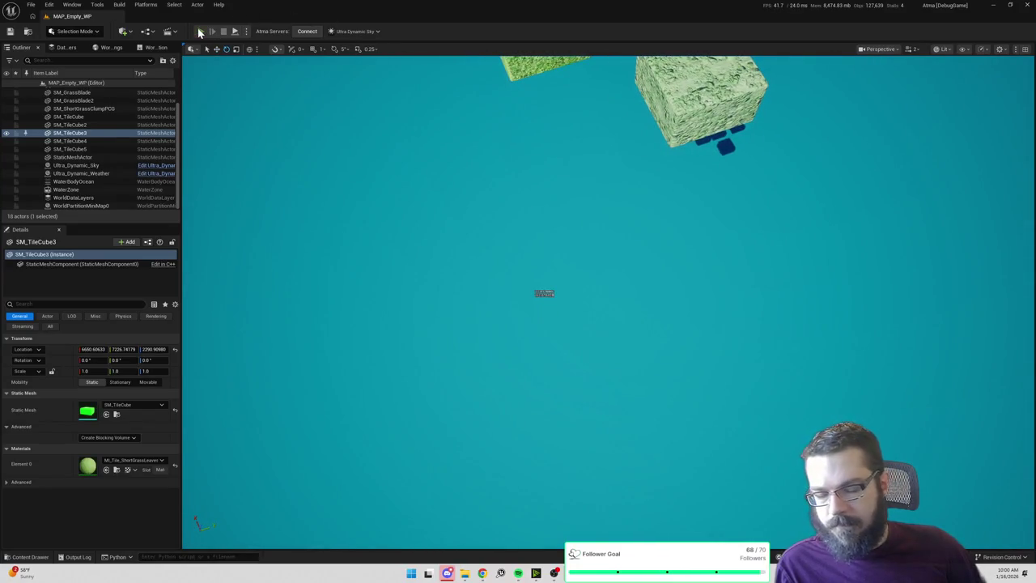
left_click(200, 31)
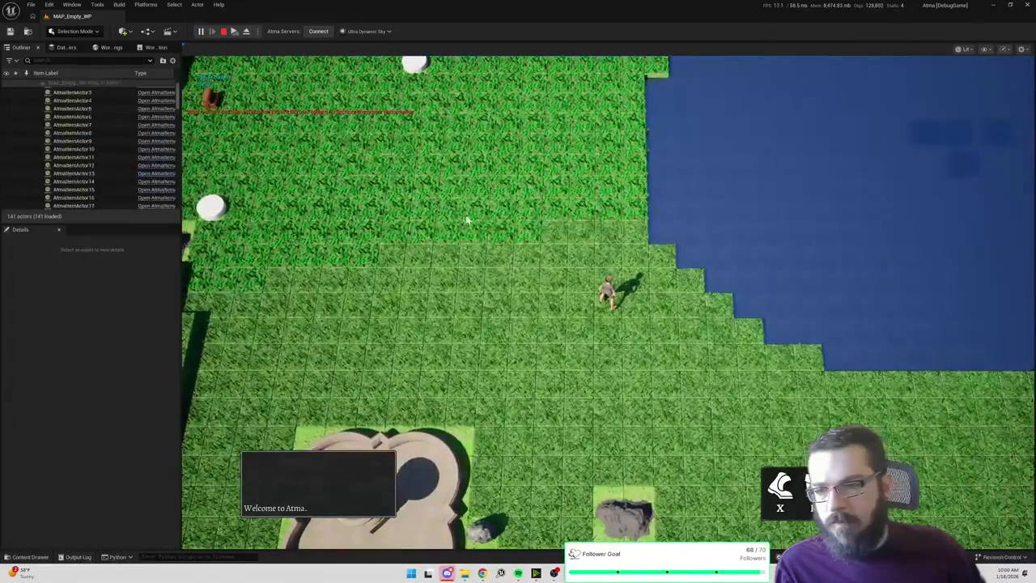
Walk the character to a dozen spots across the grass tiles, then stop the play test.
left_click(514, 220)
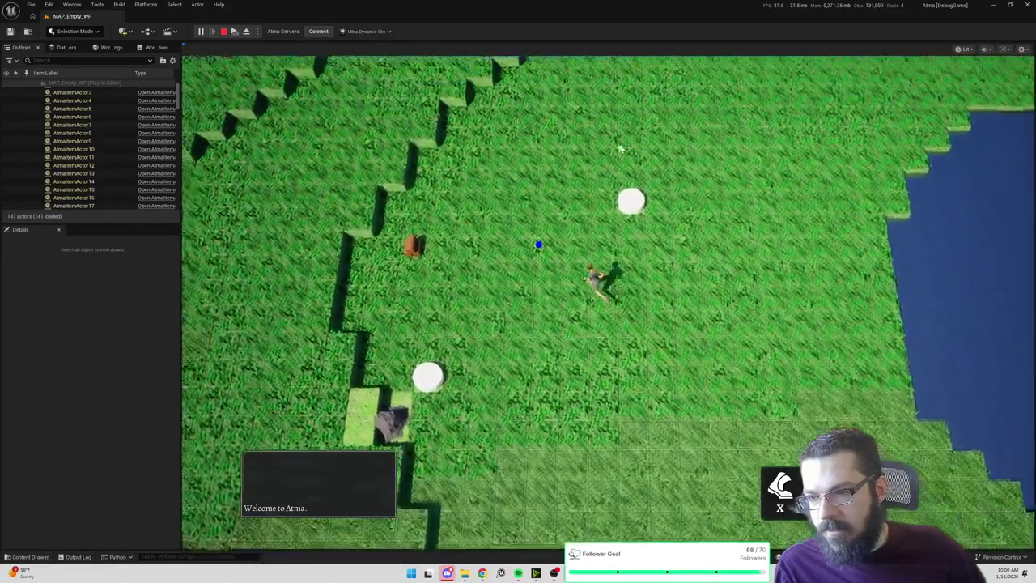
left_click(644, 122)
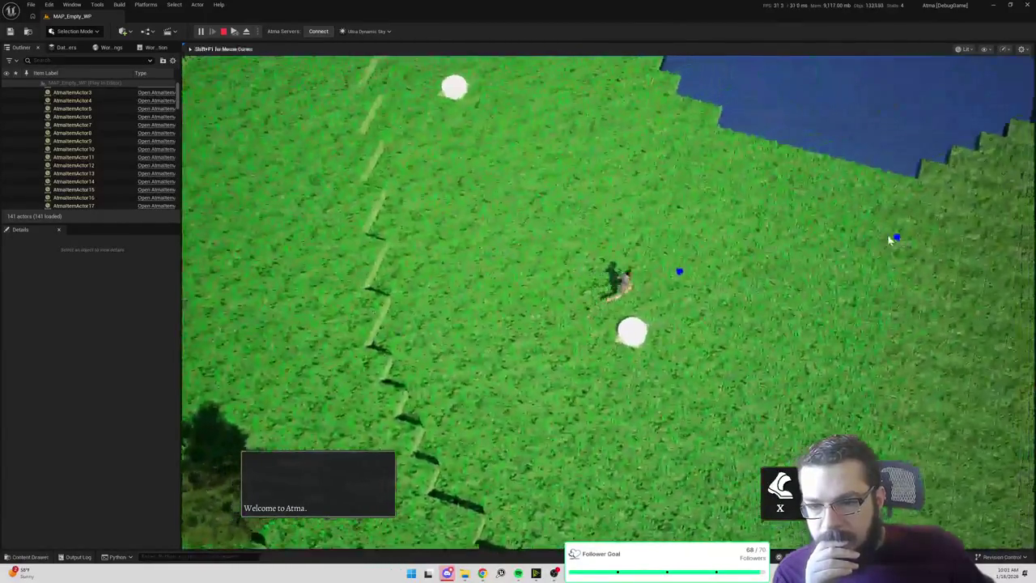
left_click(893, 234)
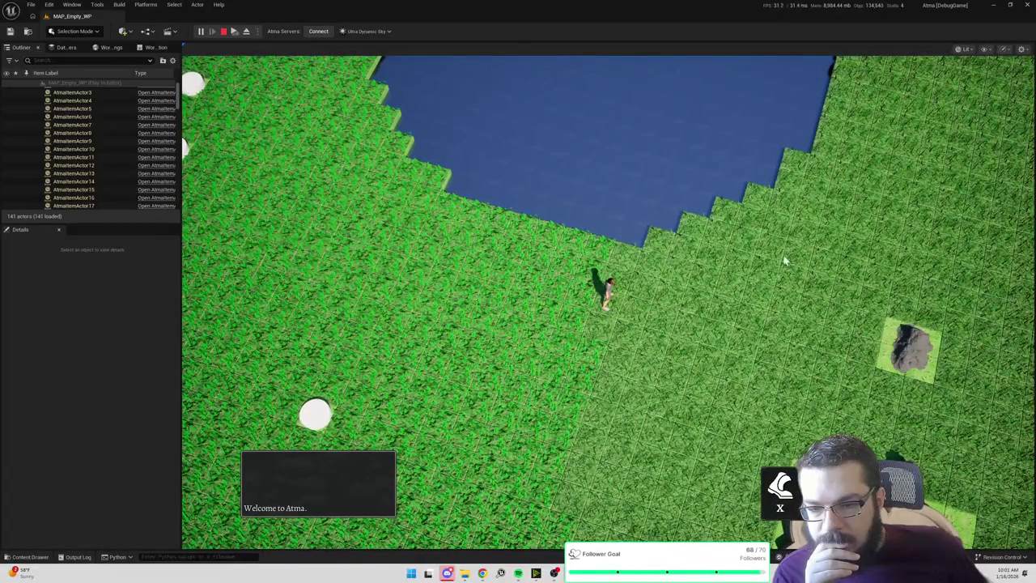
left_click(443, 226)
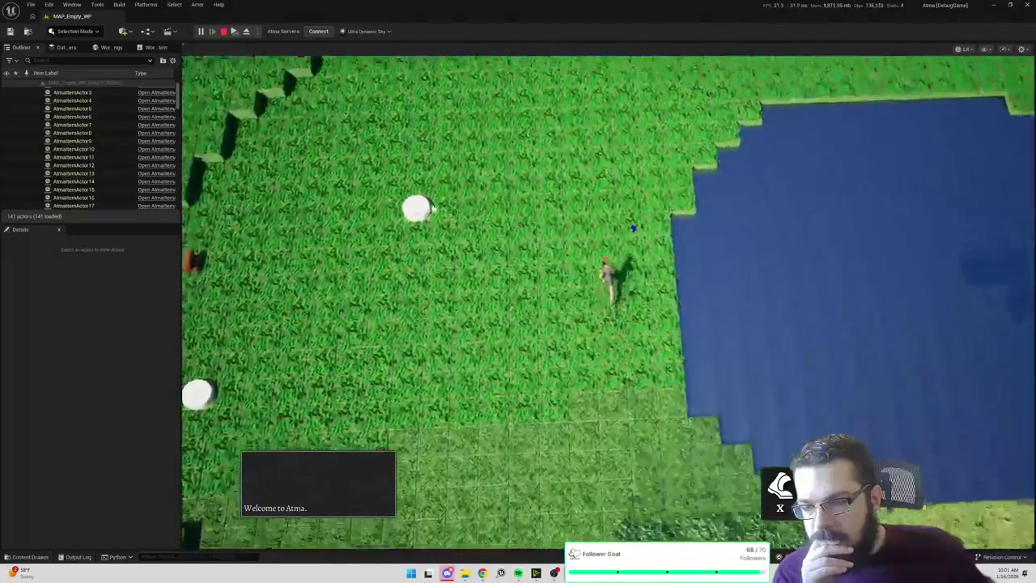
left_click(640, 100)
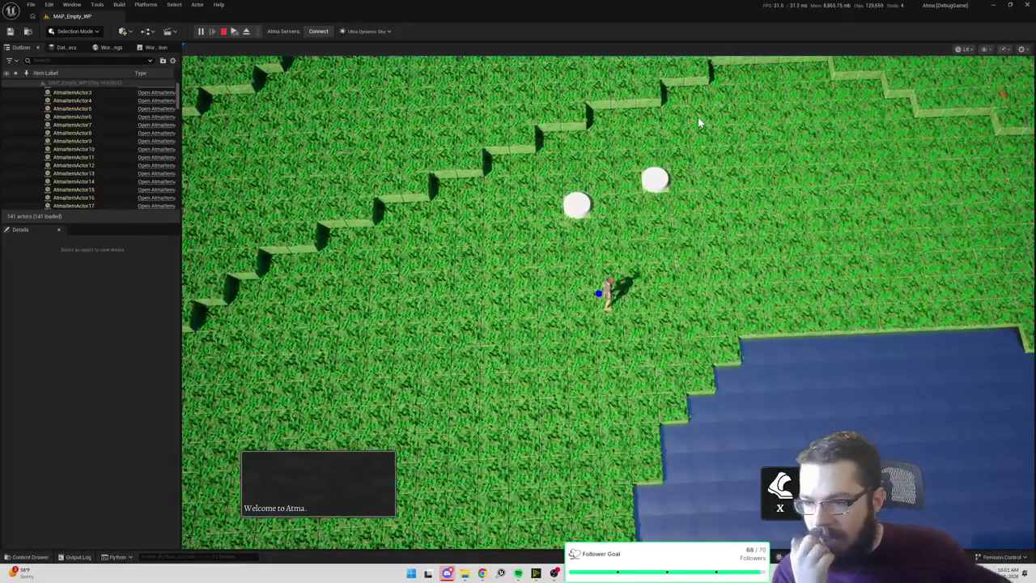
left_click(784, 158)
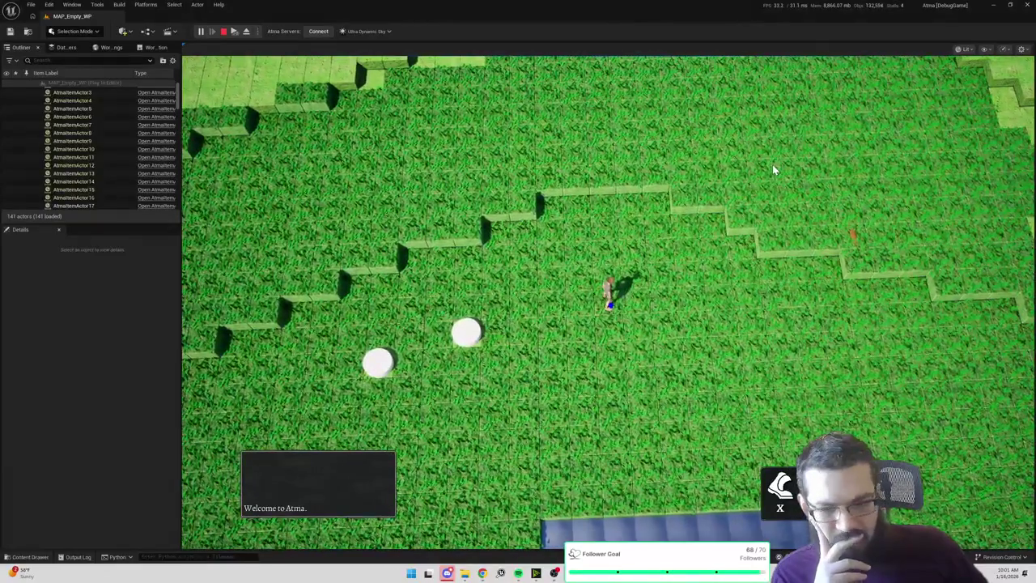
left_click(795, 171)
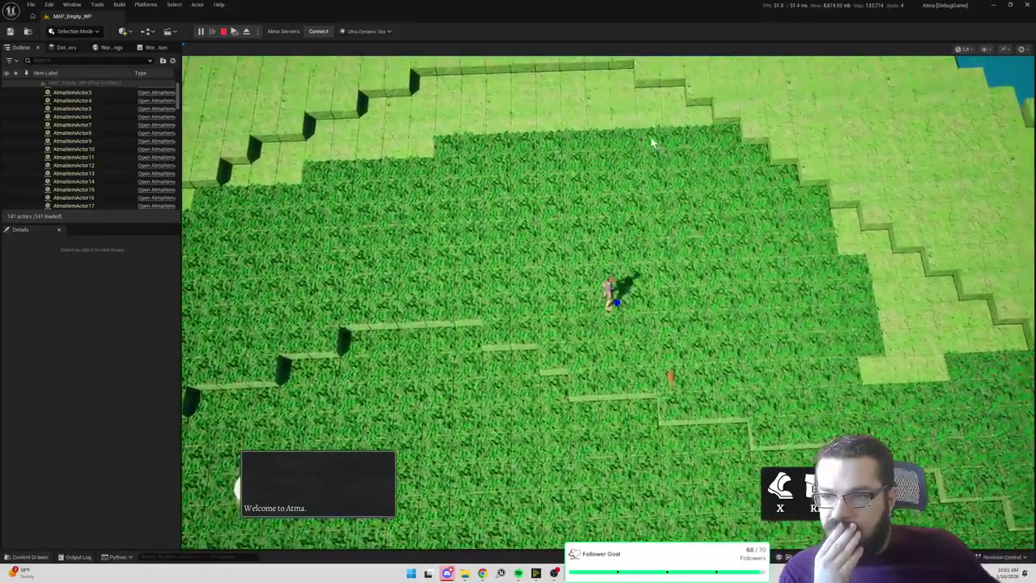
left_click(633, 114)
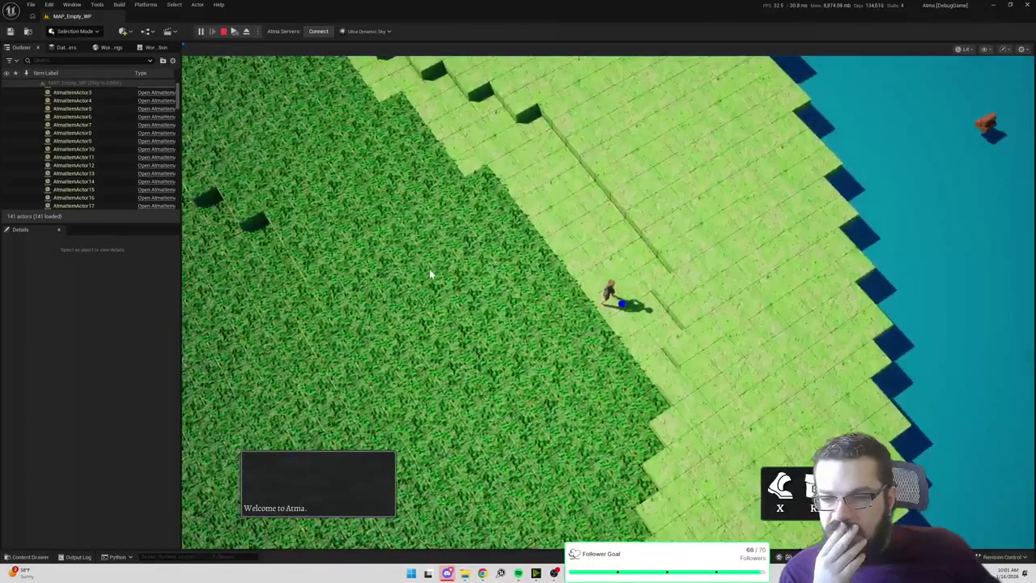
left_click(433, 273)
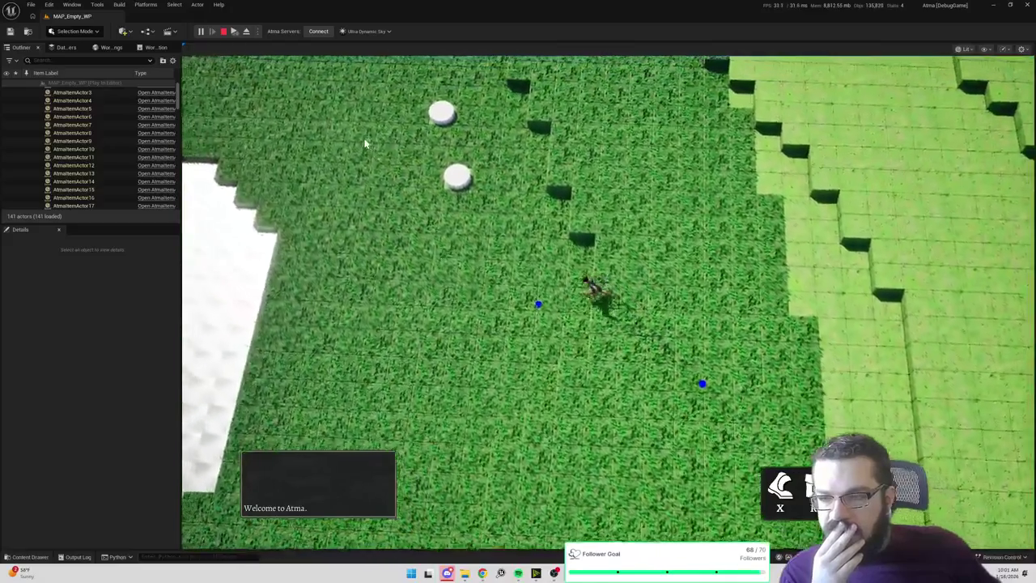
left_click(371, 137)
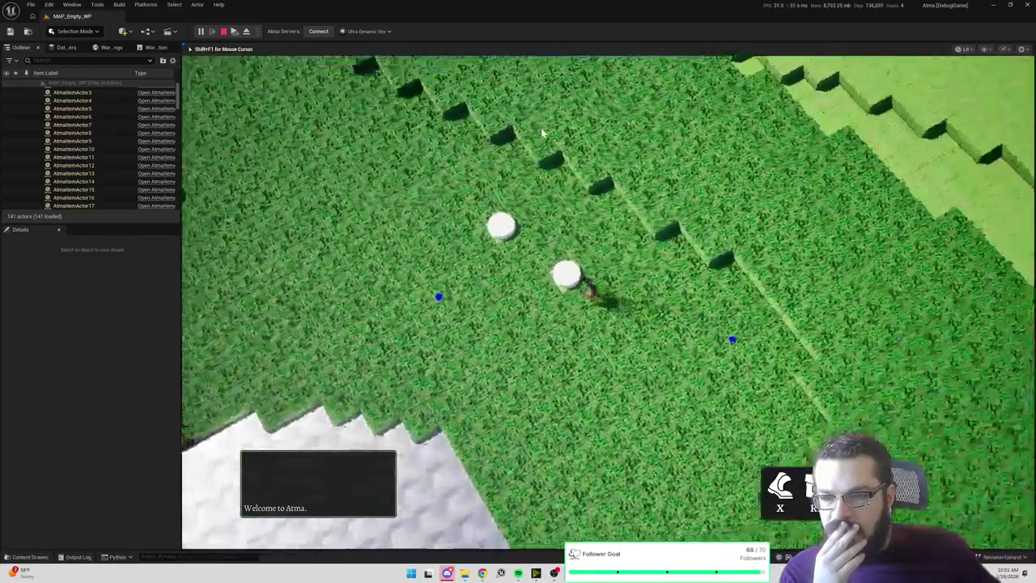
left_click(341, 183)
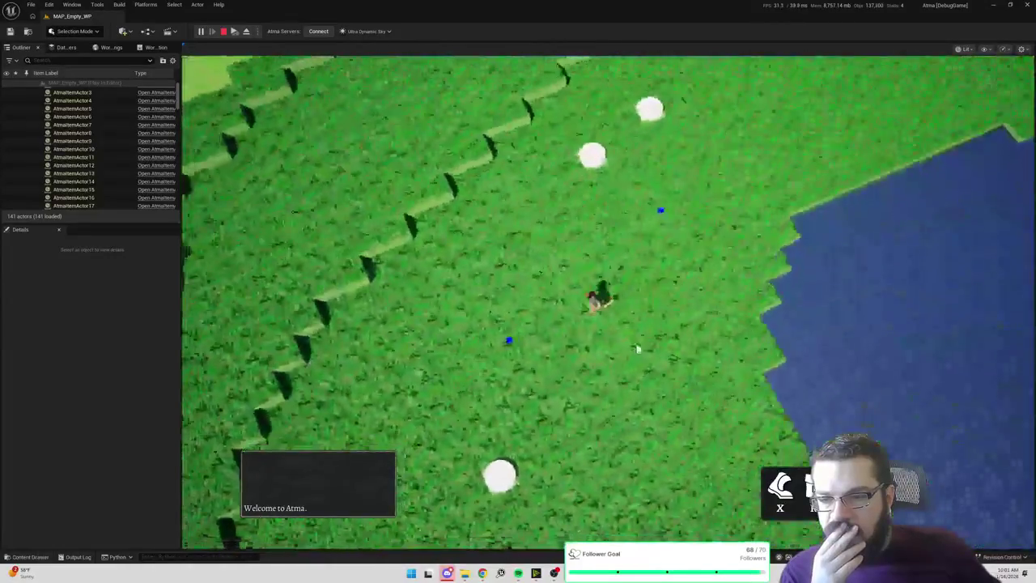
left_click(640, 453)
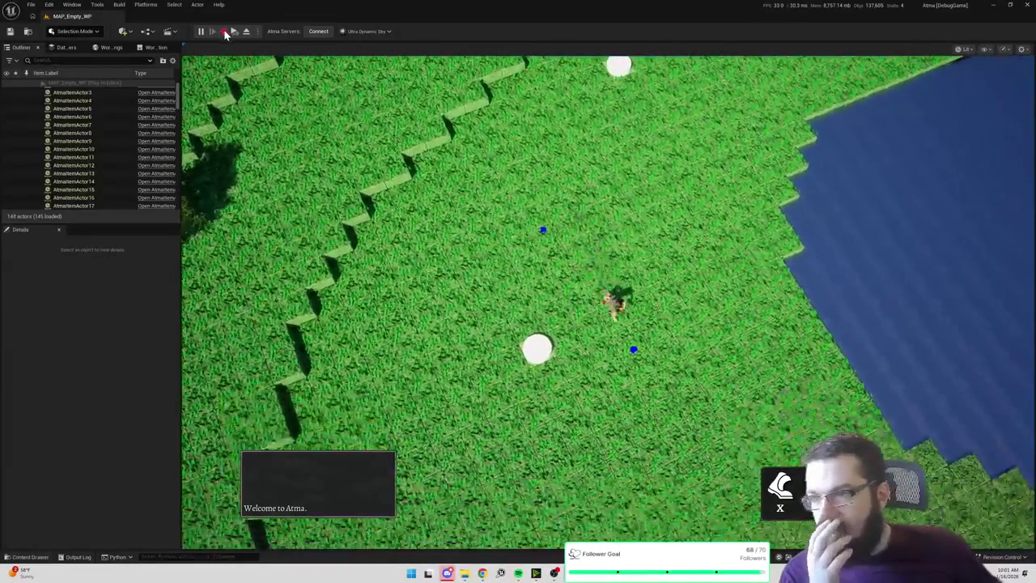
left_click(224, 31)
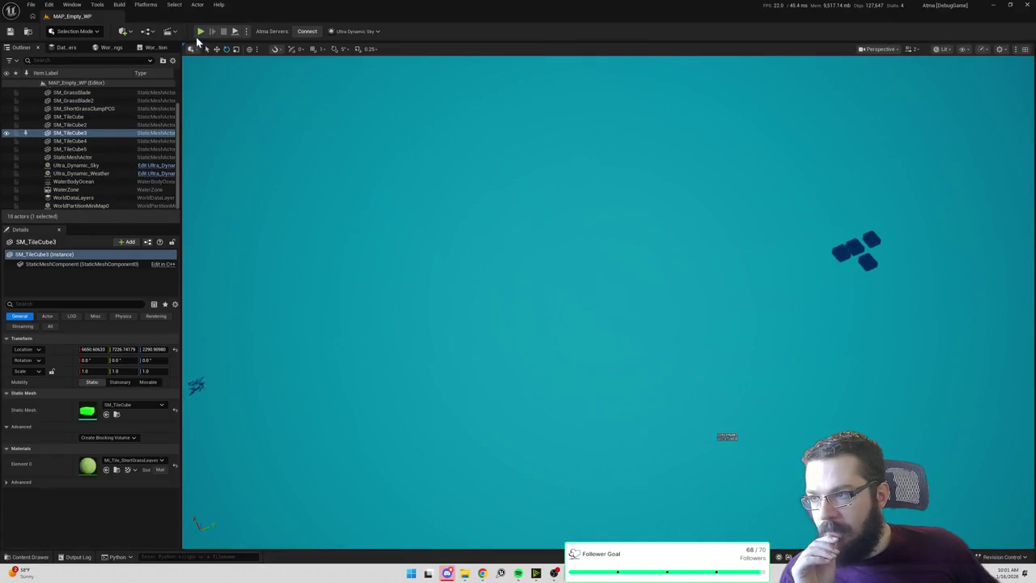
key("alt+p")
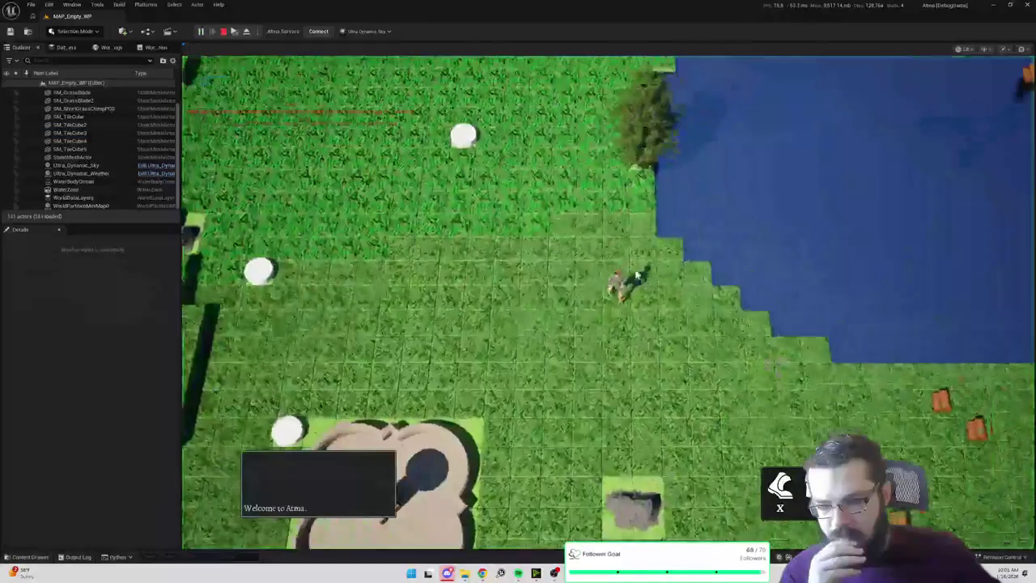
left_click(587, 437)
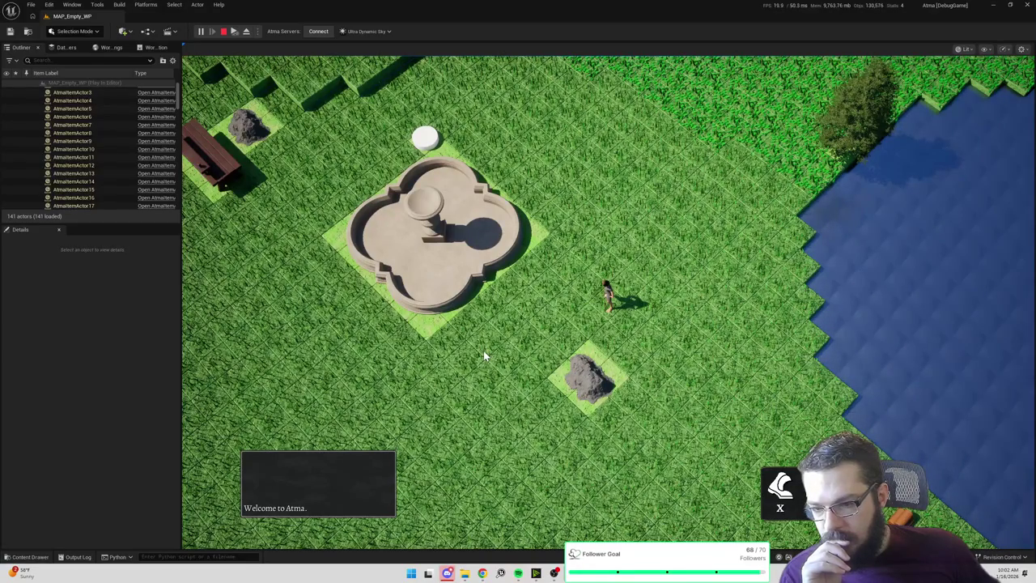
left_click(483, 351)
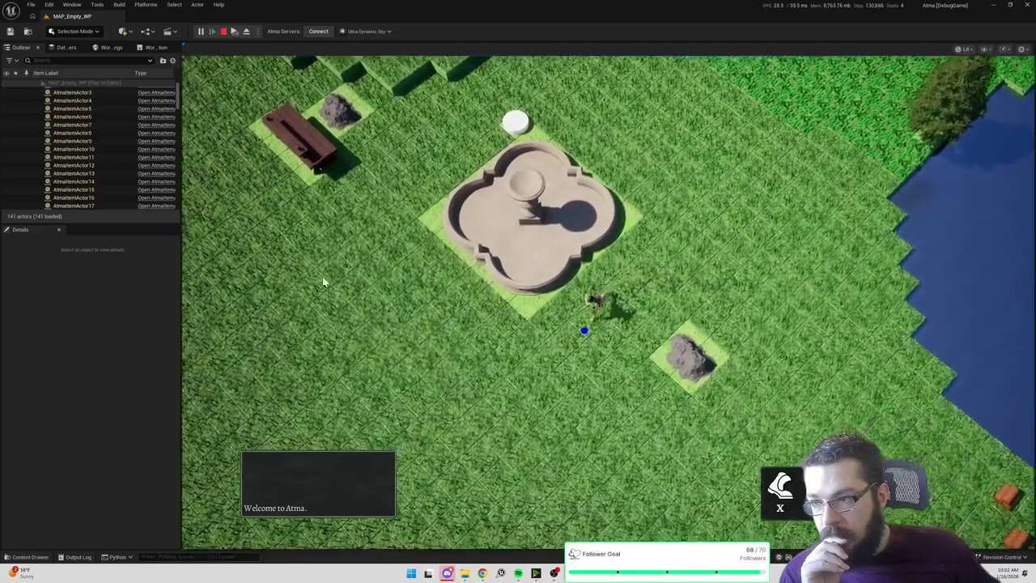
left_click(322, 281)
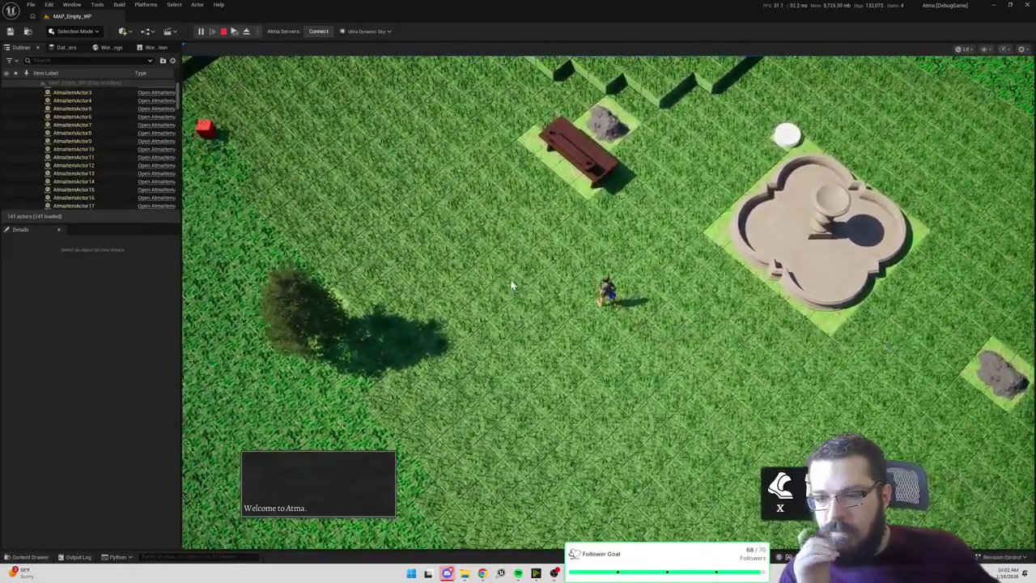
left_click(470, 160)
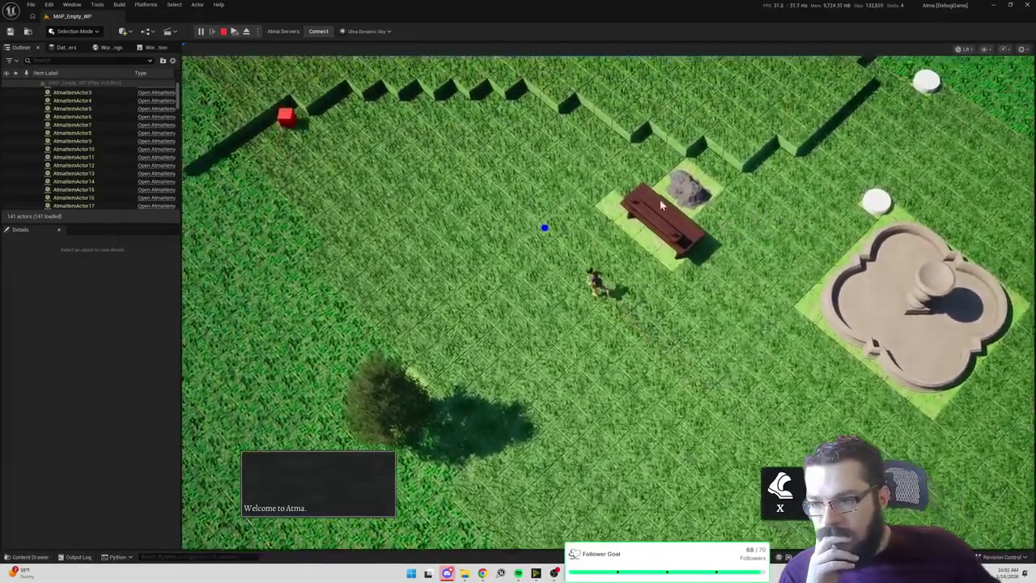
left_click_drag(661, 205, 415, 218)
left_click(401, 220)
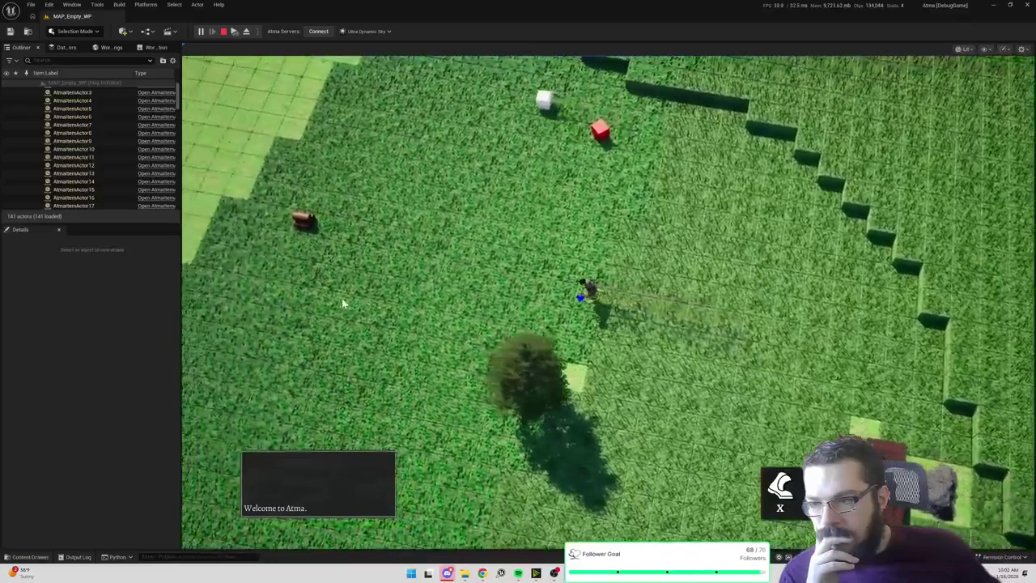
left_click(342, 298)
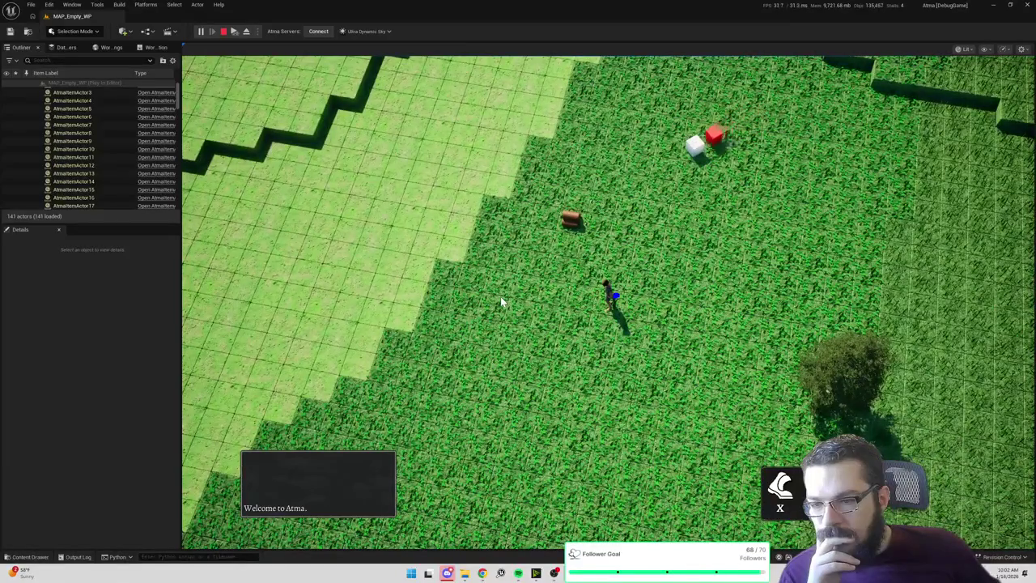
left_click(224, 31)
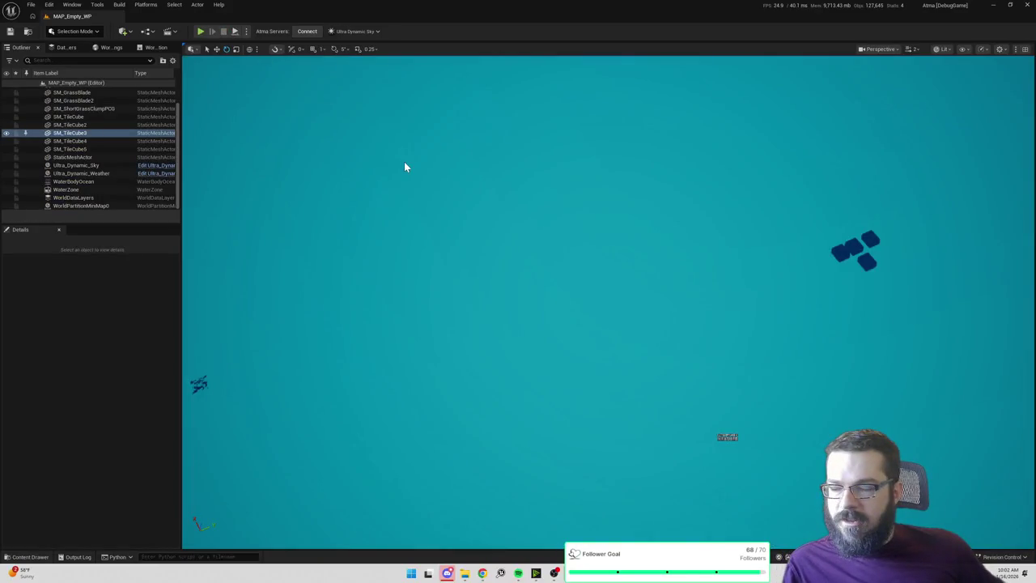
Frame the tile cube, then search 'td_grass' in the Content Drawer and open TD_Grass.
key("f")
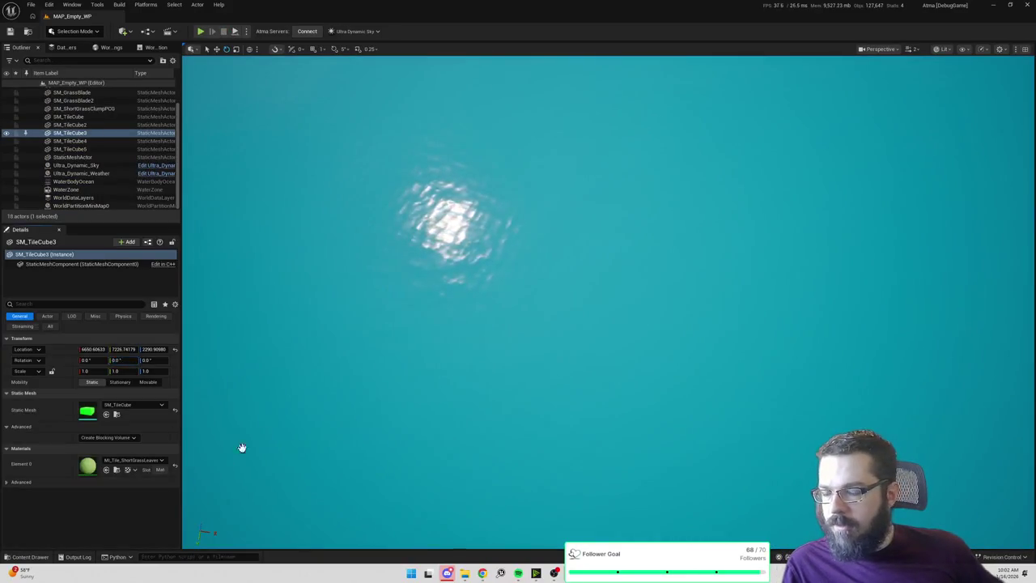
key("ctrl+space")
left_click(269, 304)
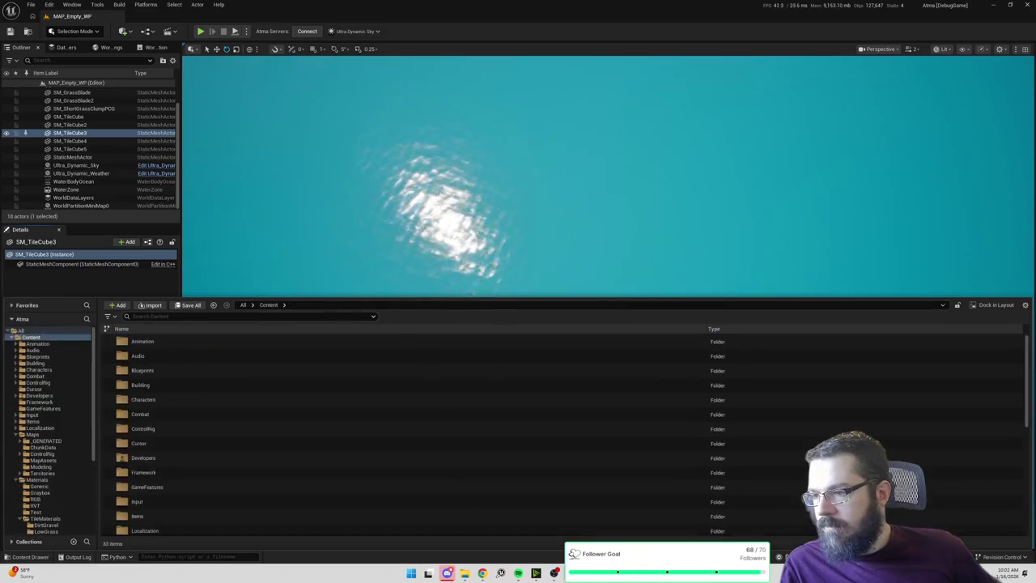
left_click(271, 317)
type("td_grass")
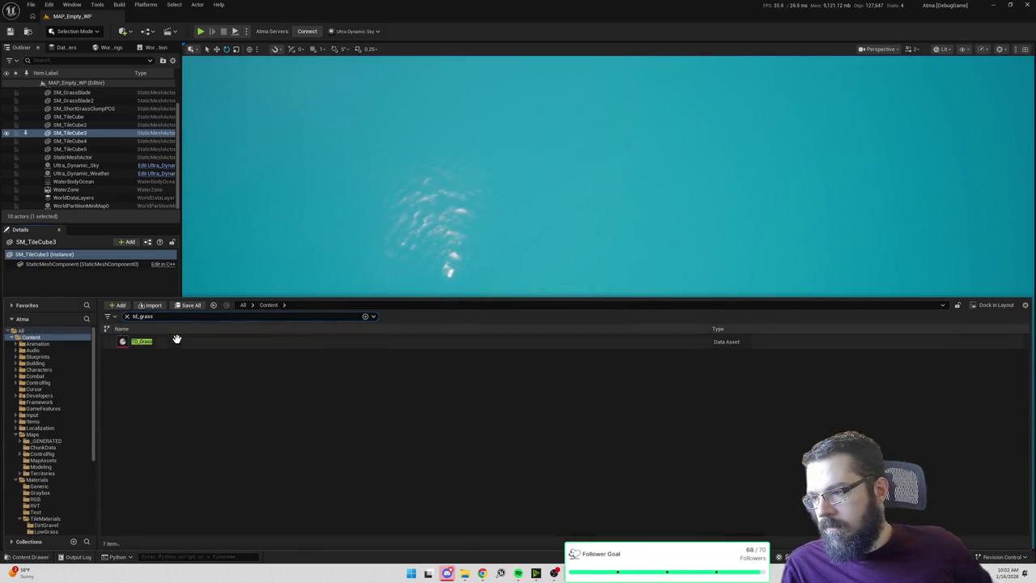
double_click(247, 341)
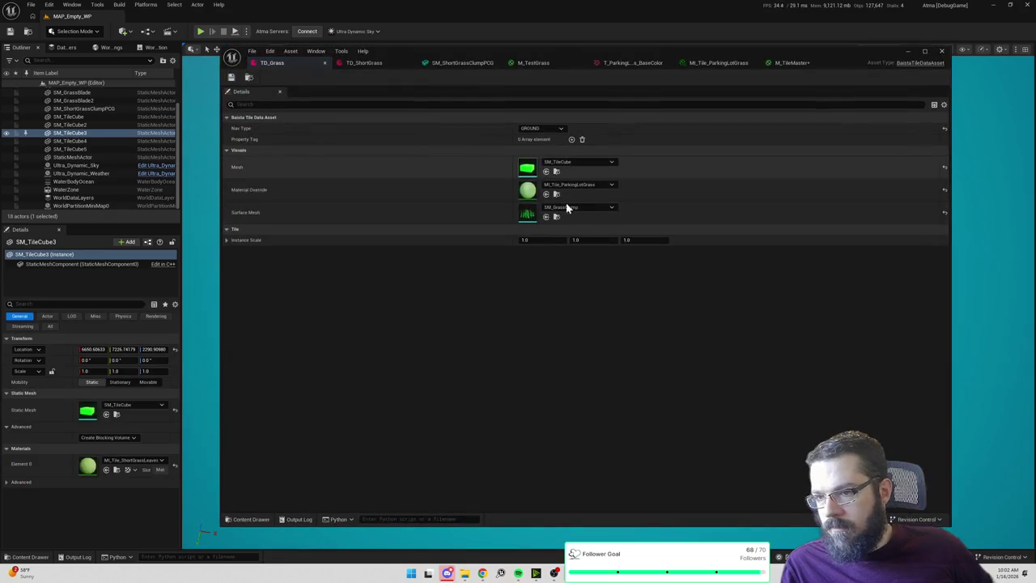
Clear TD_ShortGrass's Surface Mesh to None, save and close it, then start a new play test.
left_click(566, 209)
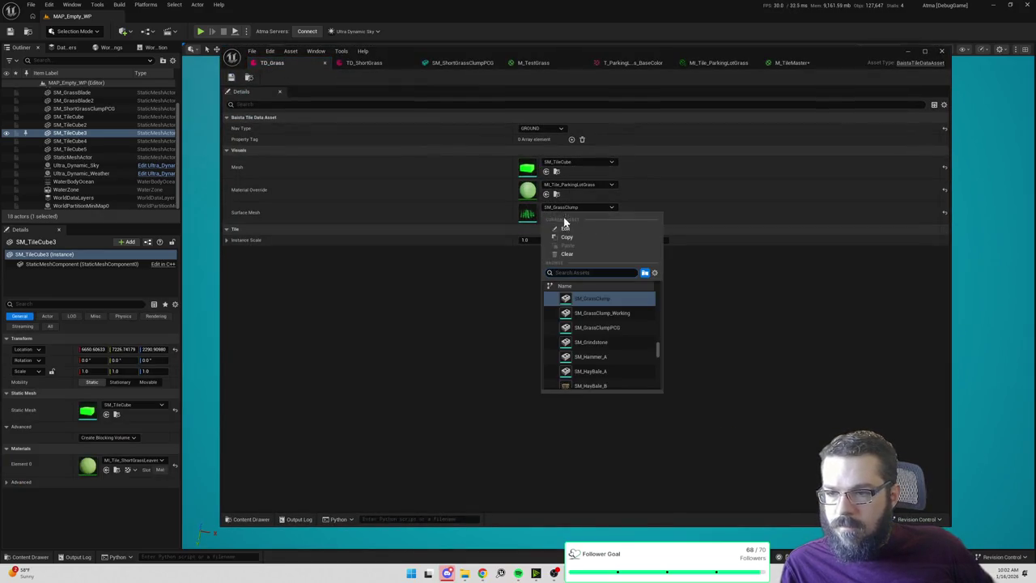
left_click(566, 252)
left_click(370, 65)
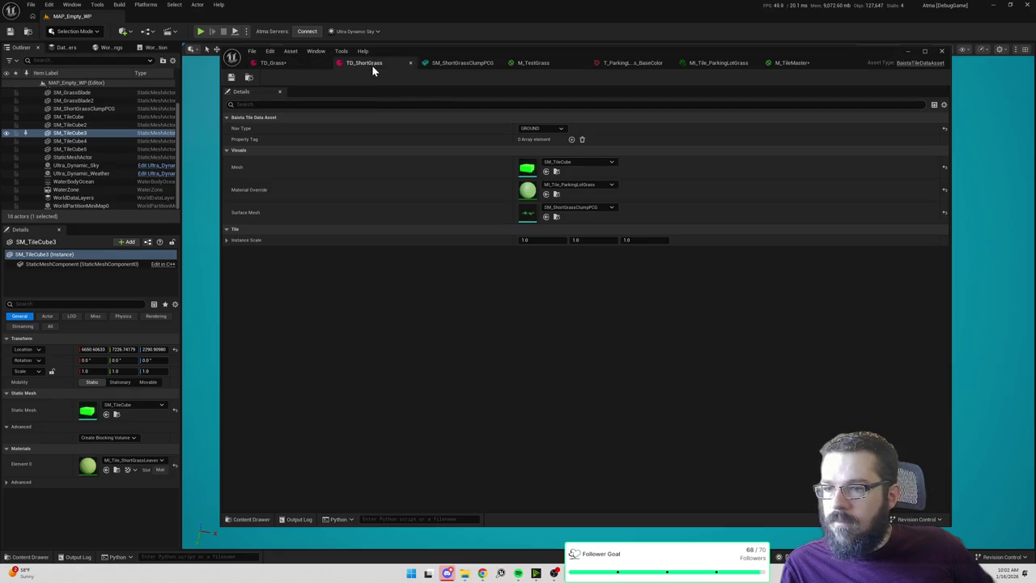
left_click(576, 208)
left_click(571, 258)
key("ctrl+s")
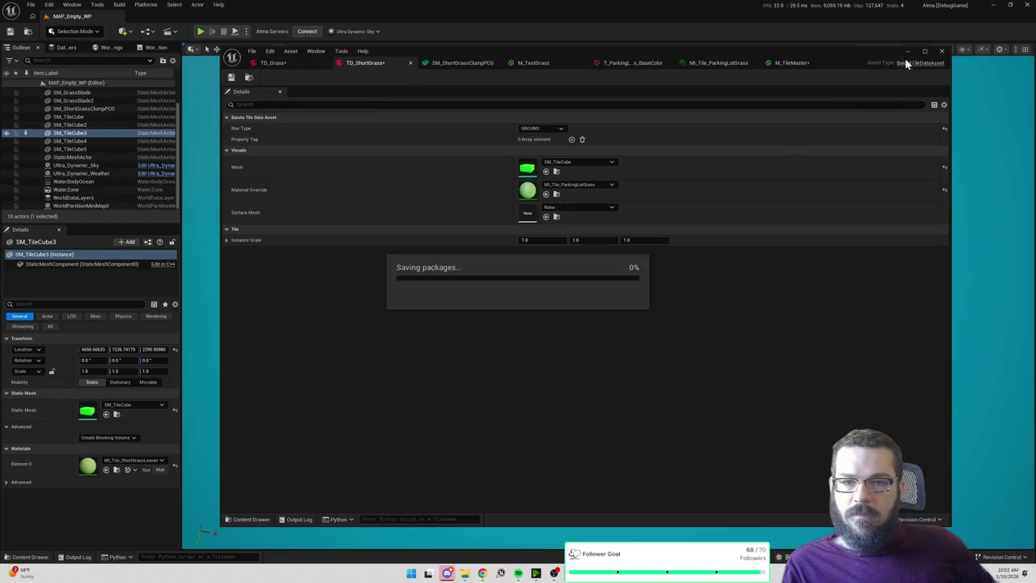
left_click(941, 51)
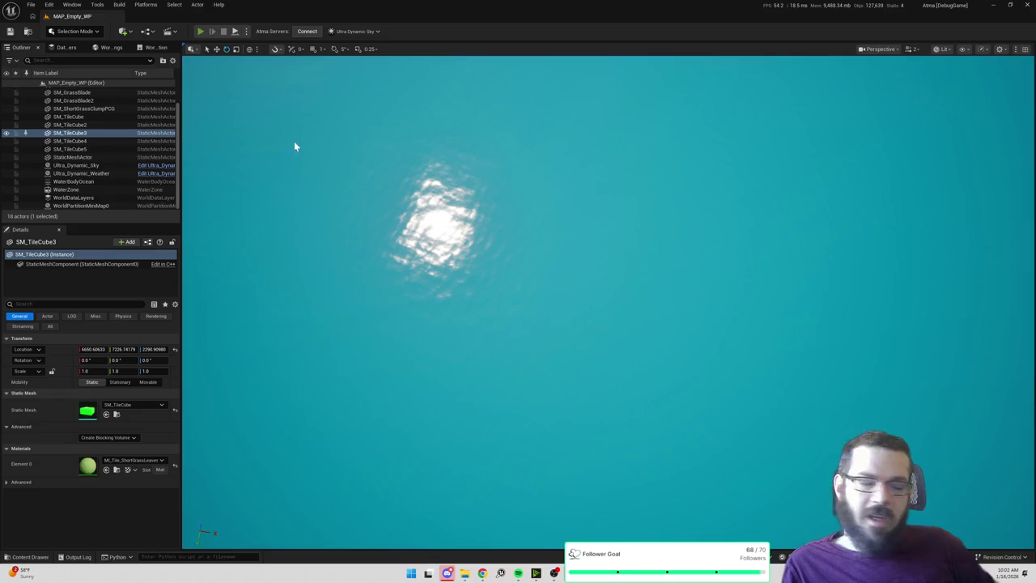
key("alt+p")
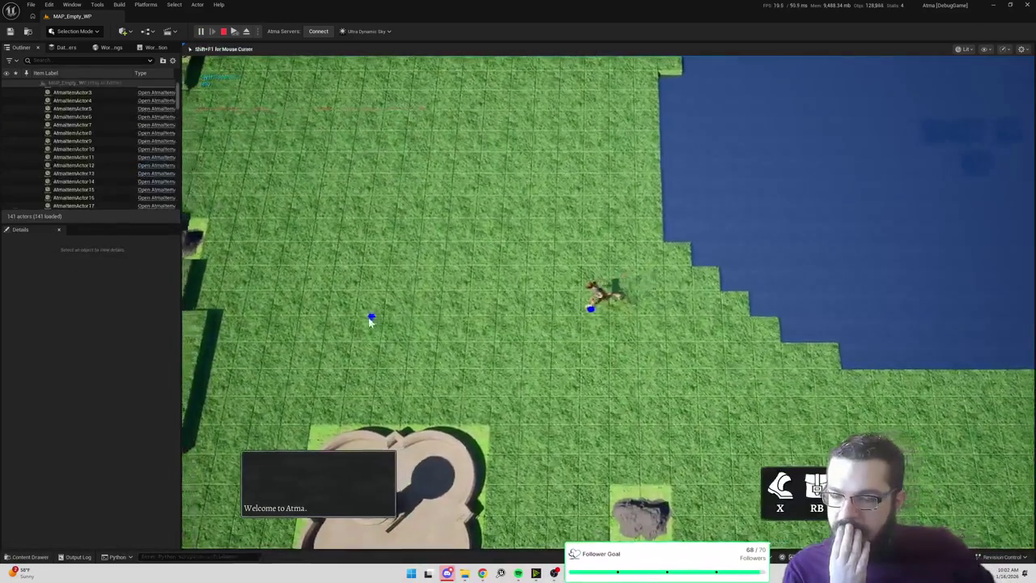
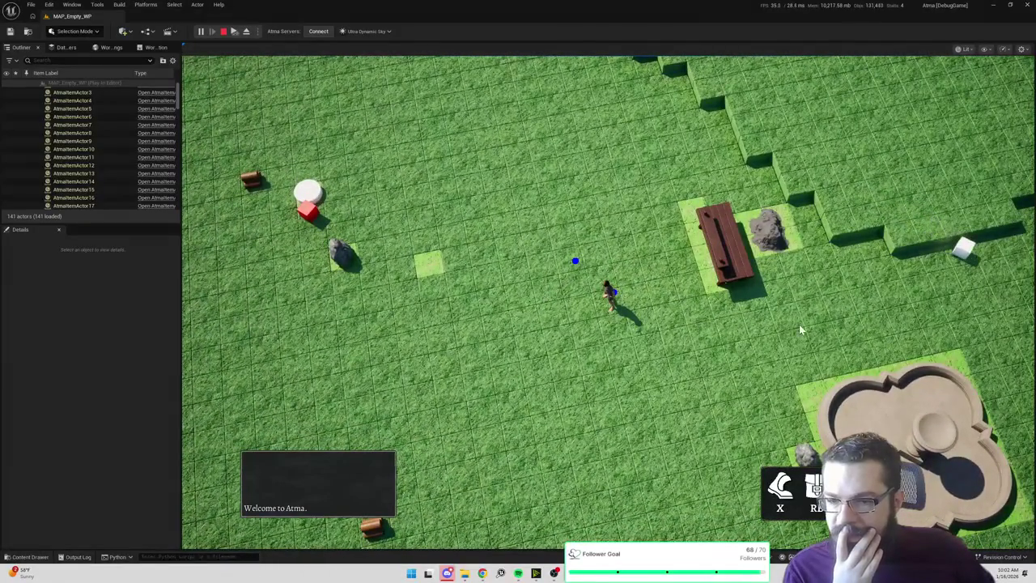
Walk the character across the grass tiles and through the gap in the steps.
left_click(832, 321)
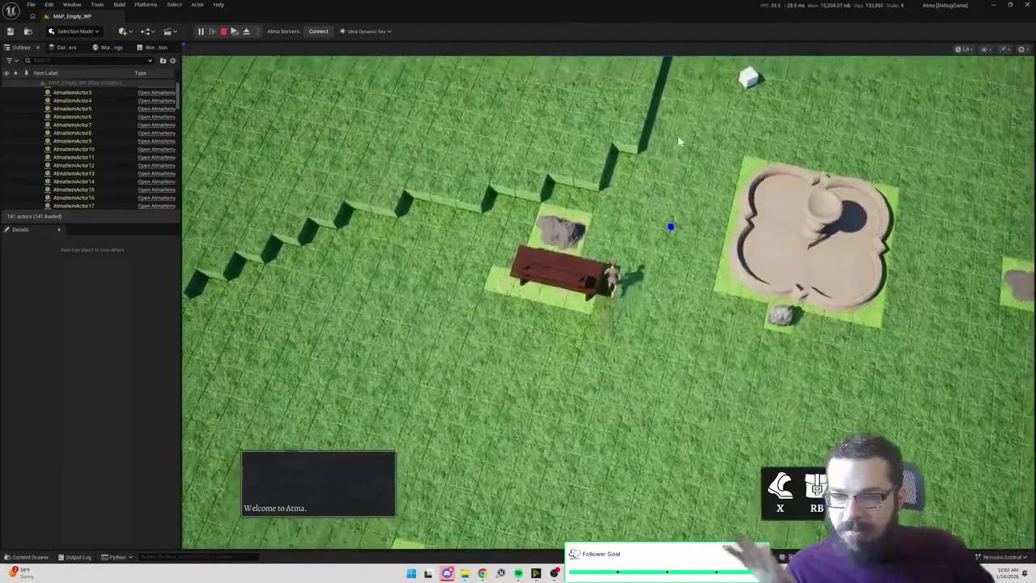
left_click(679, 133)
left_click(549, 139)
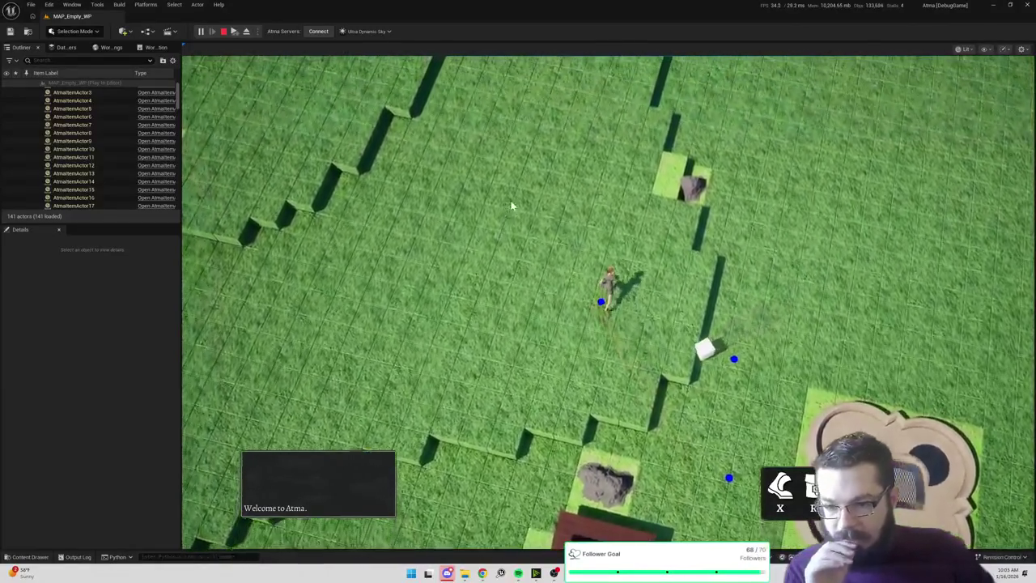
left_click(518, 207)
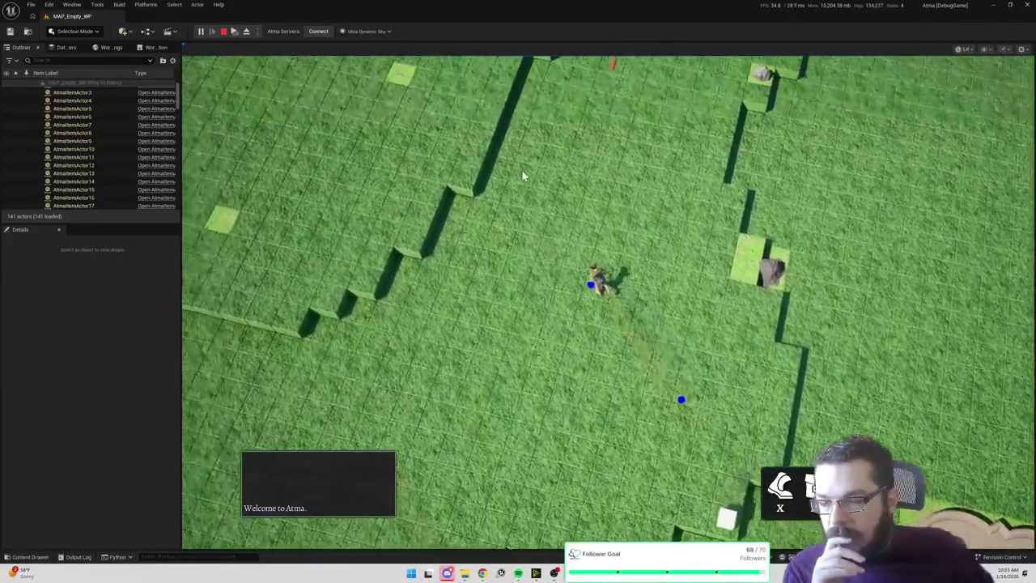
left_click(522, 174)
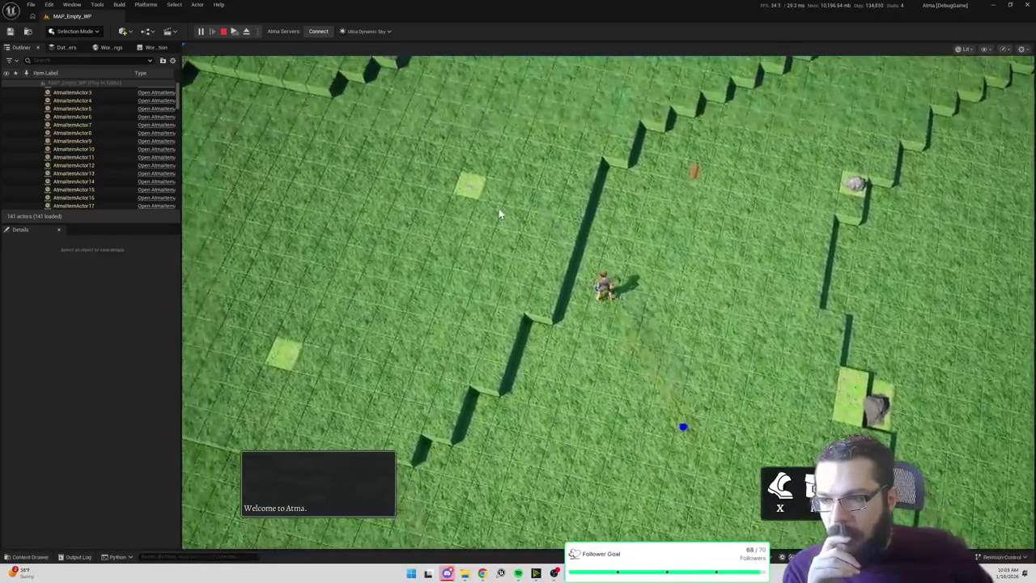
left_click(515, 229)
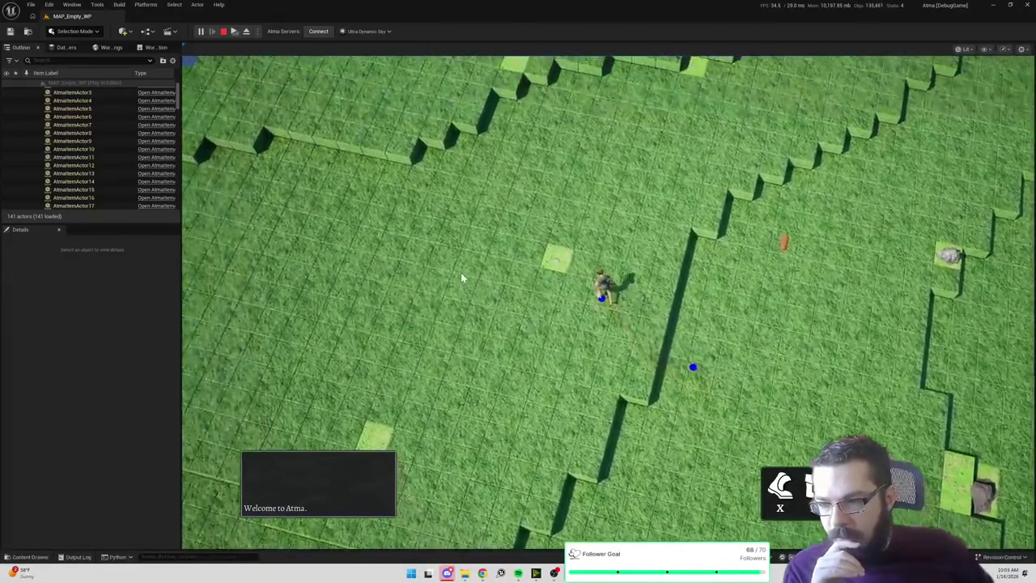
left_click(461, 278)
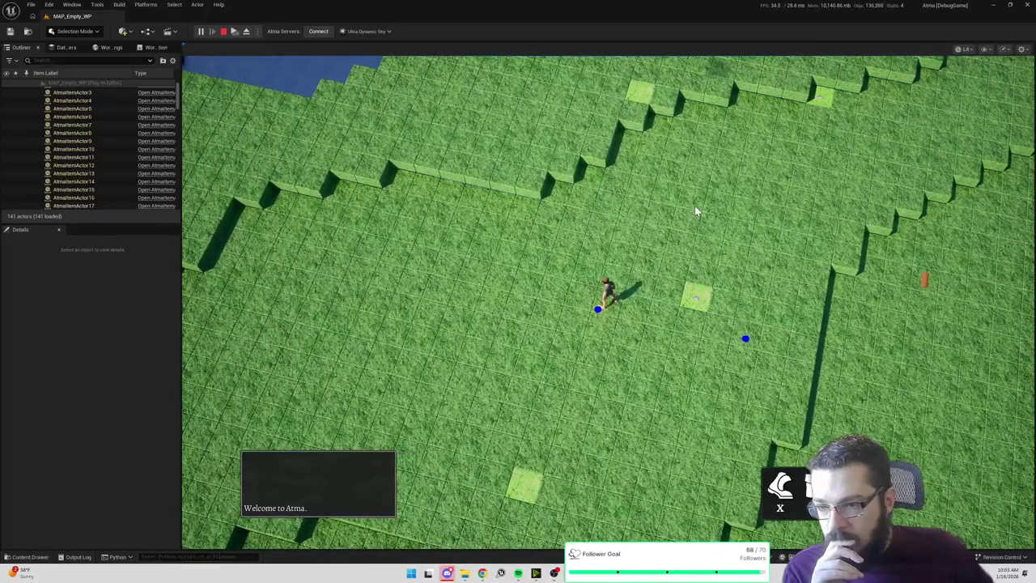
left_click(694, 208)
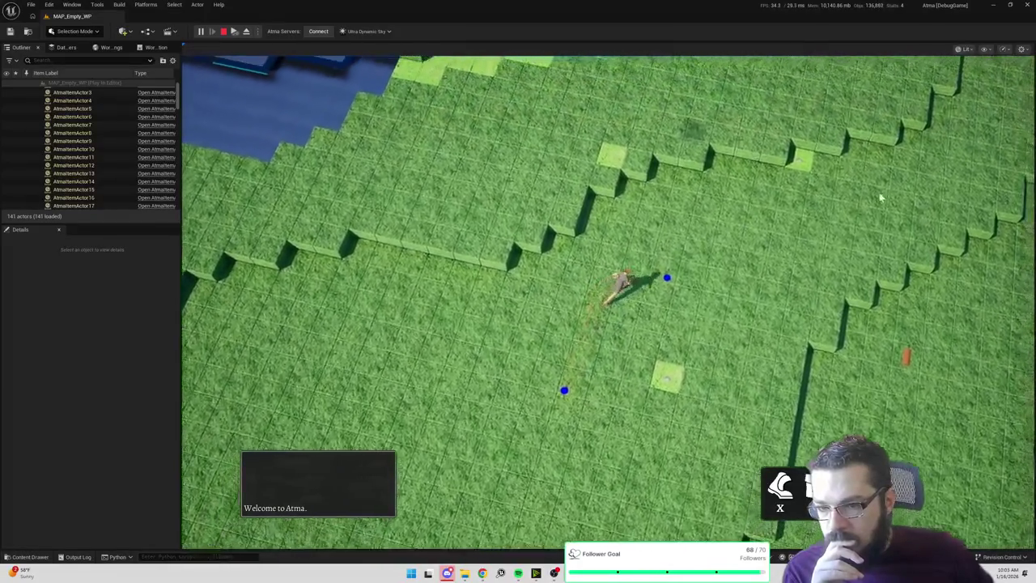
left_click(879, 196)
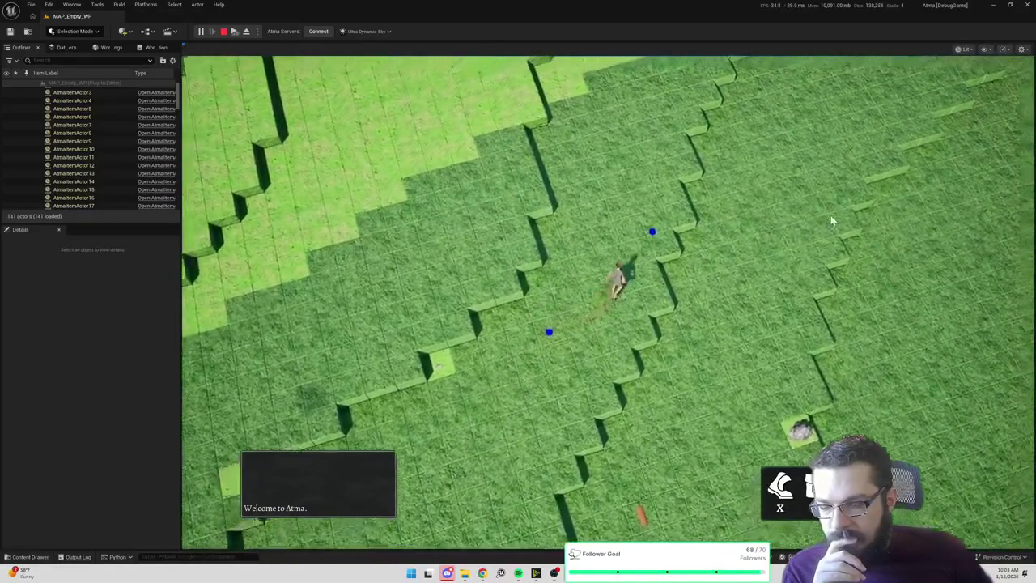
Walk the character past the terrace, along the shore and trees, then end the playtest.
left_click(782, 145)
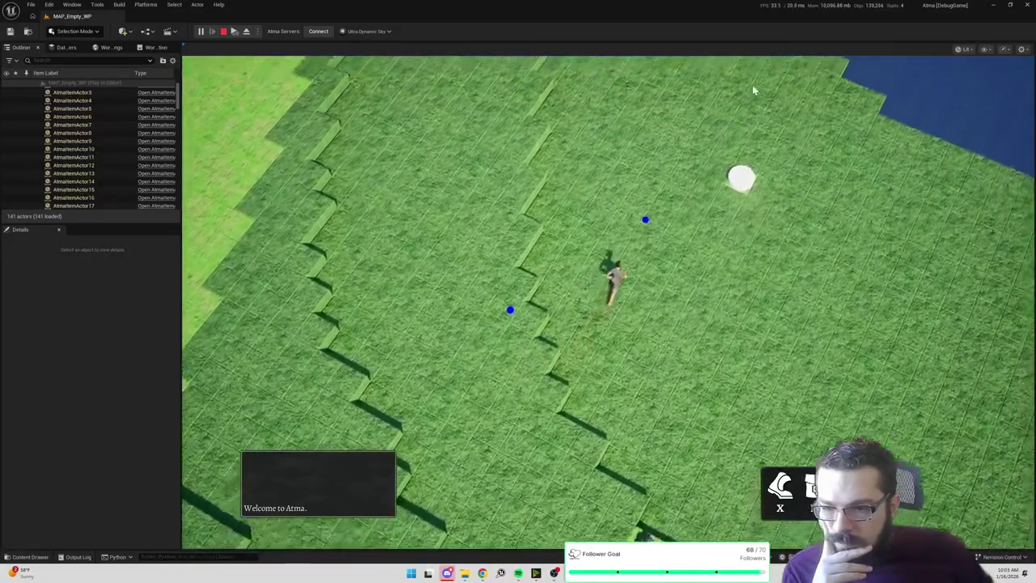
left_click(752, 90)
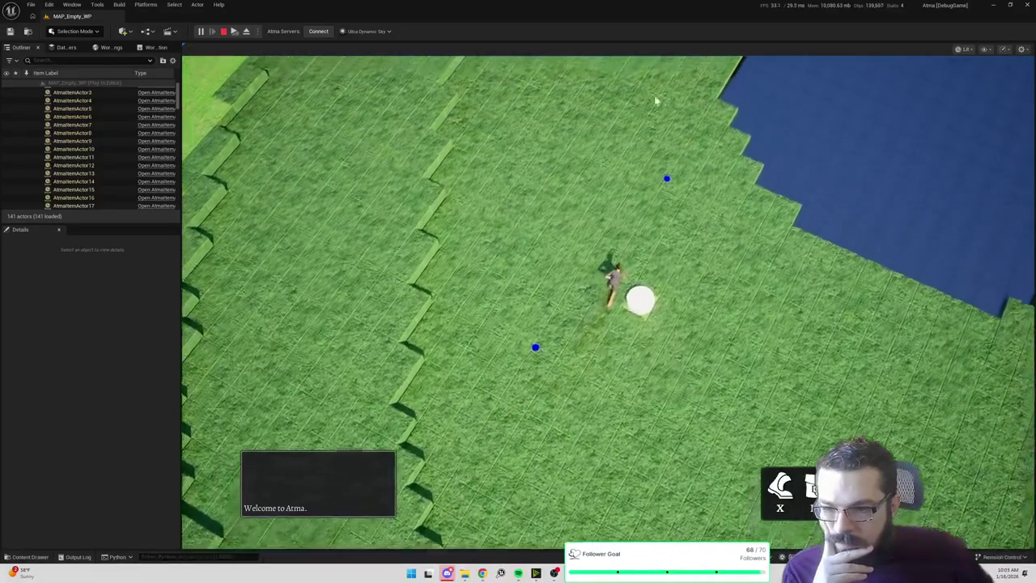
left_click(465, 88)
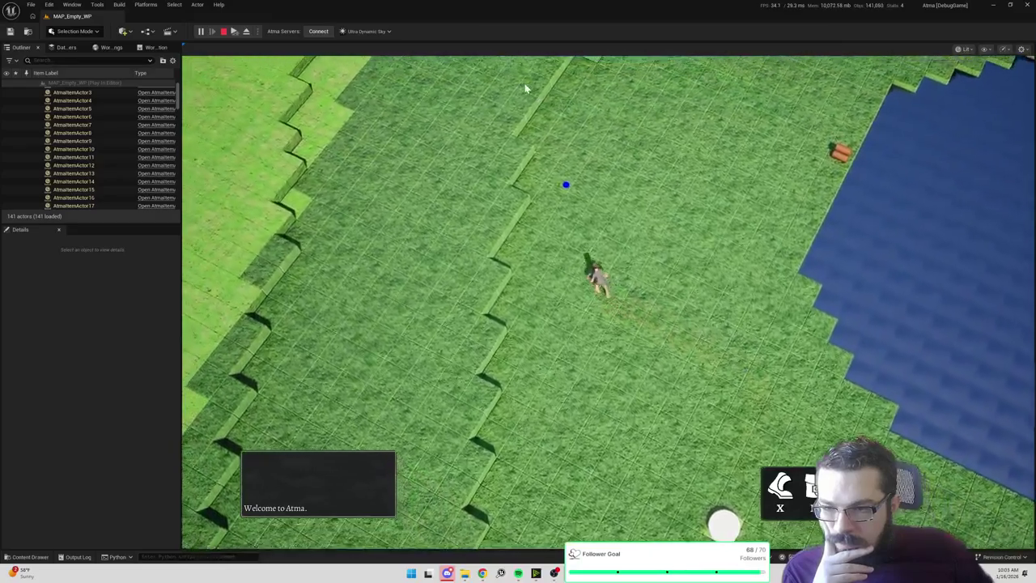
left_click(525, 83)
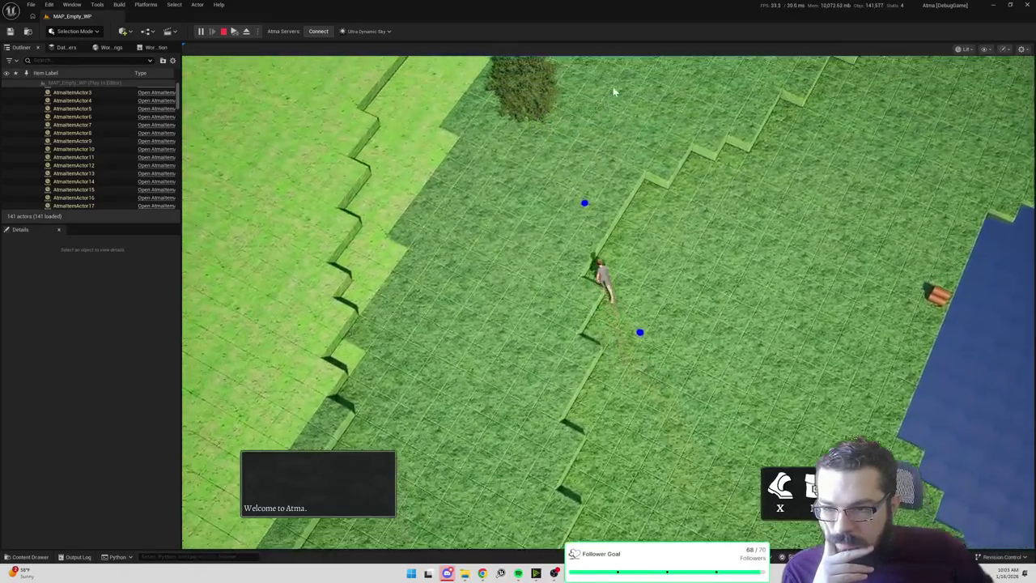
left_click(616, 85)
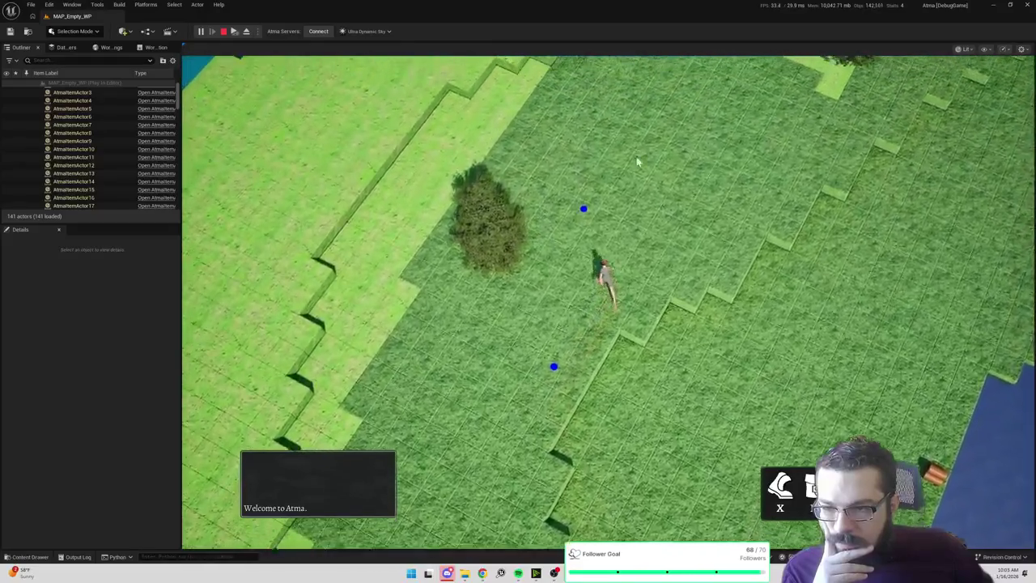
left_click(670, 144)
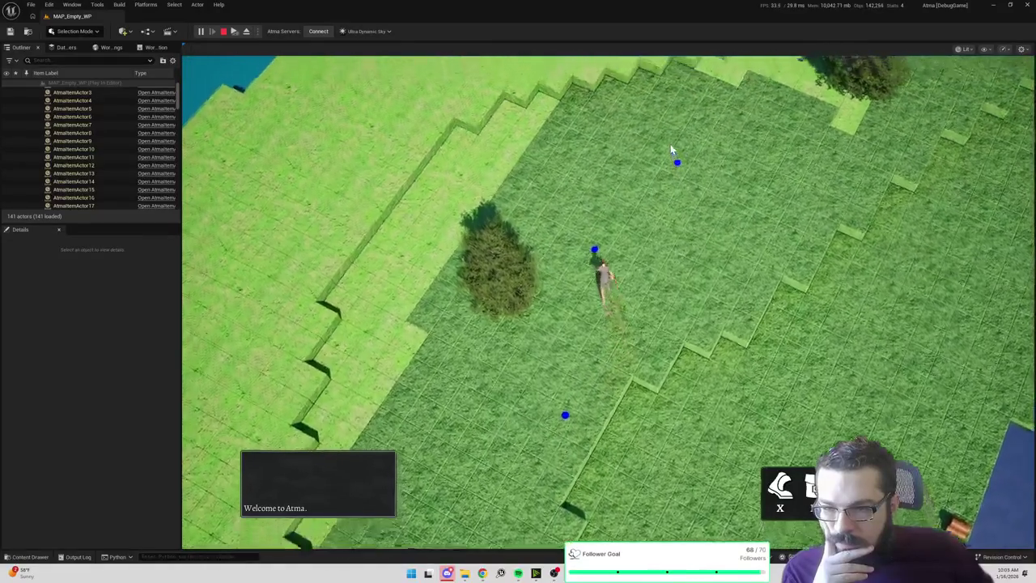
left_click(725, 84)
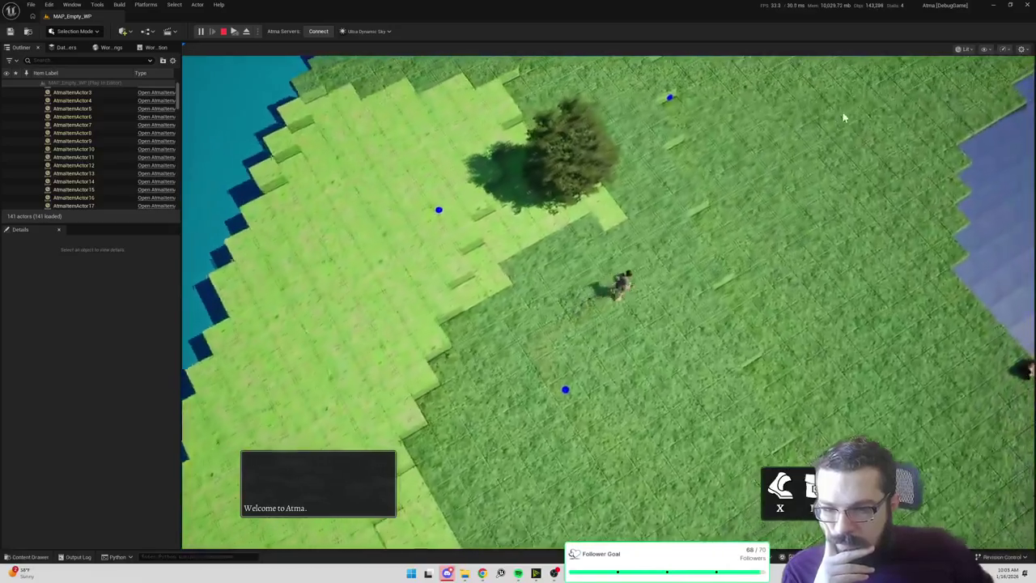
left_click(844, 117)
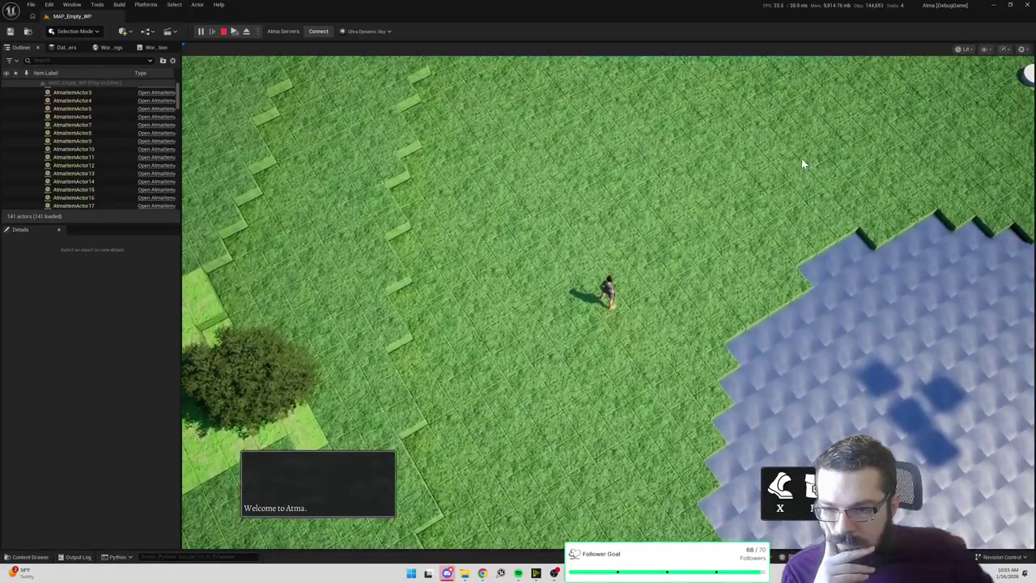
key("Escape")
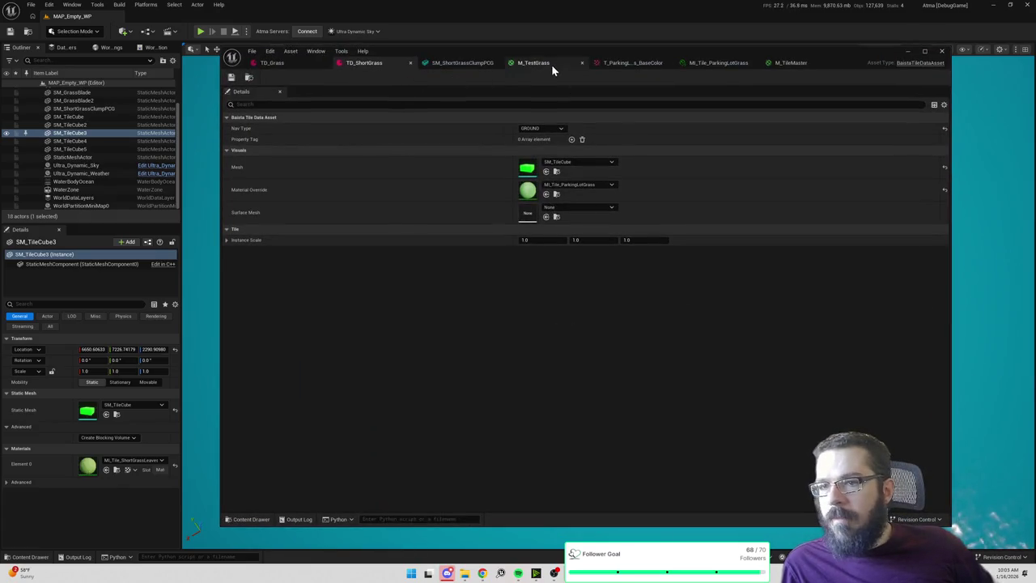
Bring up the M_TileMaster material graph.
left_click(792, 63)
left_click(711, 63)
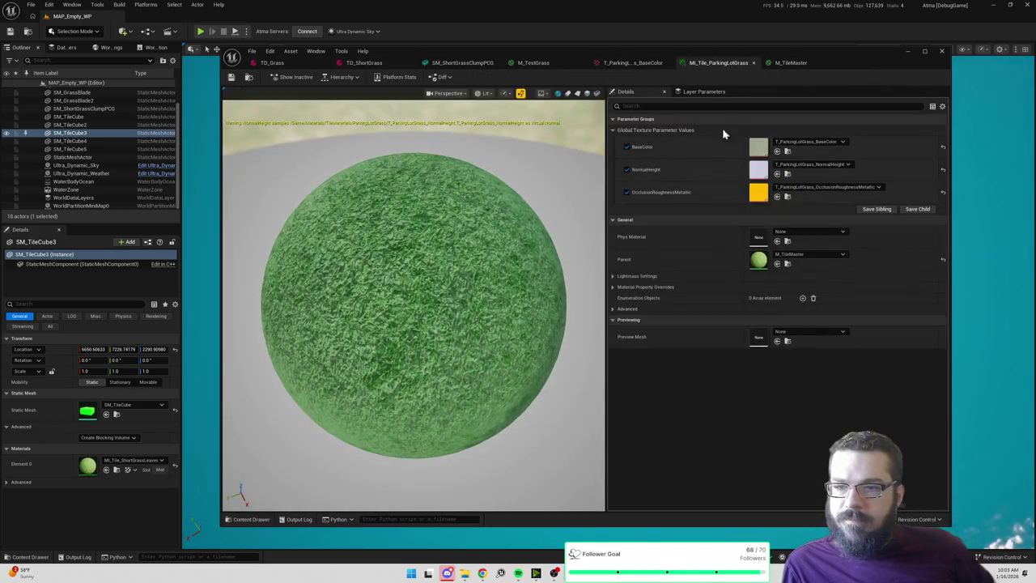
left_click(792, 63)
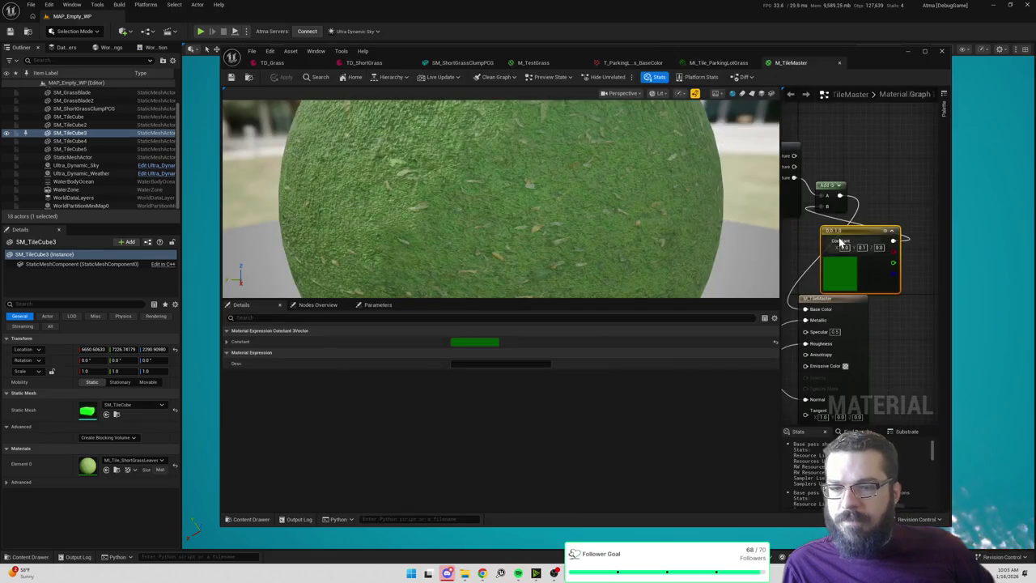
scroll(842, 243, "down", 5)
scroll(834, 281, "up", 3)
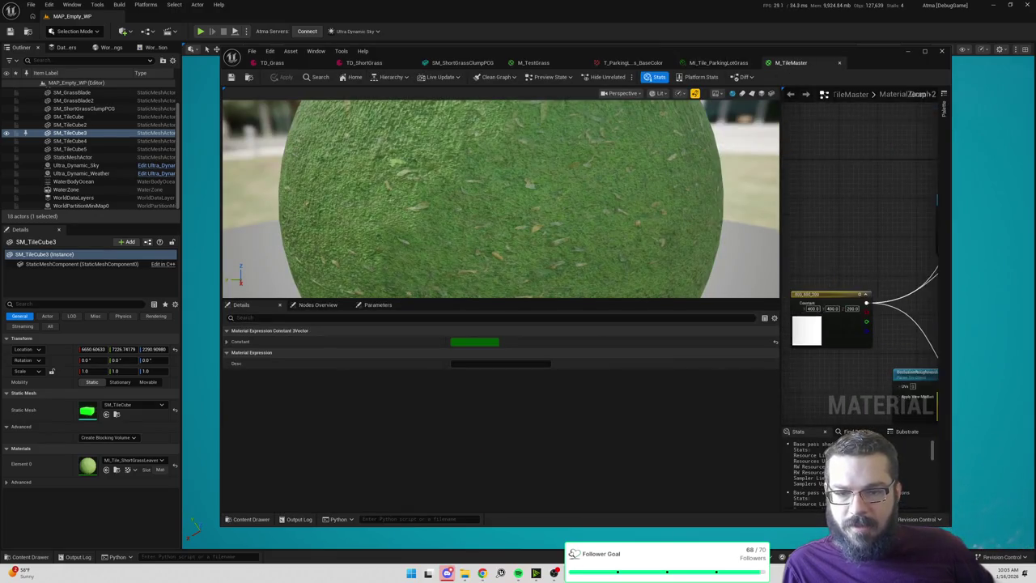
Convert the 400, 400, 200 constant node into a vector parameter named TileSize.
right_click(807, 288)
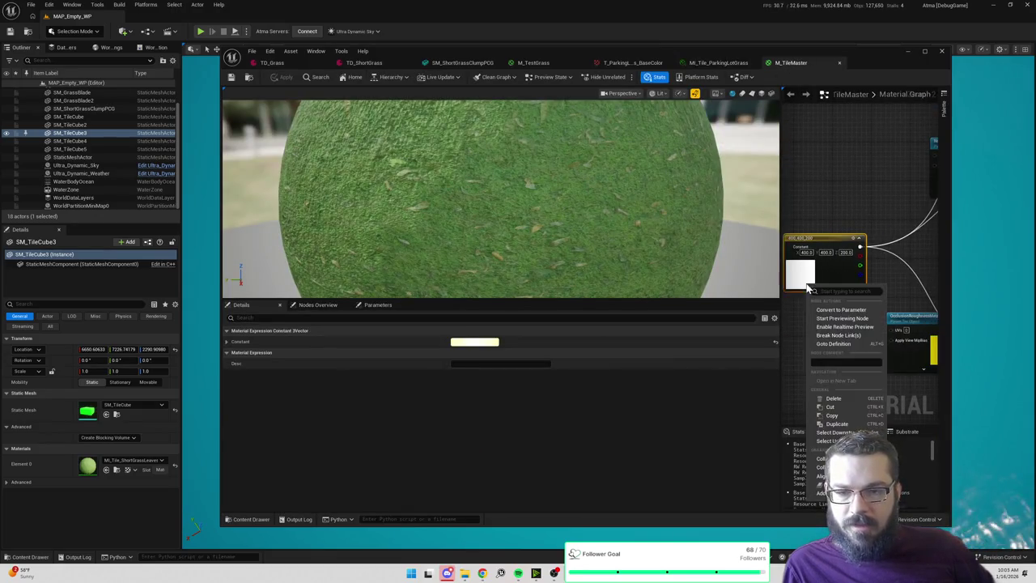
left_click(842, 310)
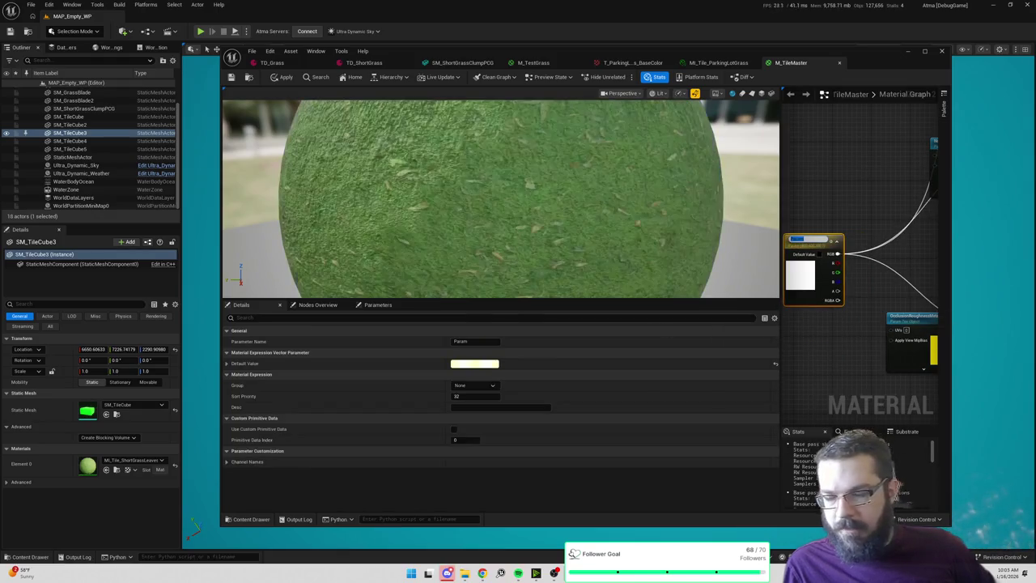
type("e")
key("Return")
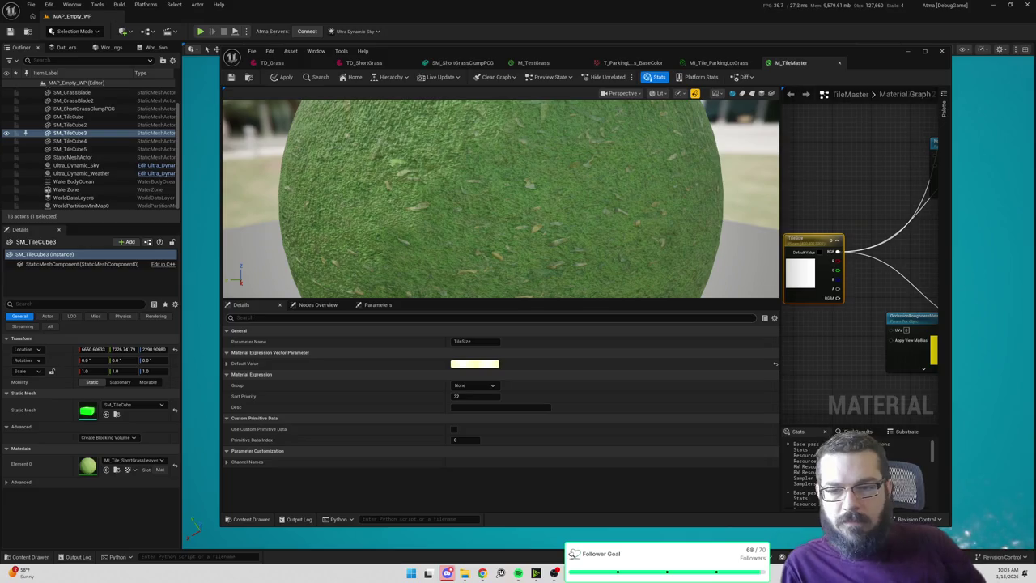
left_click(726, 66)
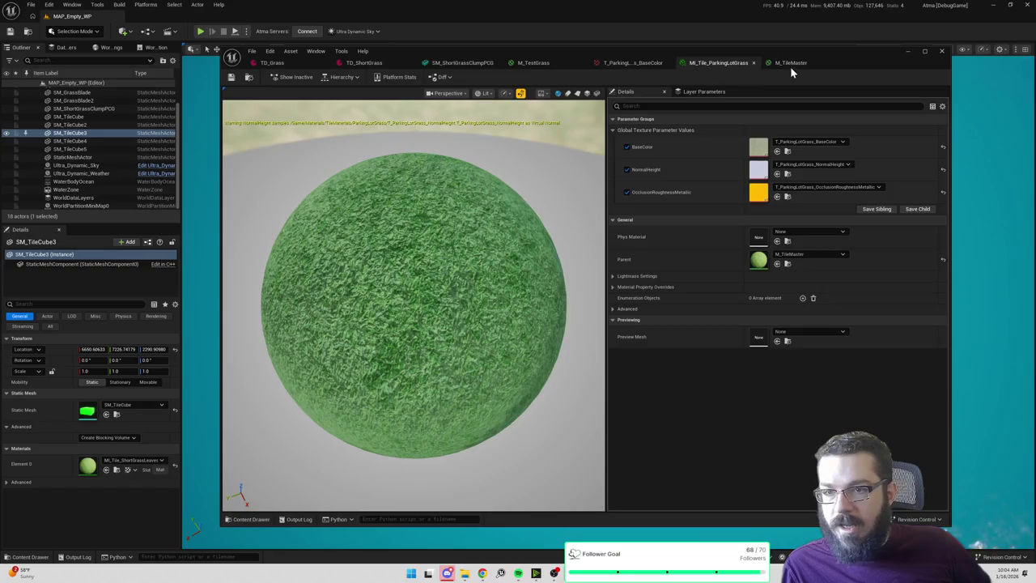
Save M_TileMaster, then override TileSize in MI_Tile_ParkingLotGrass to 800, 800, 400.
left_click(790, 65)
key("ctrl+s")
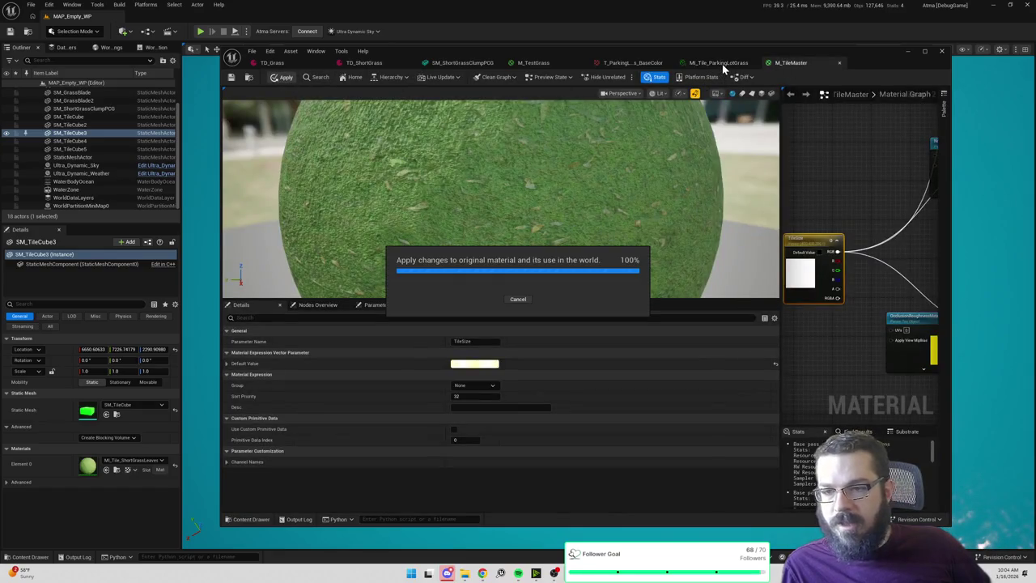
left_click(723, 64)
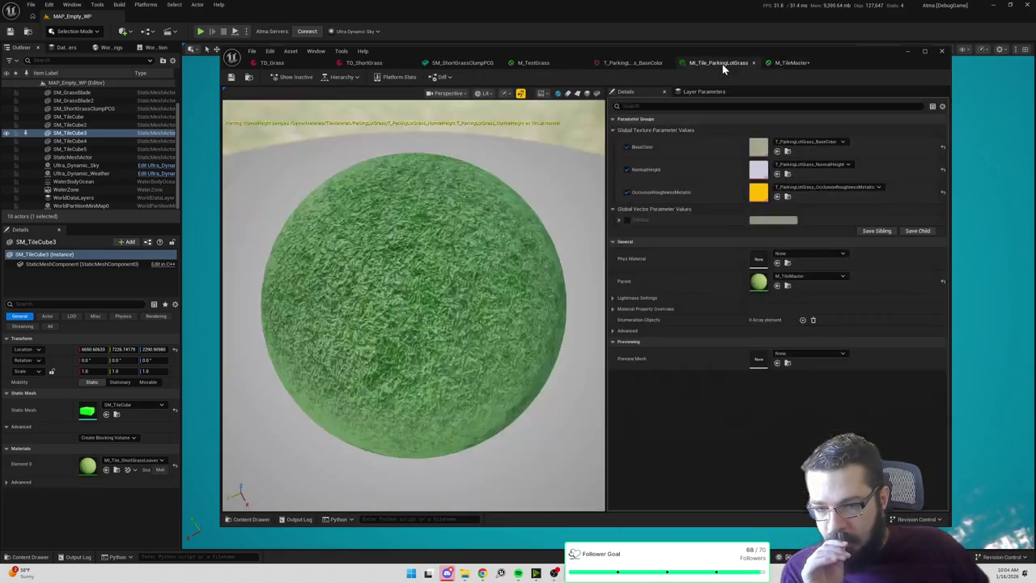
left_click(619, 220)
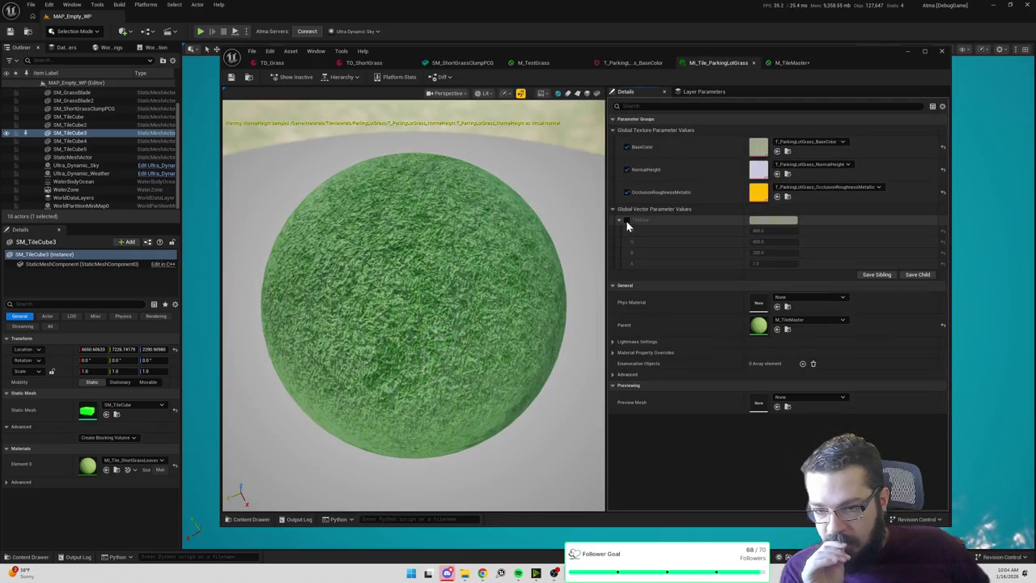
left_click(627, 221)
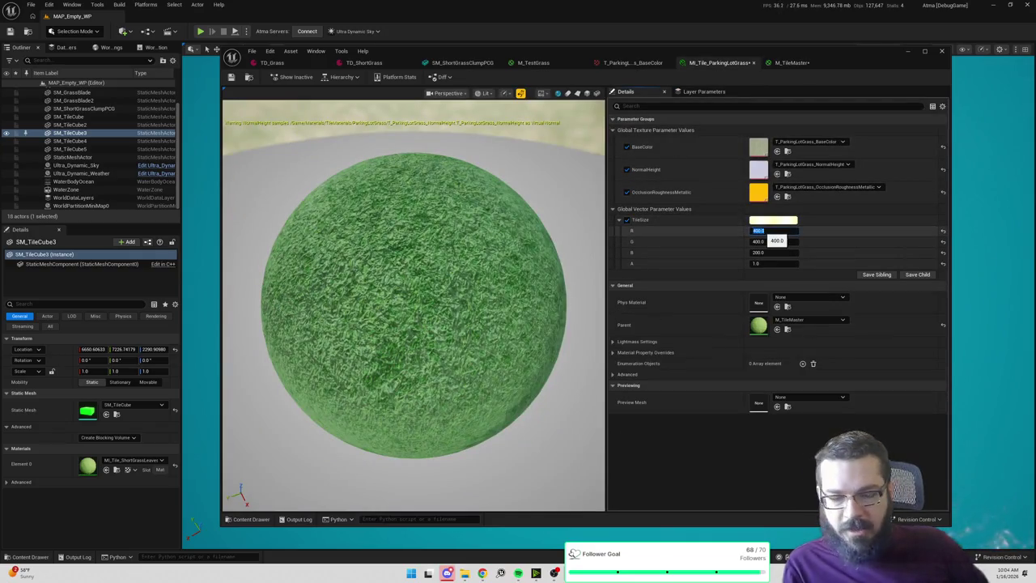
left_click(774, 231)
type("800")
key("Tab")
key("Tab")
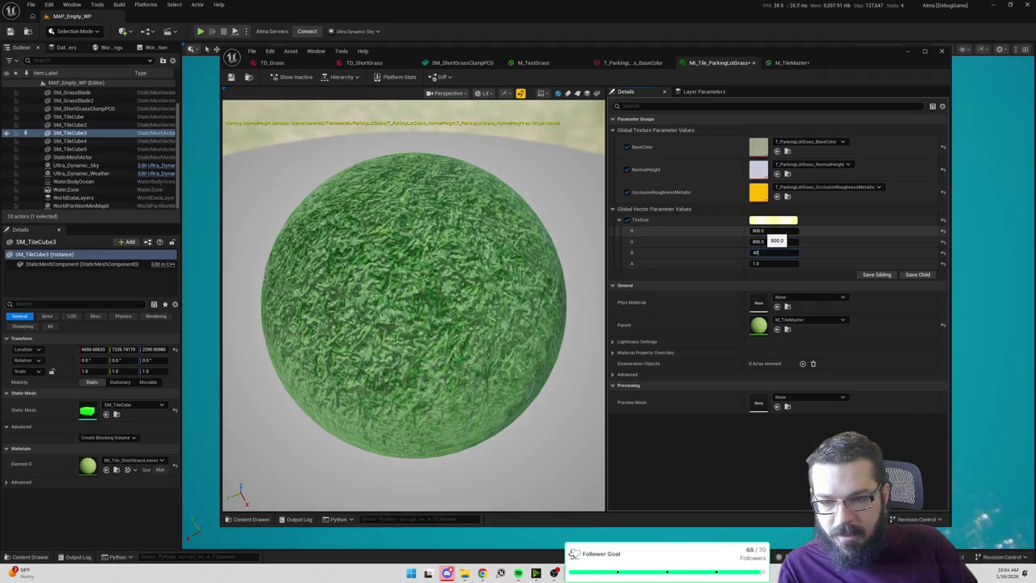
type("0.0")
key("Return")
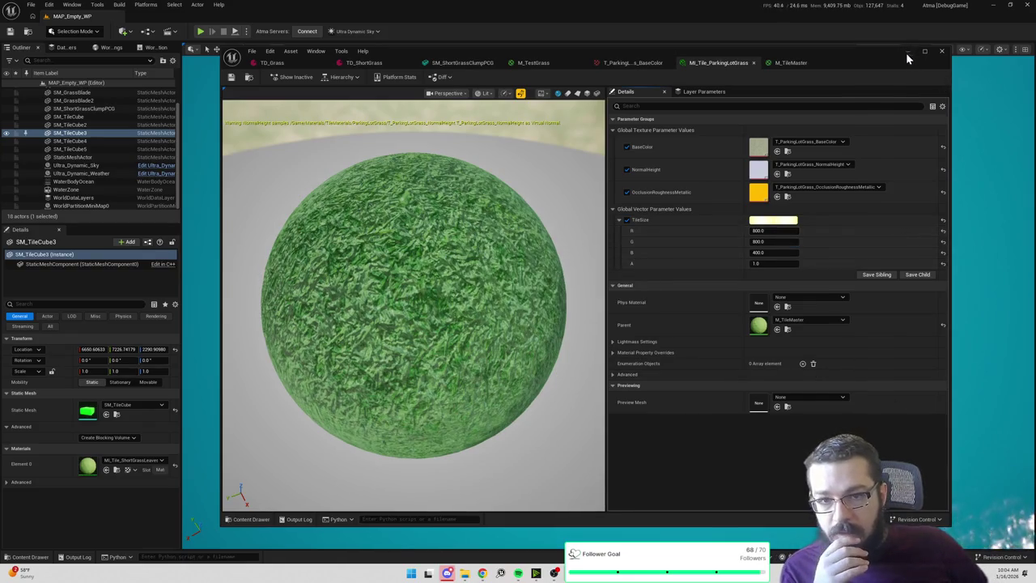
Move the material editor window aside to reveal the level viewport.
left_click(908, 51)
key("alt+Tab")
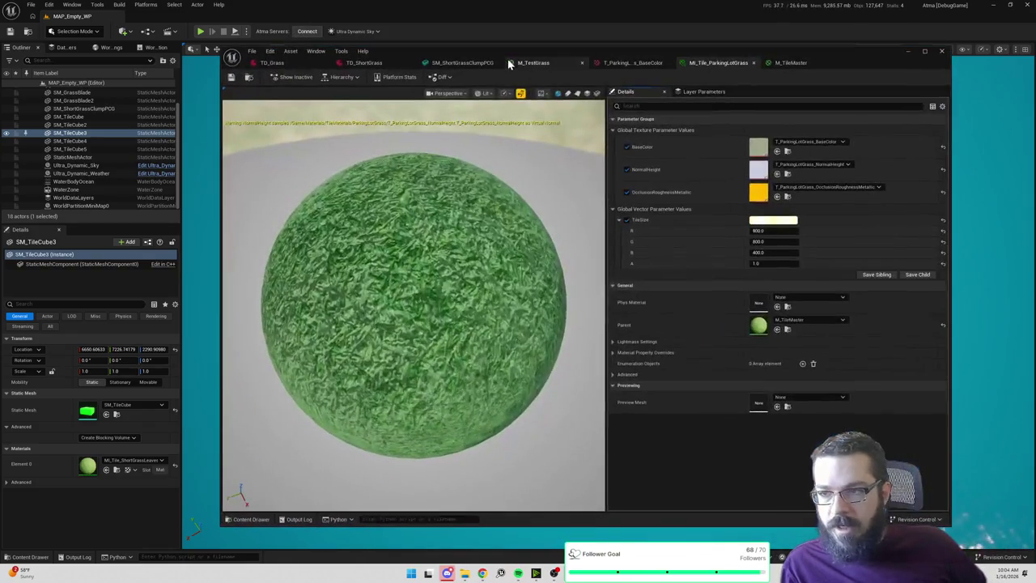
mouse_move(524, 59)
left_mouse_down()
mouse_move(832, 96)
mouse_move(1035, 105)
left_mouse_up()
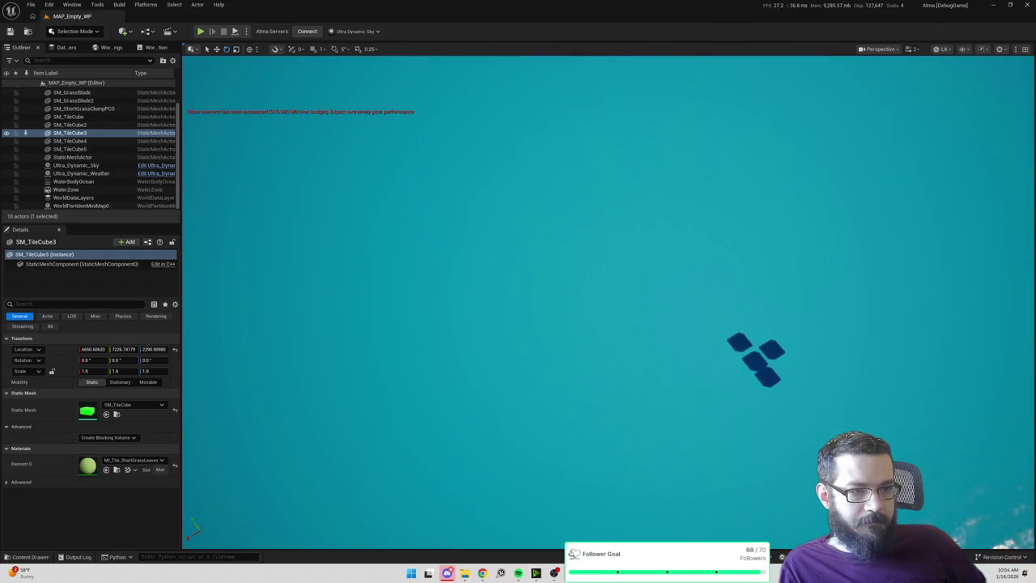
Start Play-in-Editor and walk the character over the grass toward the stepped tile edge.
key("alt+p")
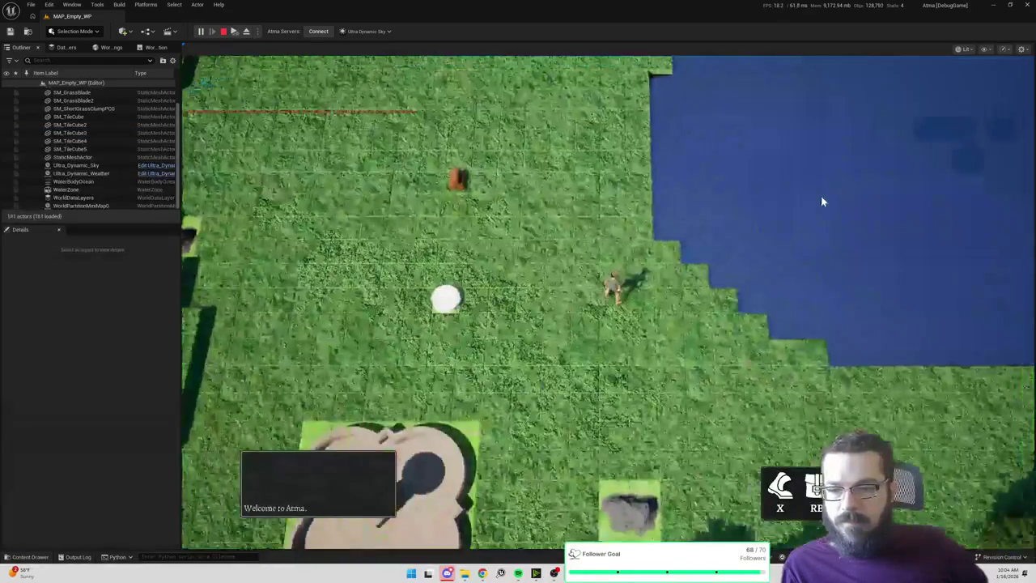
left_click(534, 247)
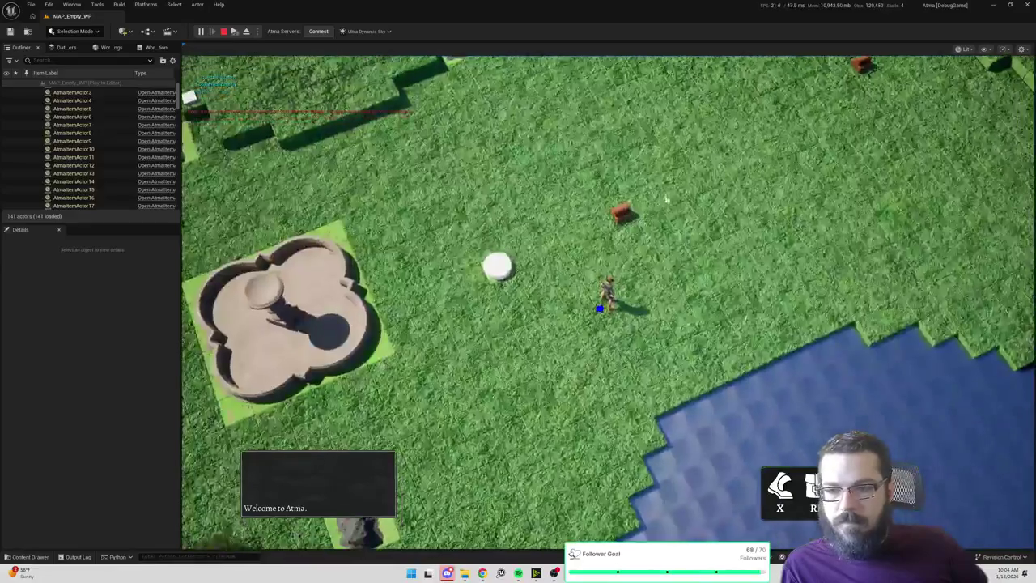
left_click(676, 172)
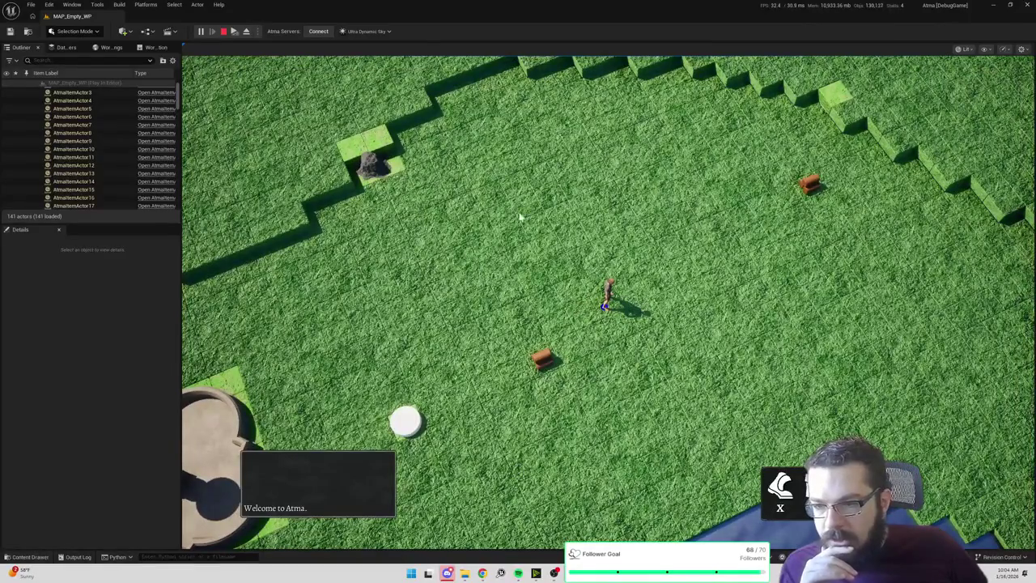
left_click(501, 197)
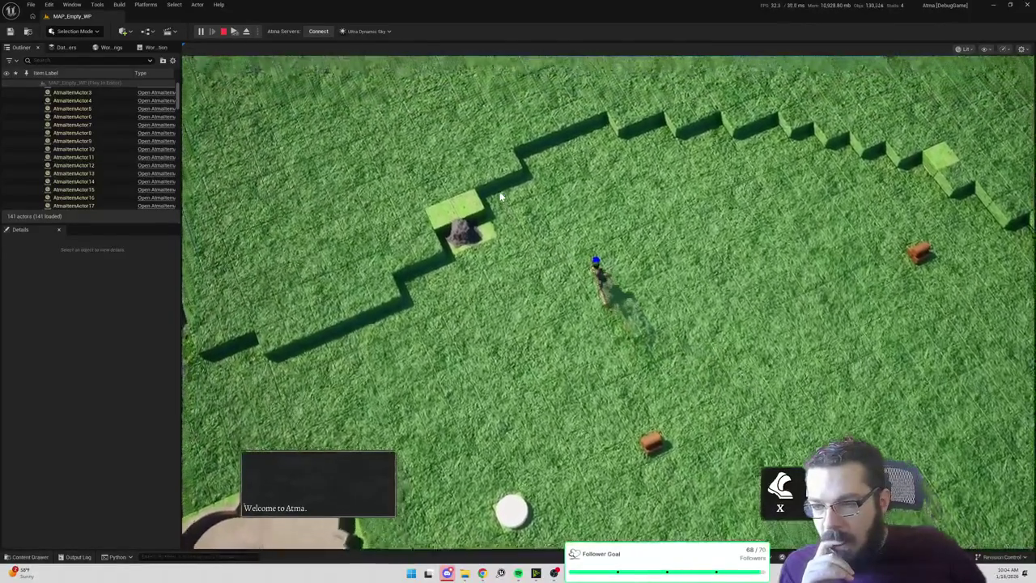
left_click(540, 150)
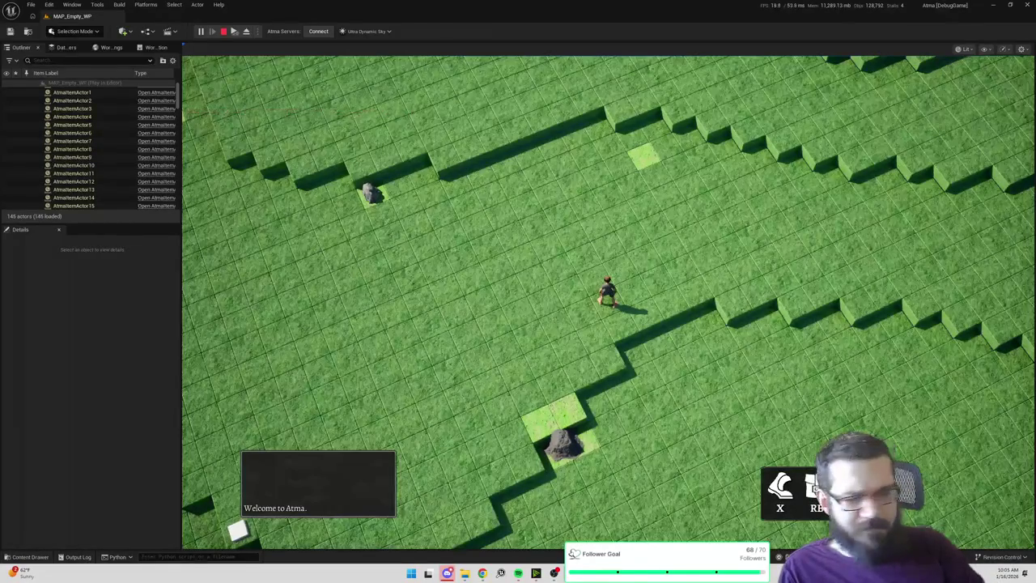
Walk the character across the tile grid, past the tree and raised grass blocks.
left_click(474, 340)
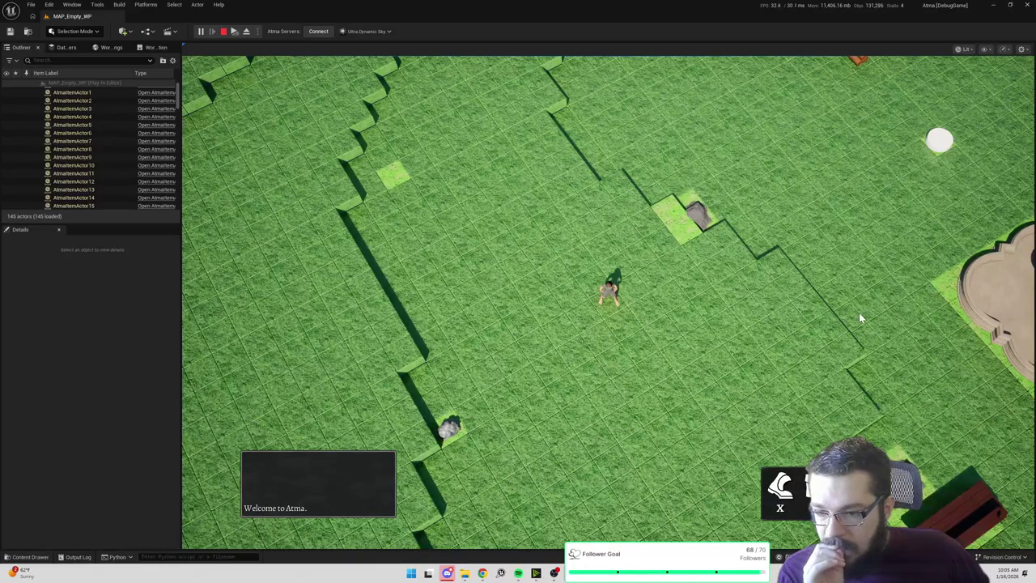
left_click(932, 331)
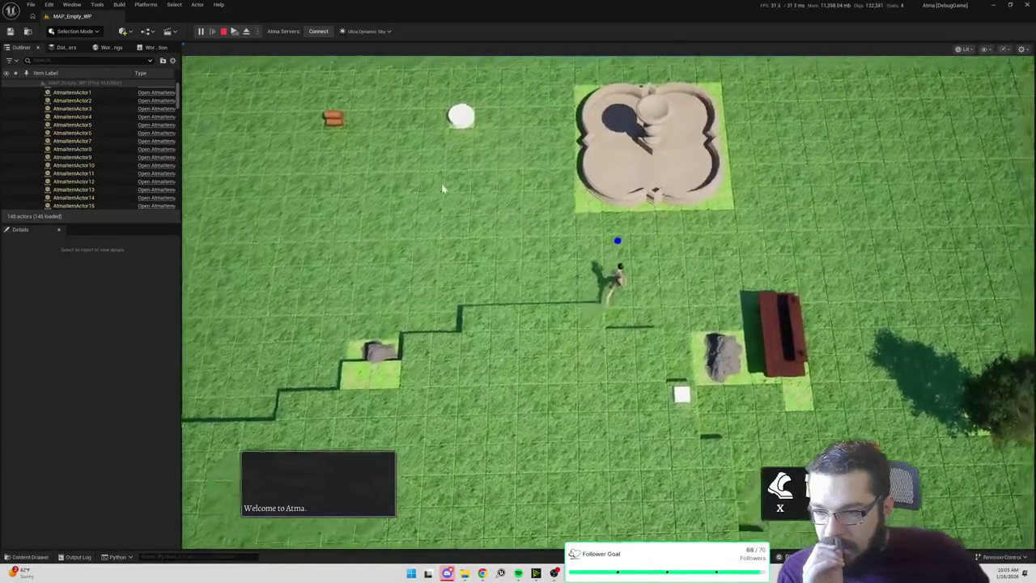
left_click(446, 193)
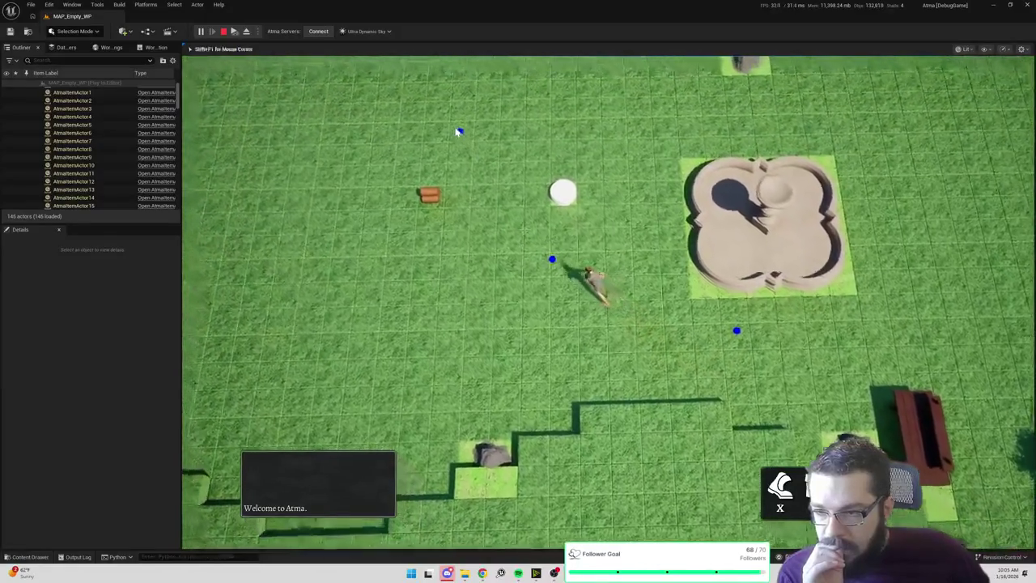
left_click(456, 132)
left_click(717, 126)
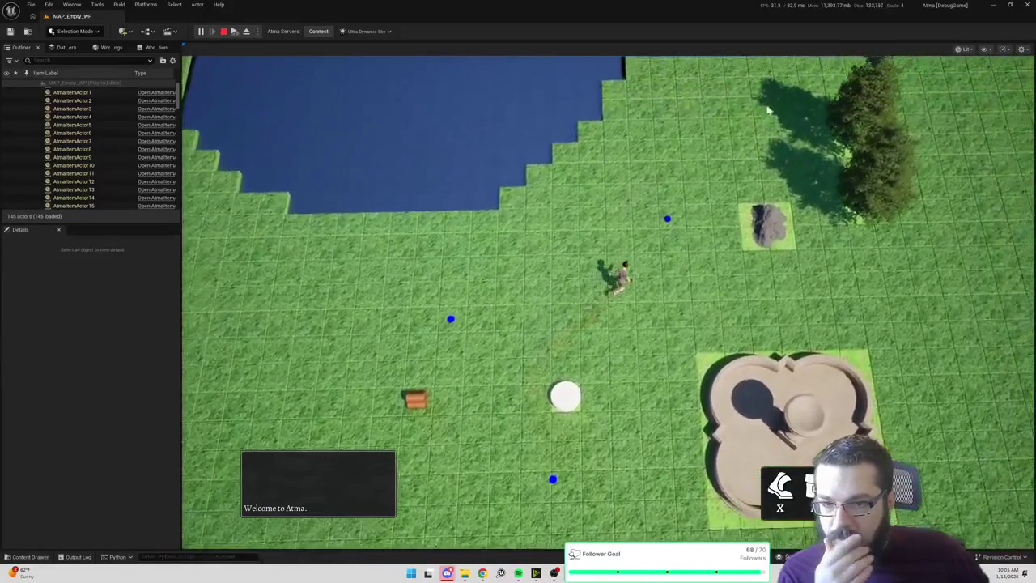
left_click(757, 97)
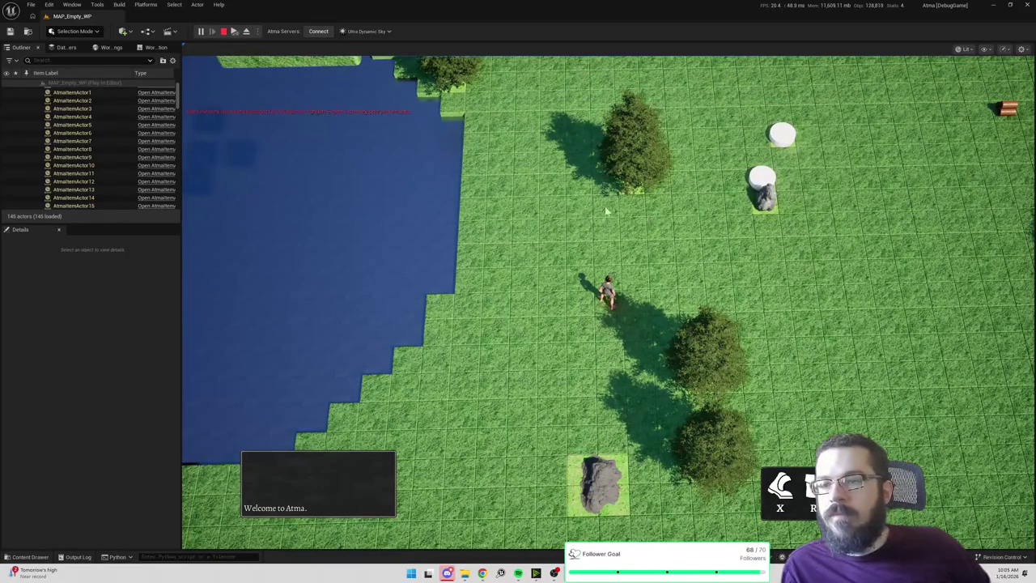
left_click(558, 97)
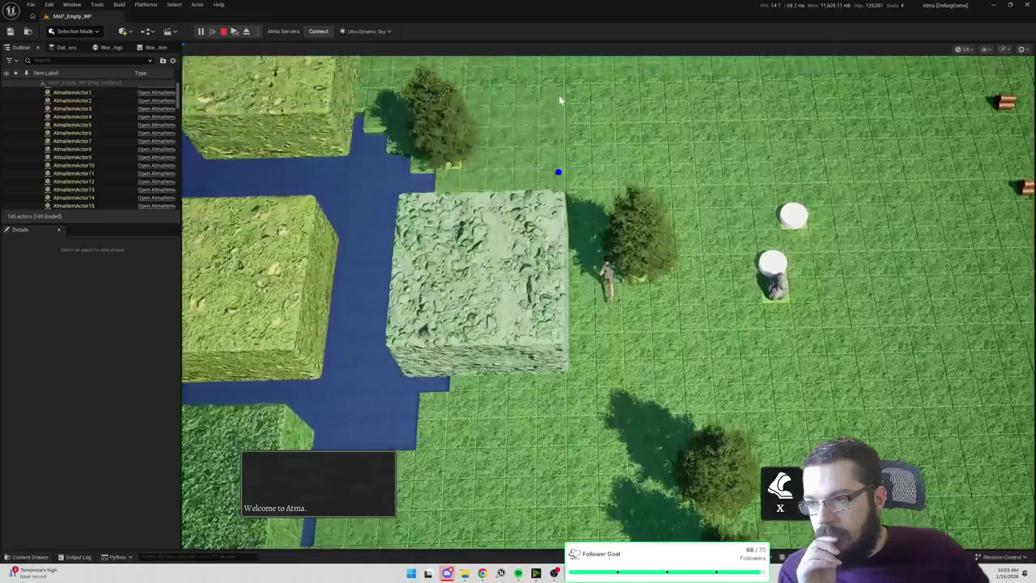
left_click(527, 97)
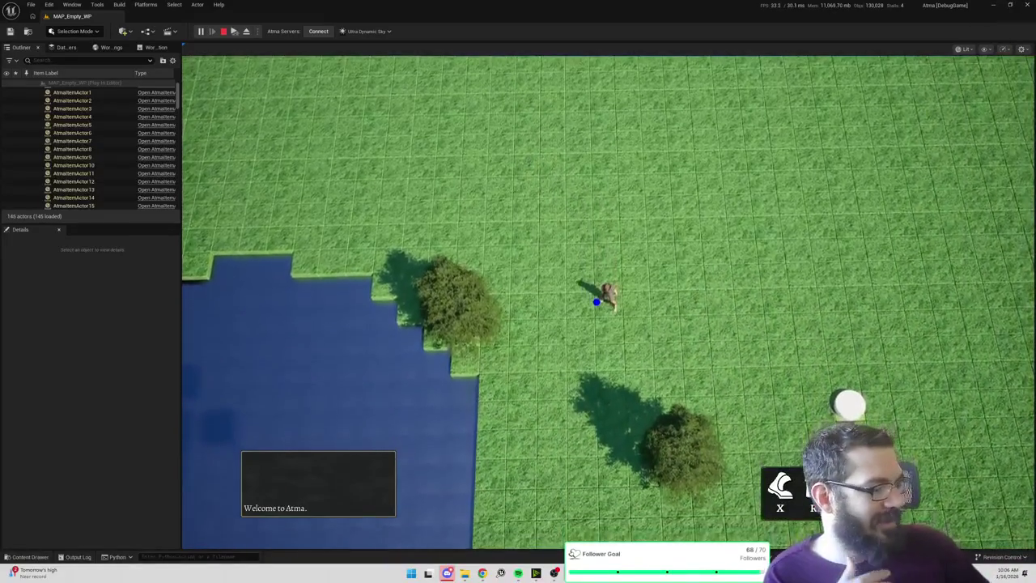
left_click(915, 354)
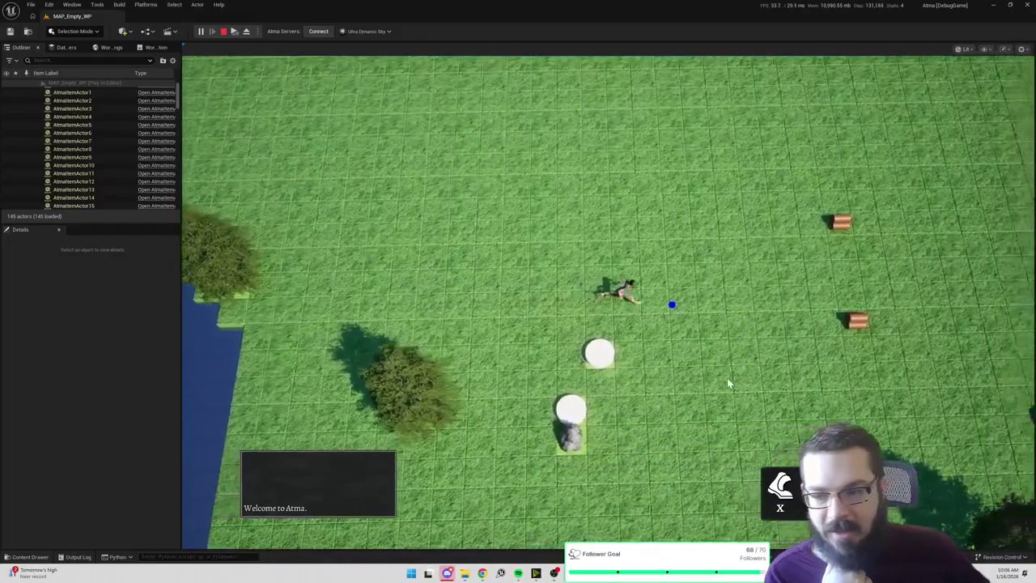
left_click(723, 371)
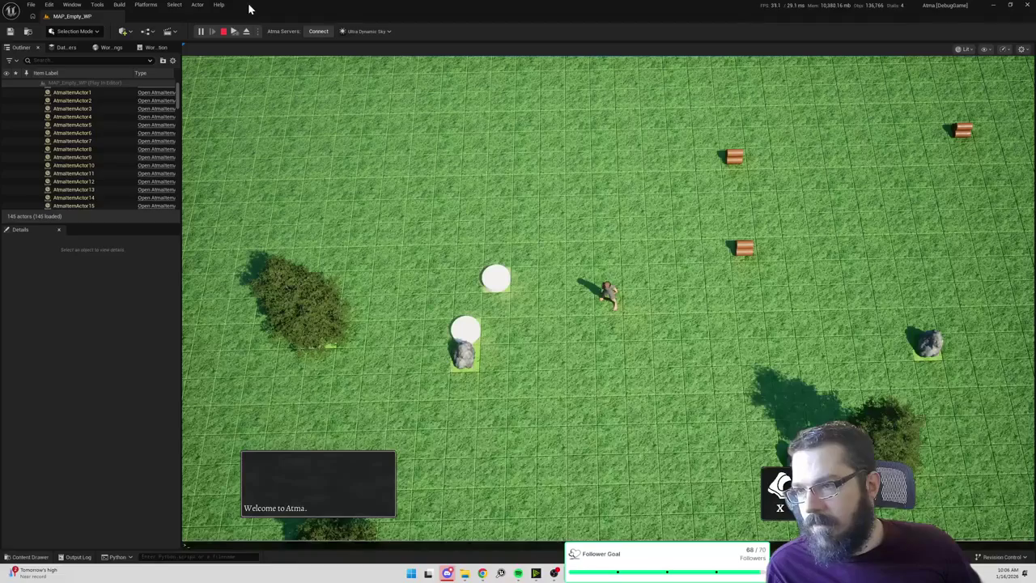
Eject to the editor camera, return with F8, then stop the play session.
left_click(247, 32)
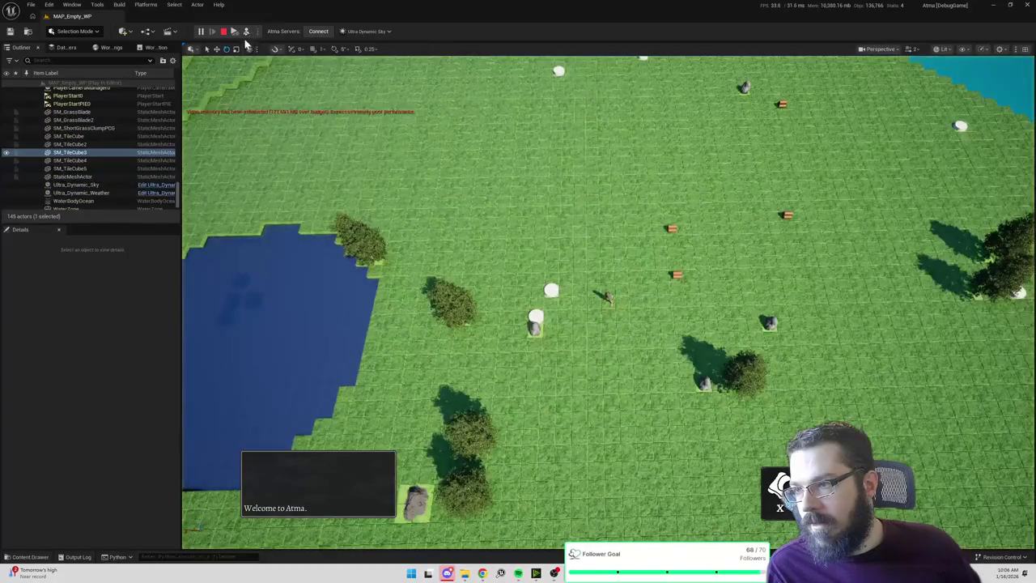
key("F8")
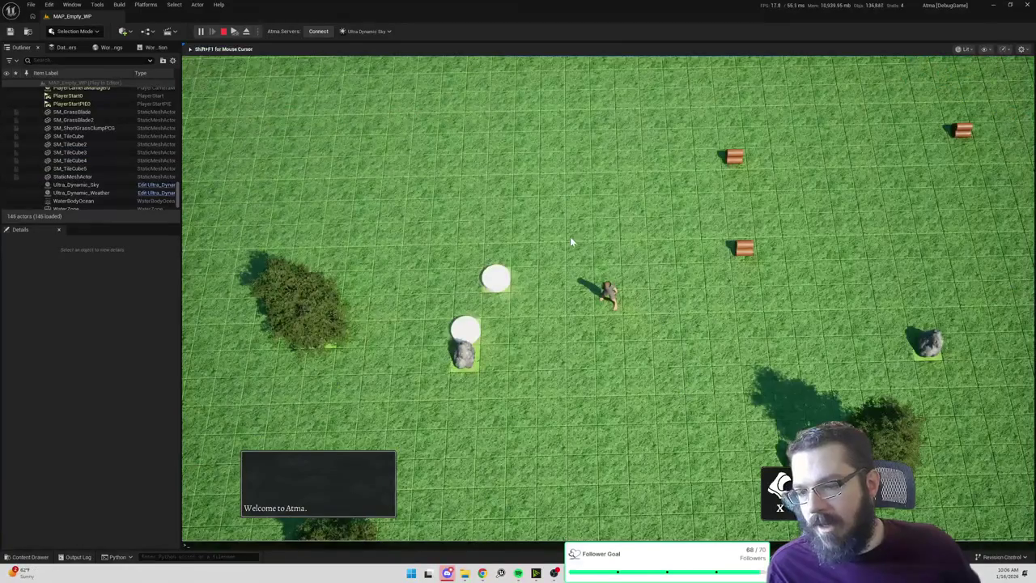
left_click(225, 33)
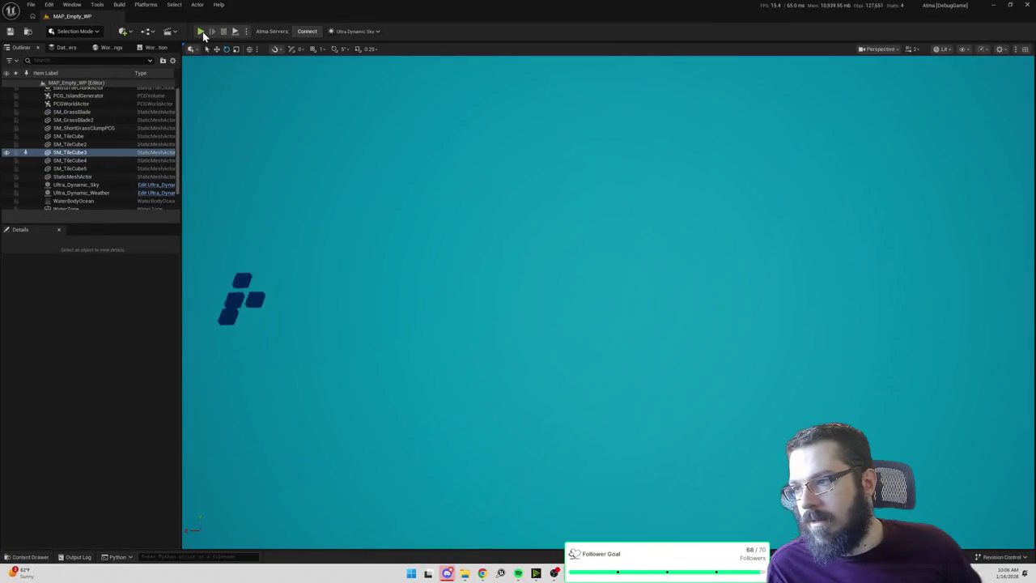
Start Play-in-Editor and walk the character across the stepped grass terraces.
key("alt+p")
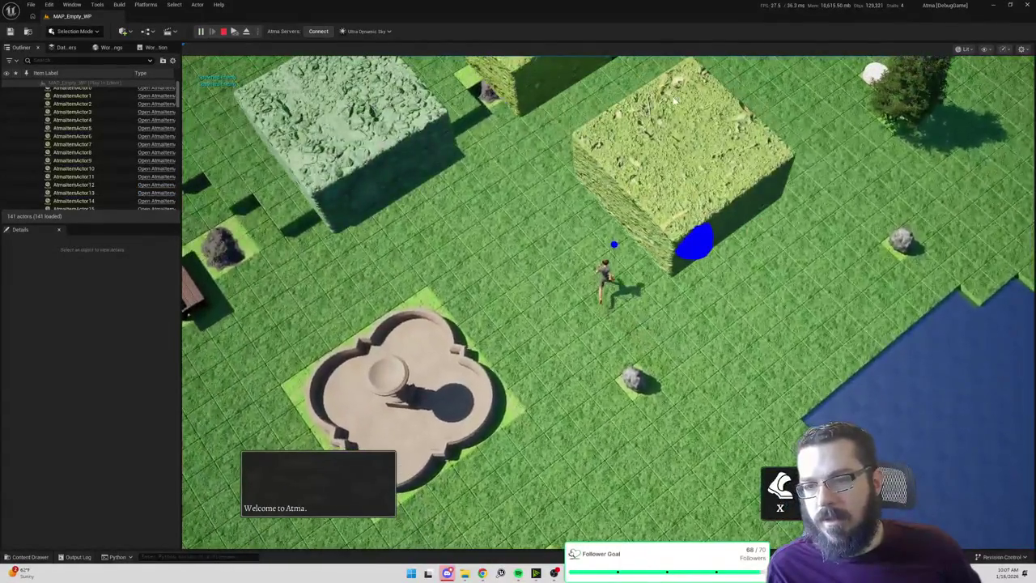
left_click(674, 99)
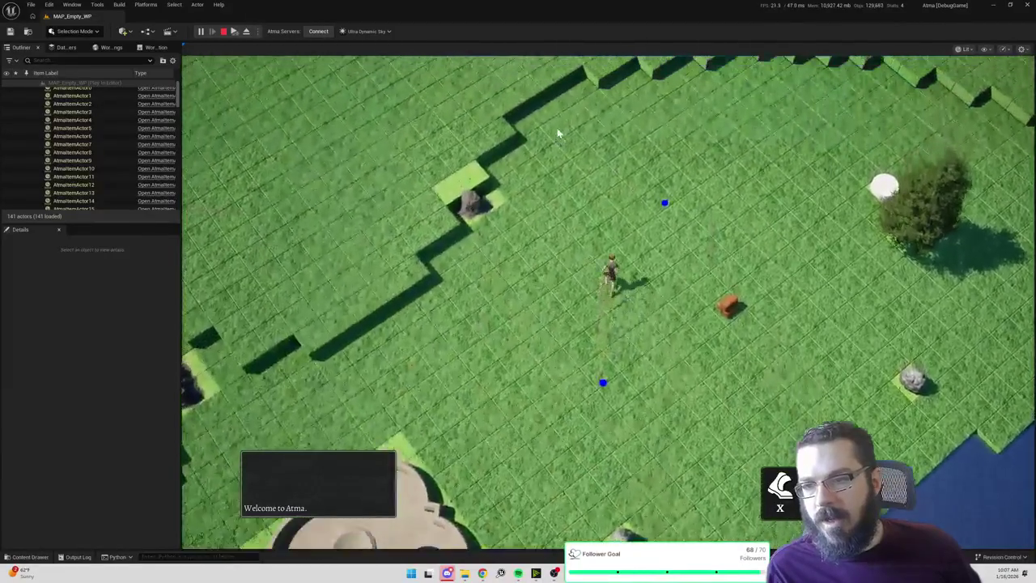
left_click(558, 132)
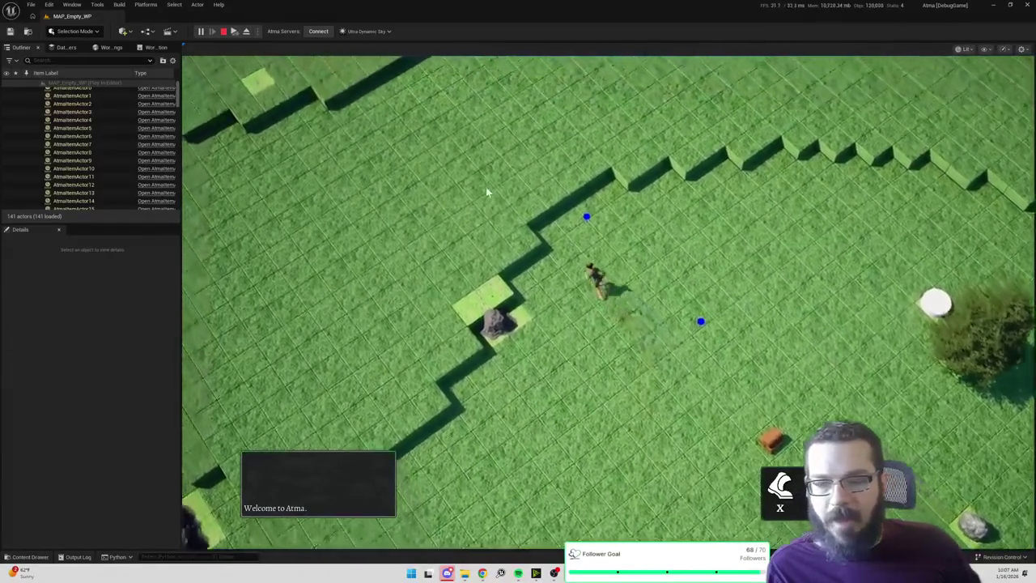
left_click(498, 196)
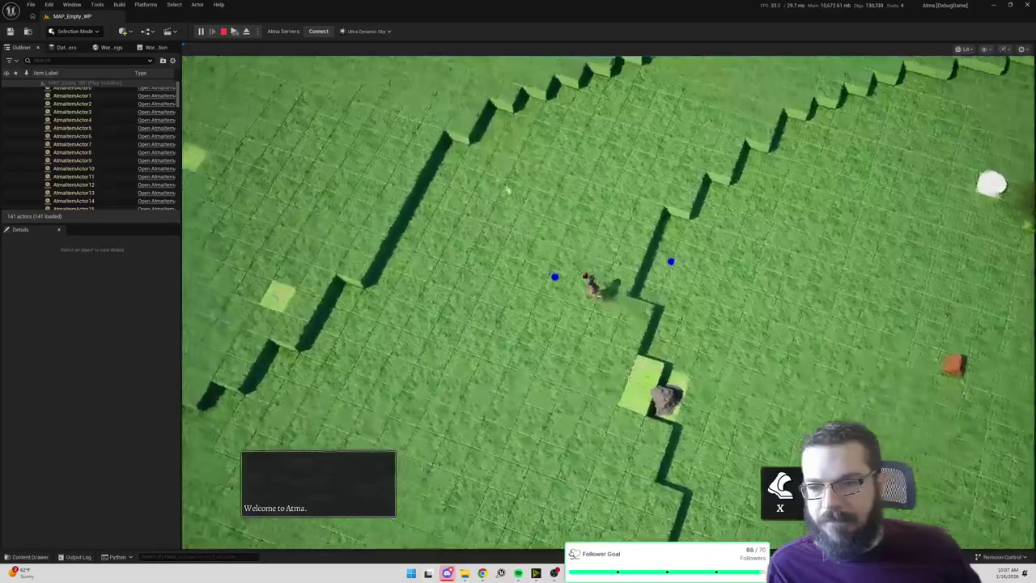
left_click(580, 116)
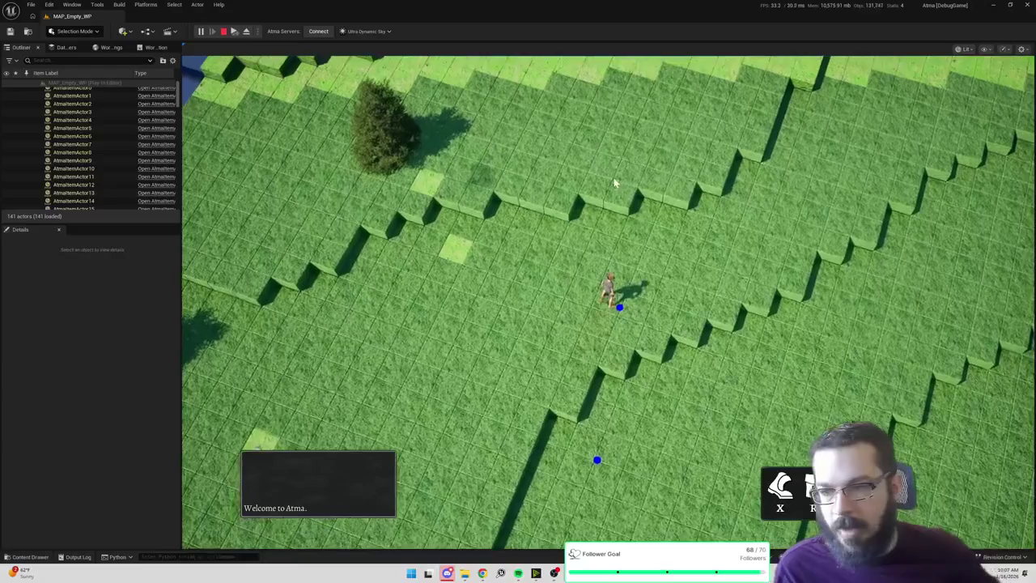
left_click(459, 407)
left_click(340, 183)
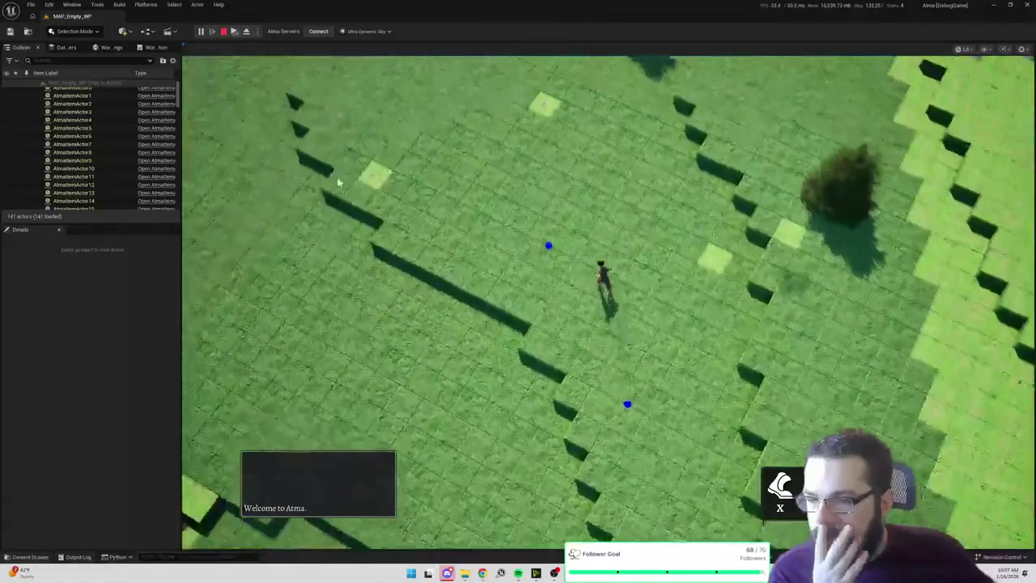
left_click(395, 104)
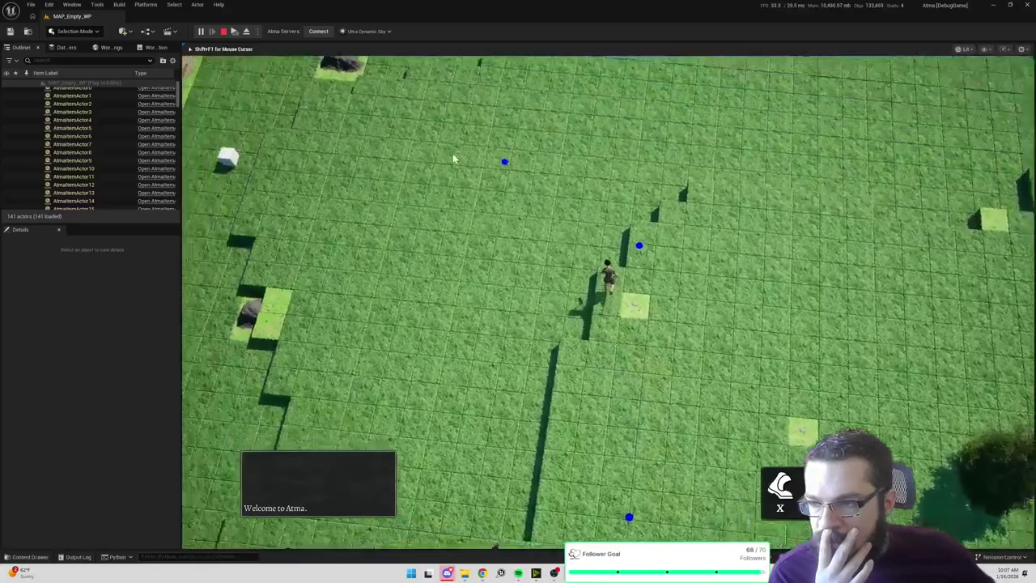
left_click(493, 97)
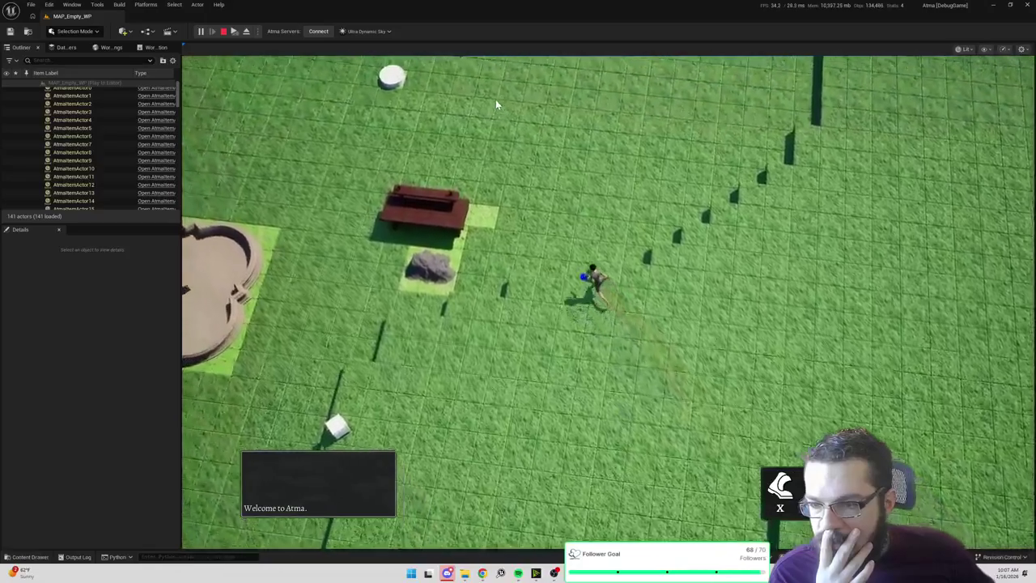
Rotate the game camera, end the session, and launch a fresh playtest.
mouse_move(498, 104)
left_mouse_down()
mouse_move(653, 199)
mouse_move(293, 219)
left_mouse_up()
key("Escape")
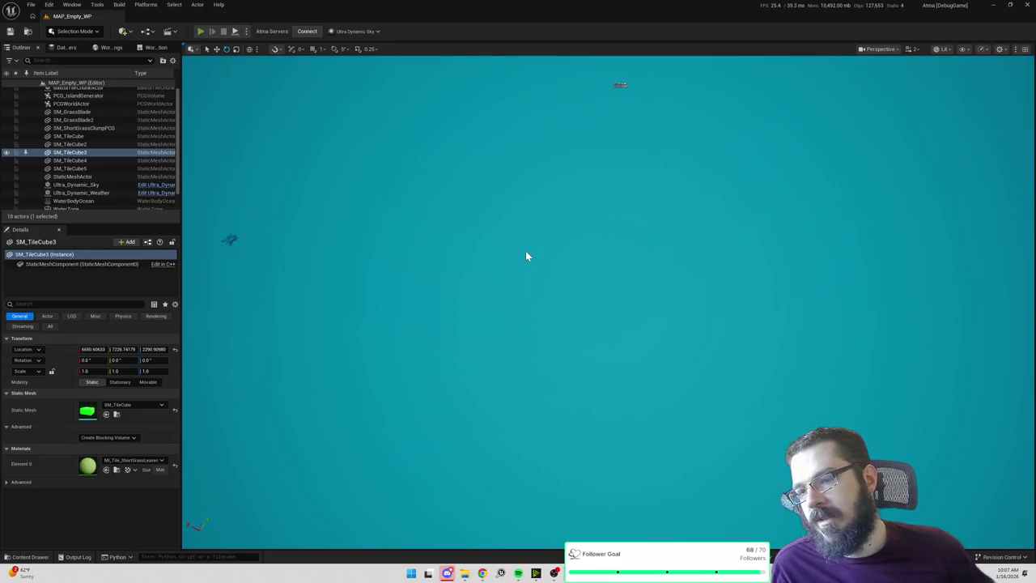
key("alt+p")
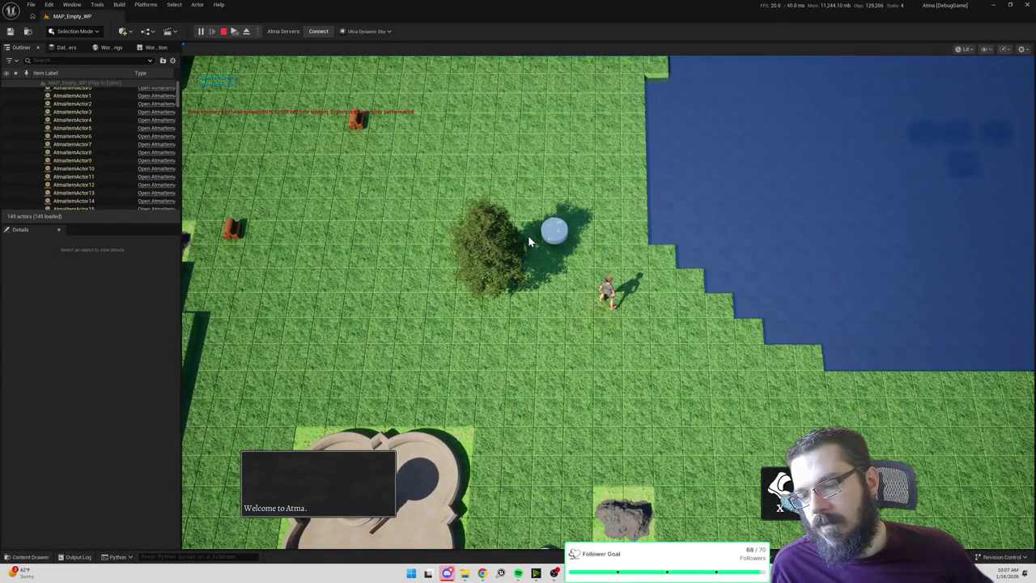
Walk the character up the grass tiles toward the lake and trees.
left_click(462, 350)
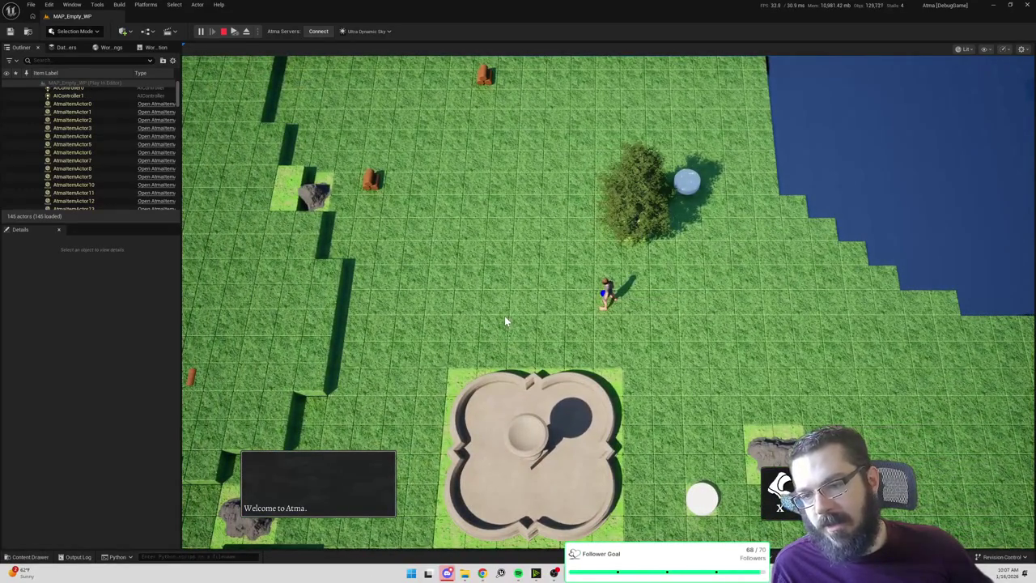
left_click(493, 167)
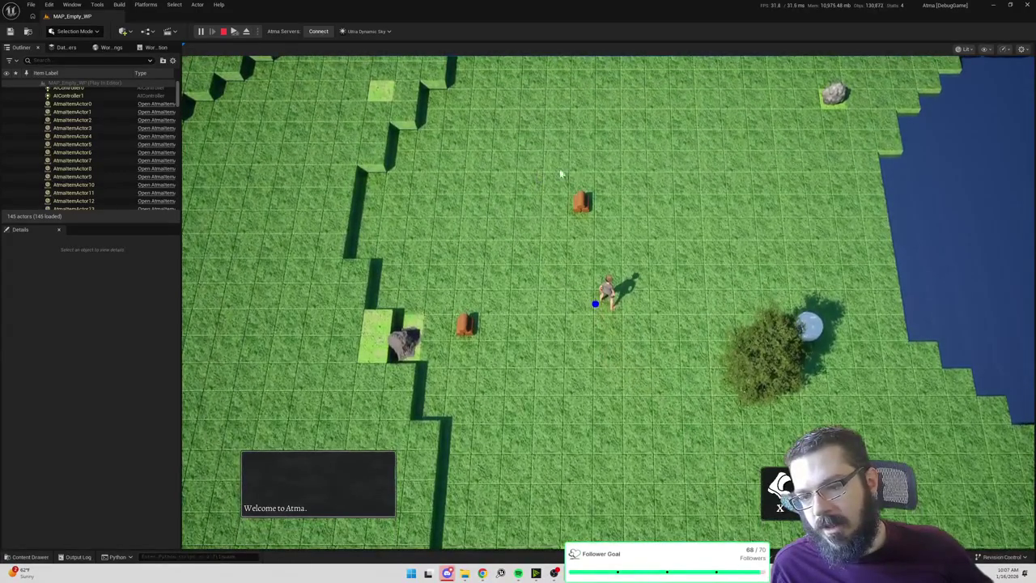
left_click(680, 130)
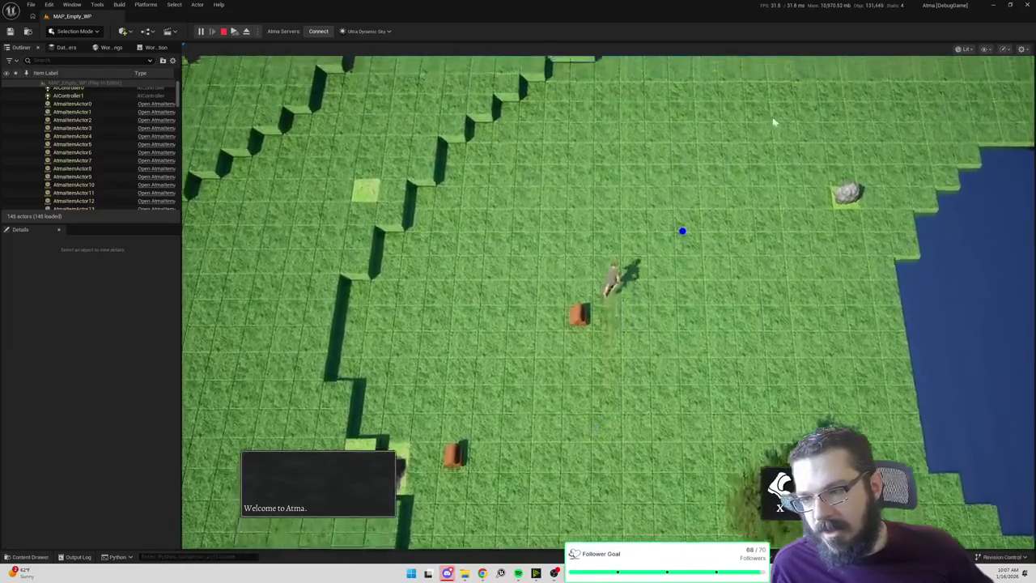
left_click(817, 119)
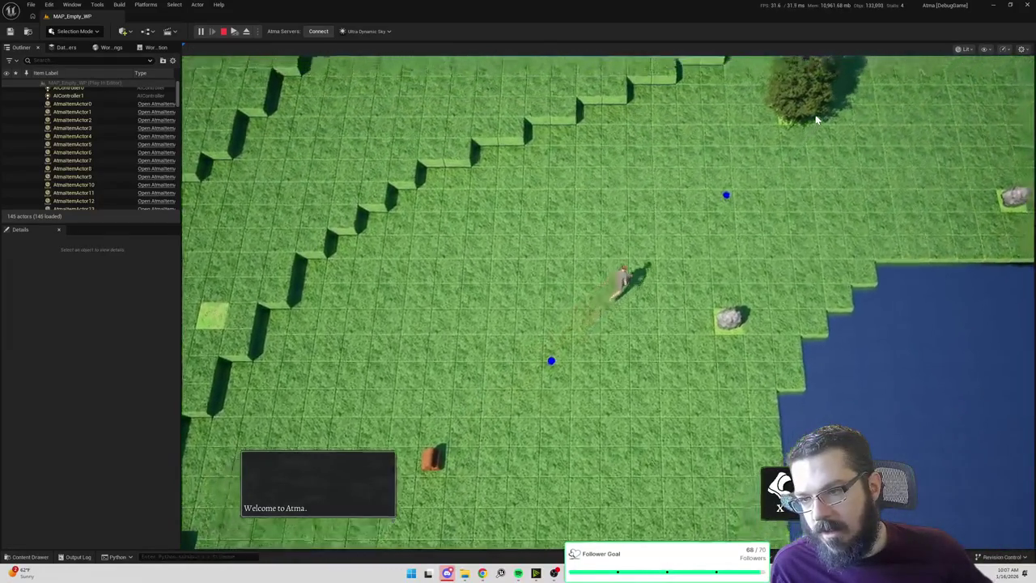
left_click(678, 112)
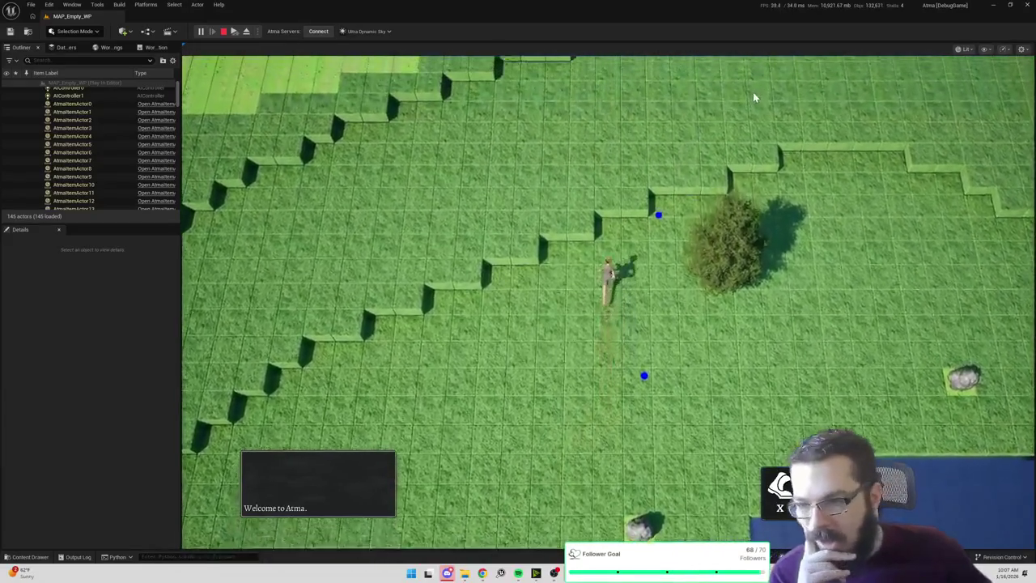
left_click(755, 99)
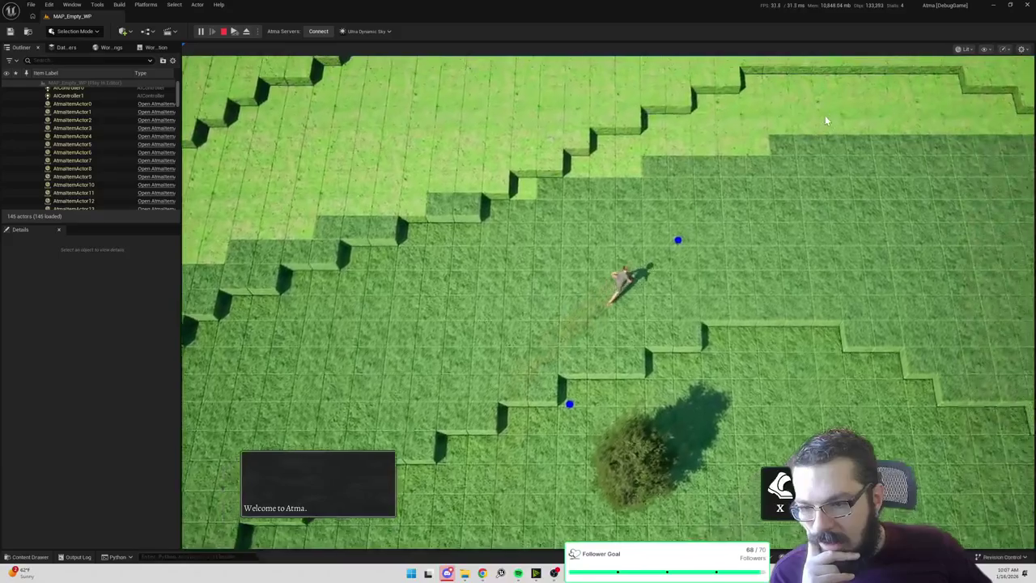
left_click(825, 115)
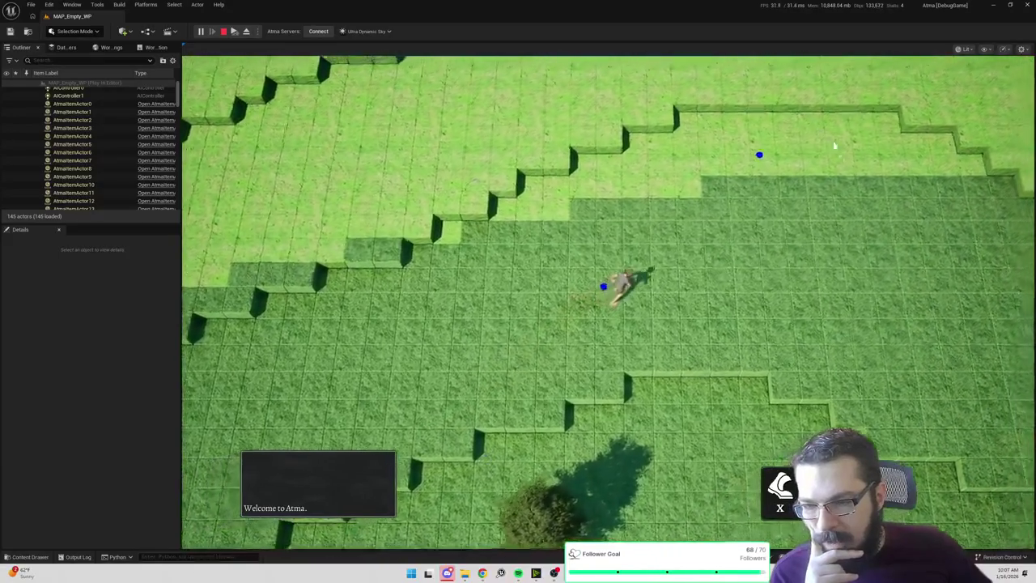
left_click(872, 322)
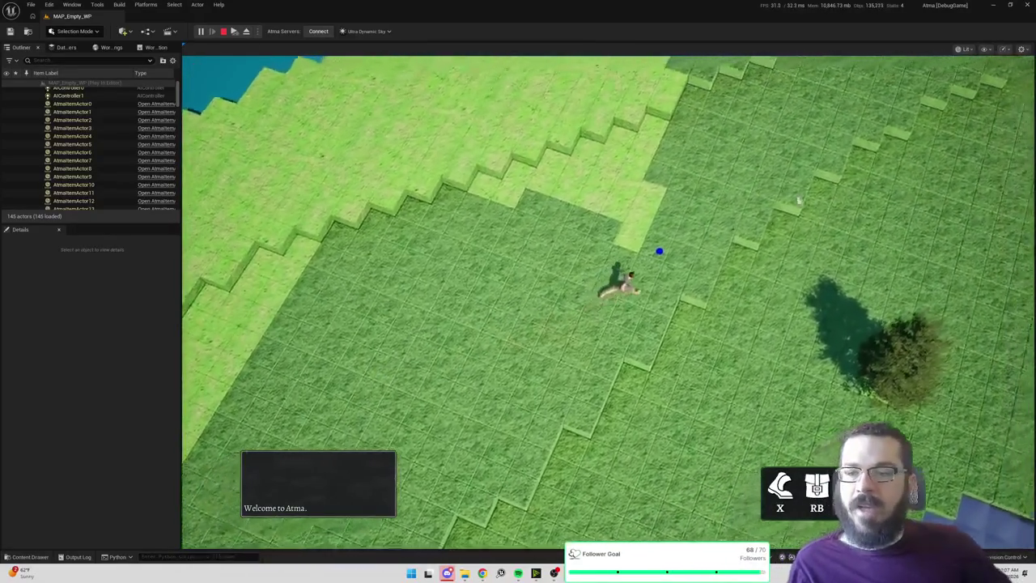
left_click(881, 183)
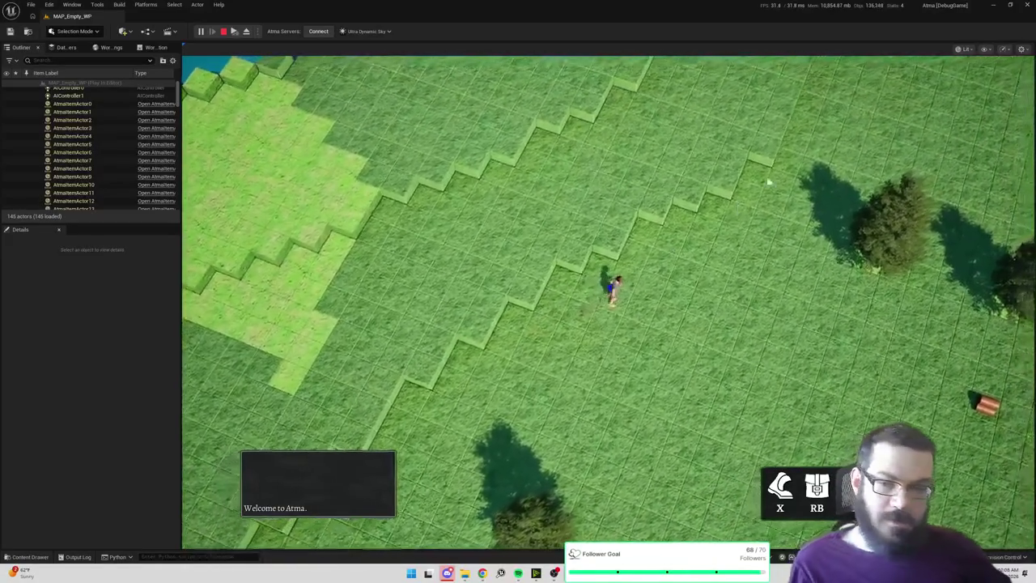
left_click(931, 98)
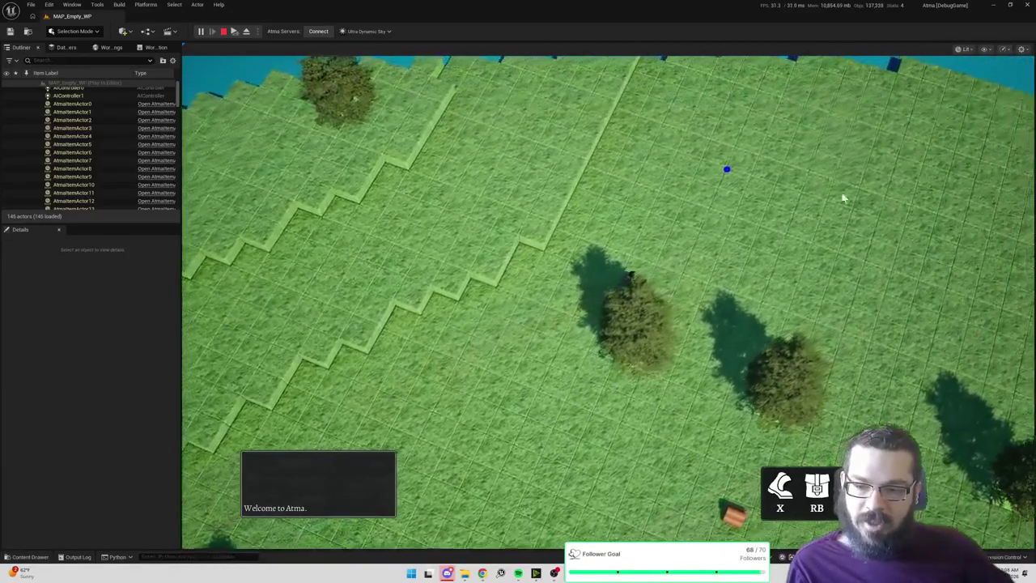
left_click(878, 183)
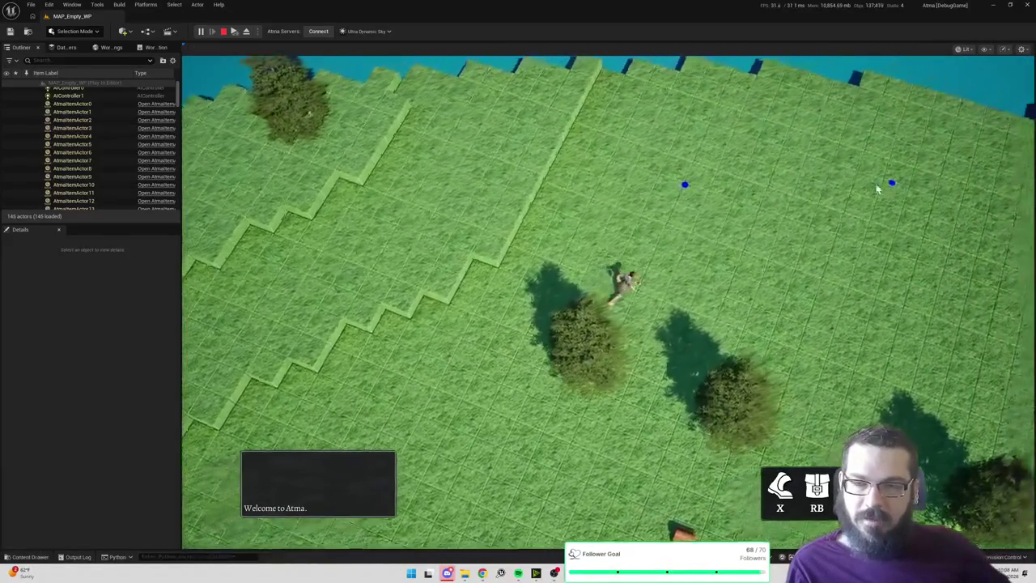
left_click(749, 153)
left_click(889, 127)
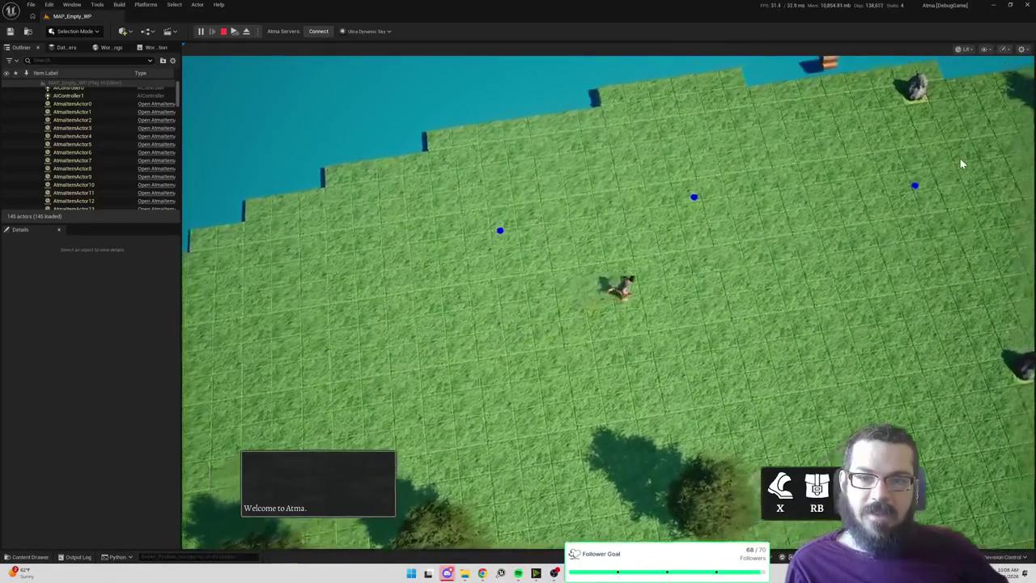
Walk the character along the shoreline into the light grass tiles, then stop the playtest.
left_click(960, 158)
left_click(937, 251)
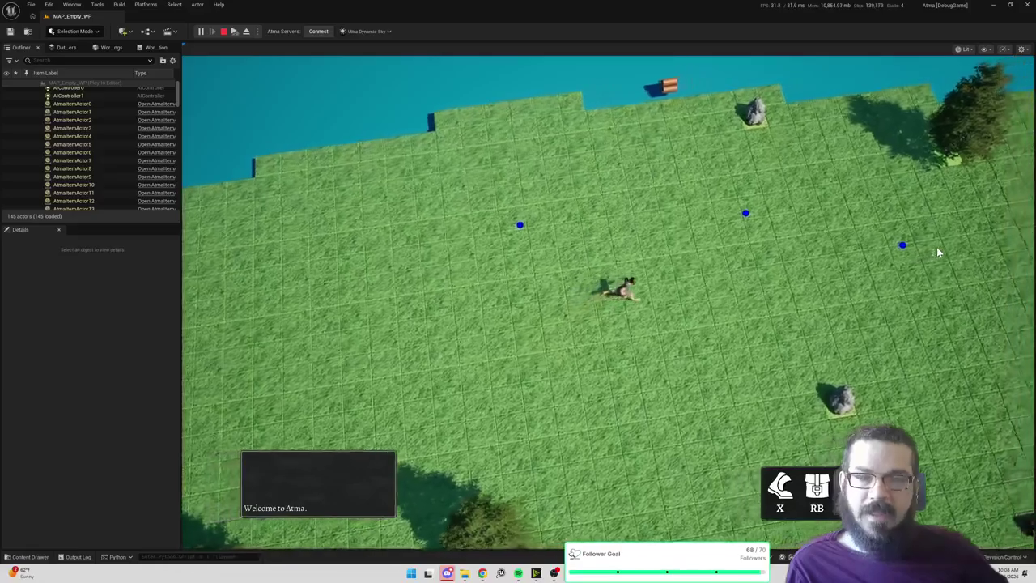
left_click(899, 300)
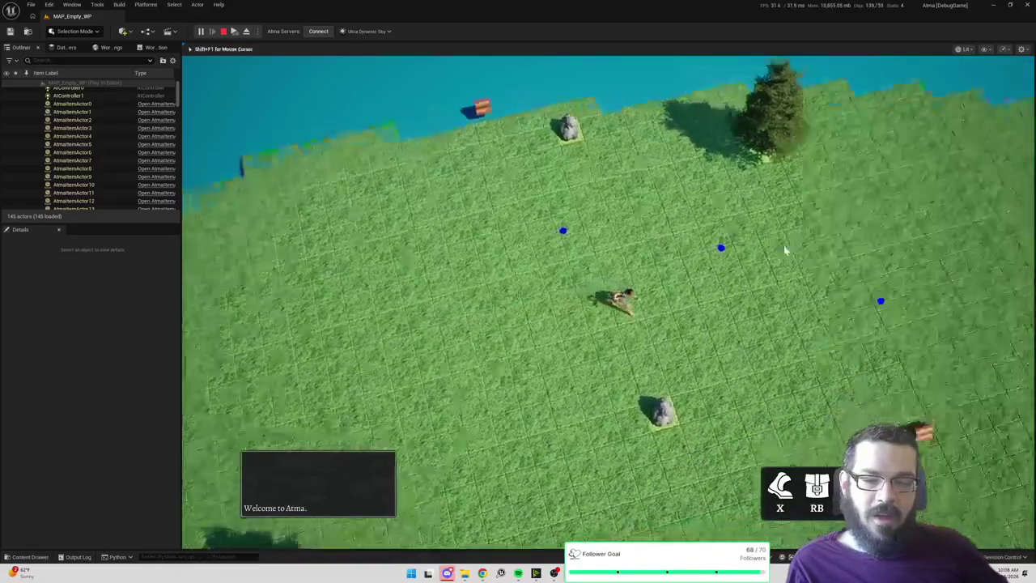
left_click(865, 156)
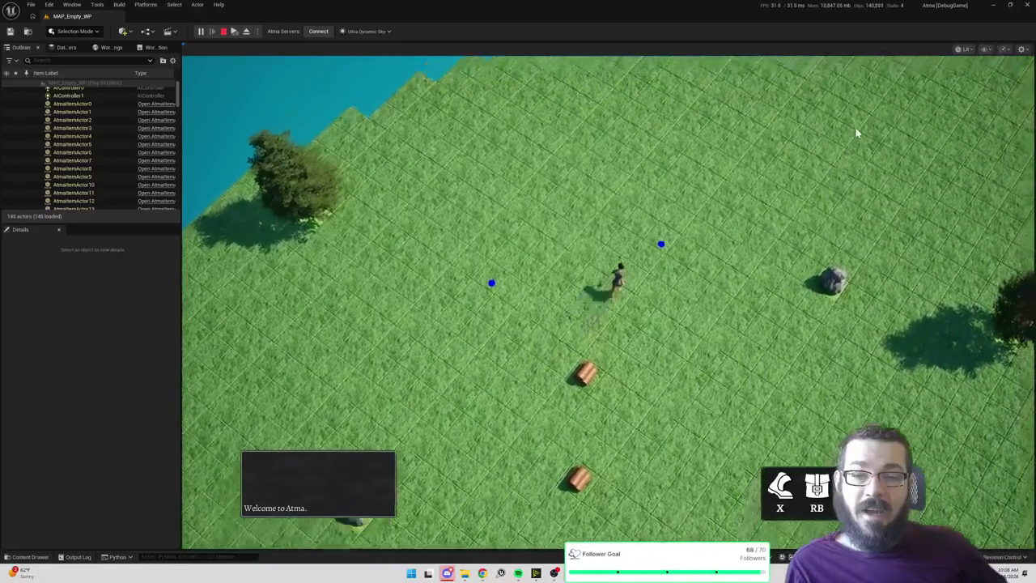
left_click(858, 133)
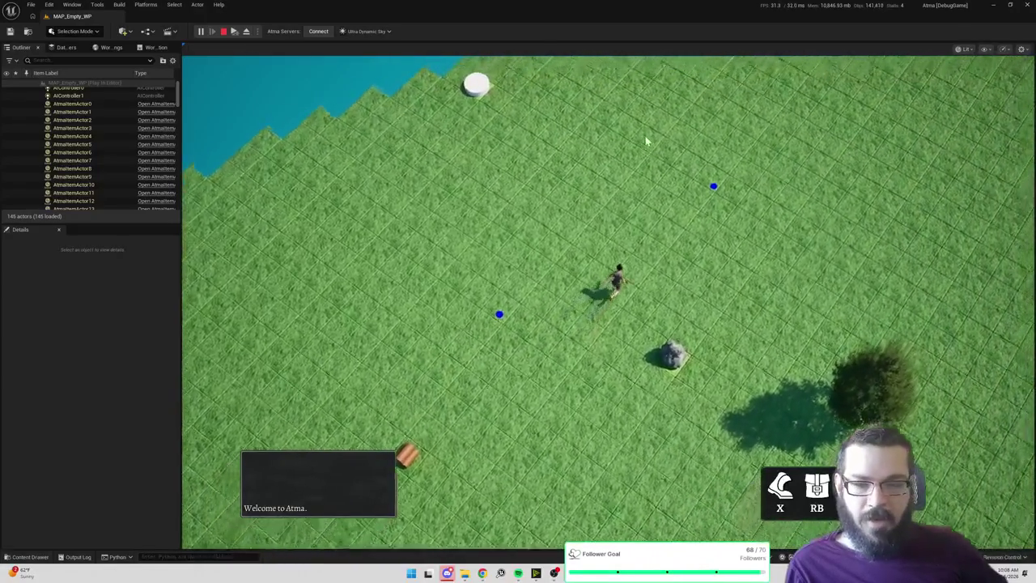
left_click(810, 97)
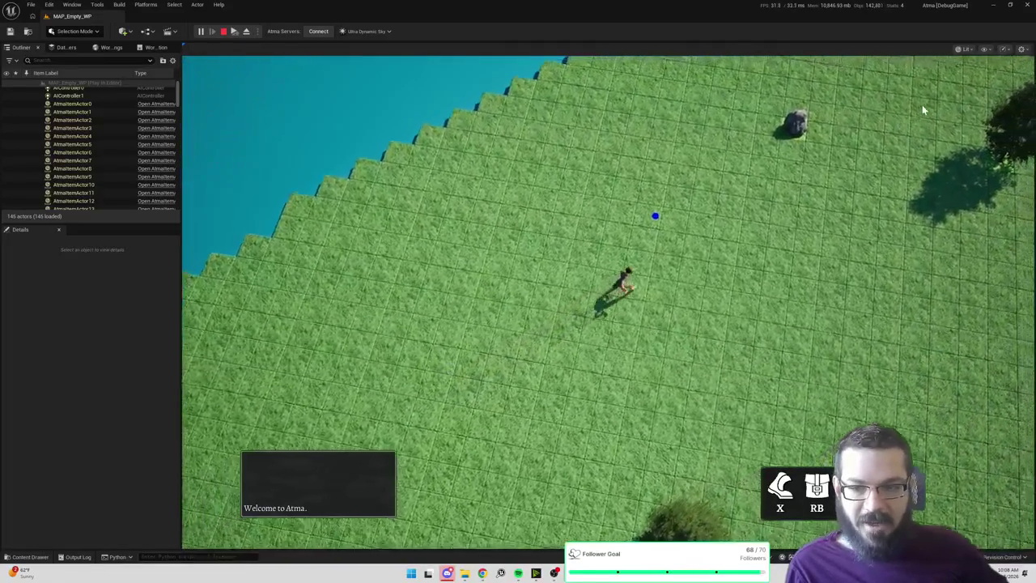
left_click(915, 115)
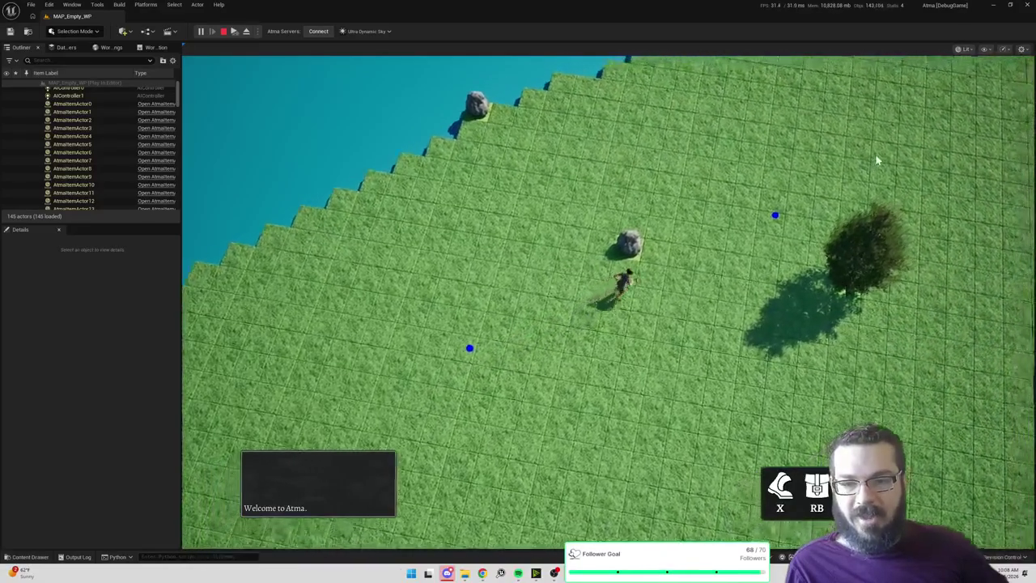
left_click(873, 162)
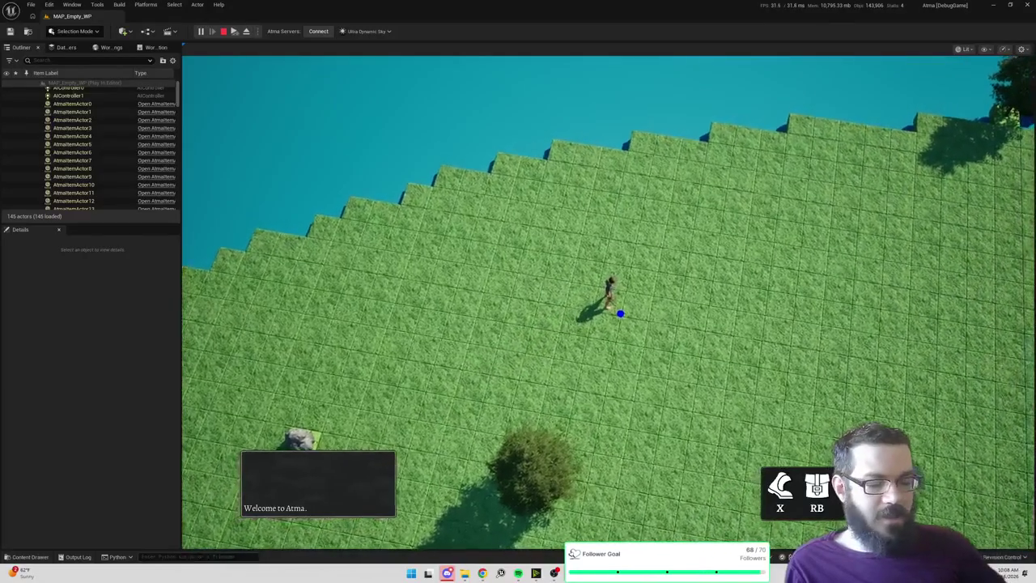
left_click(844, 416)
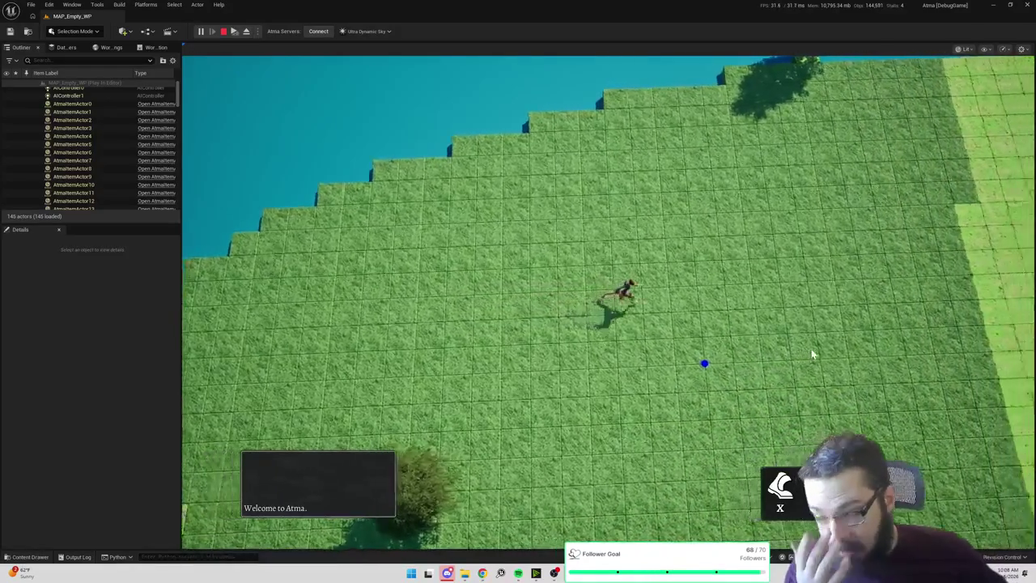
left_click(891, 204)
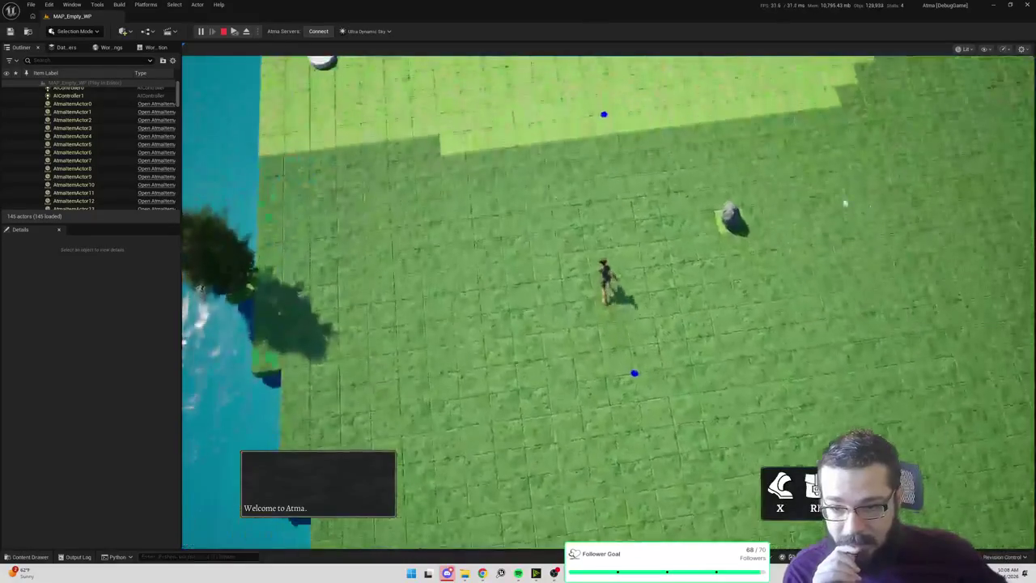
left_click(701, 93)
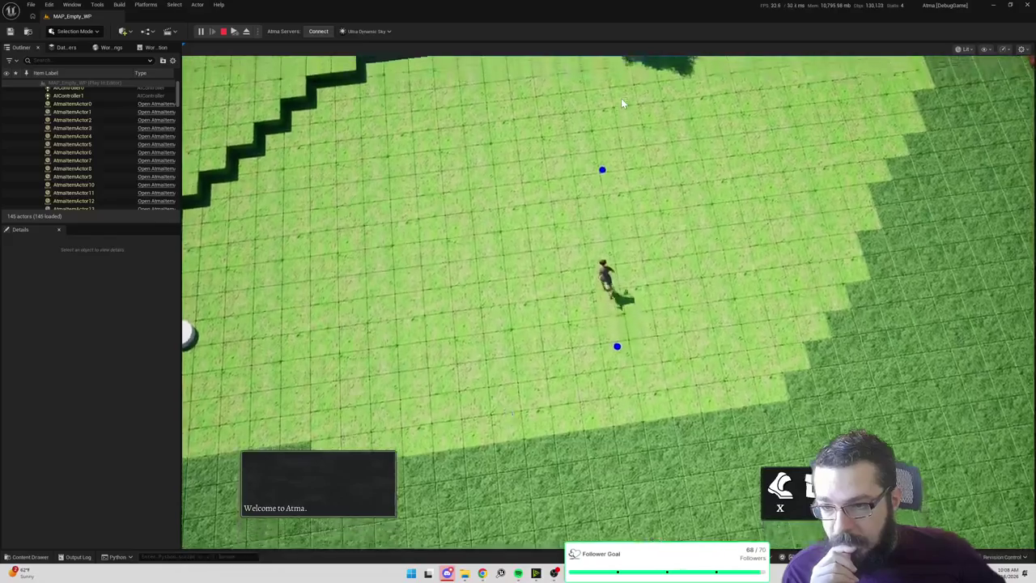
left_click(798, 121)
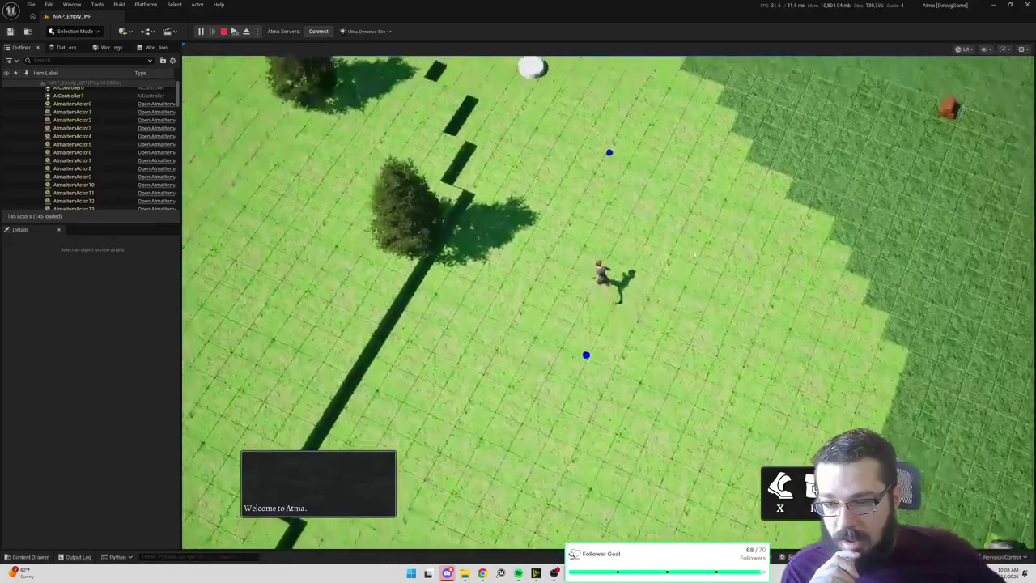
left_click(634, 259)
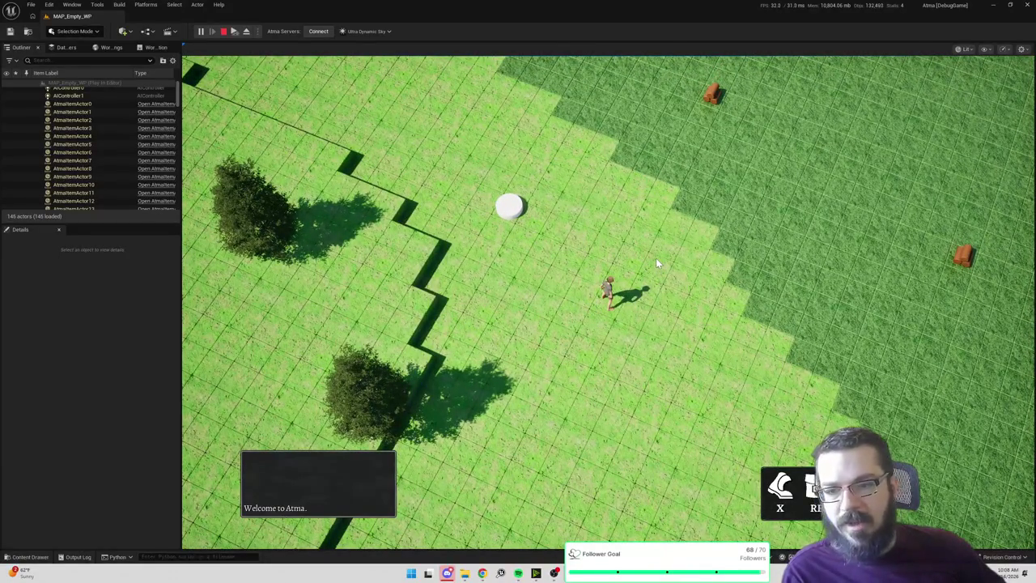
key("Escape")
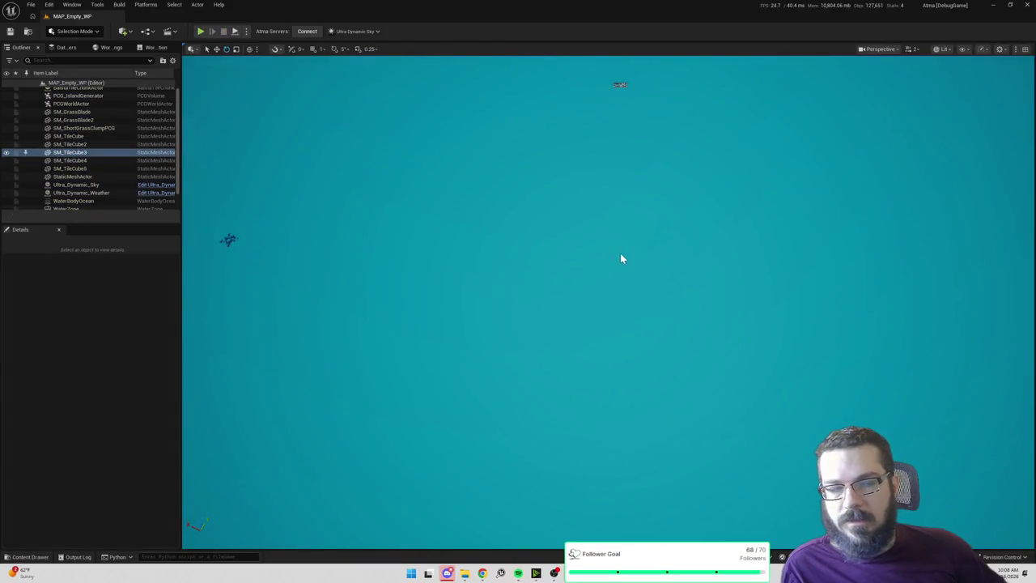
Frame WaterBodyOcean, zoom to the floating tile cubes, and select SM_TileCube3.
right_click(655, 265)
key("Escape")
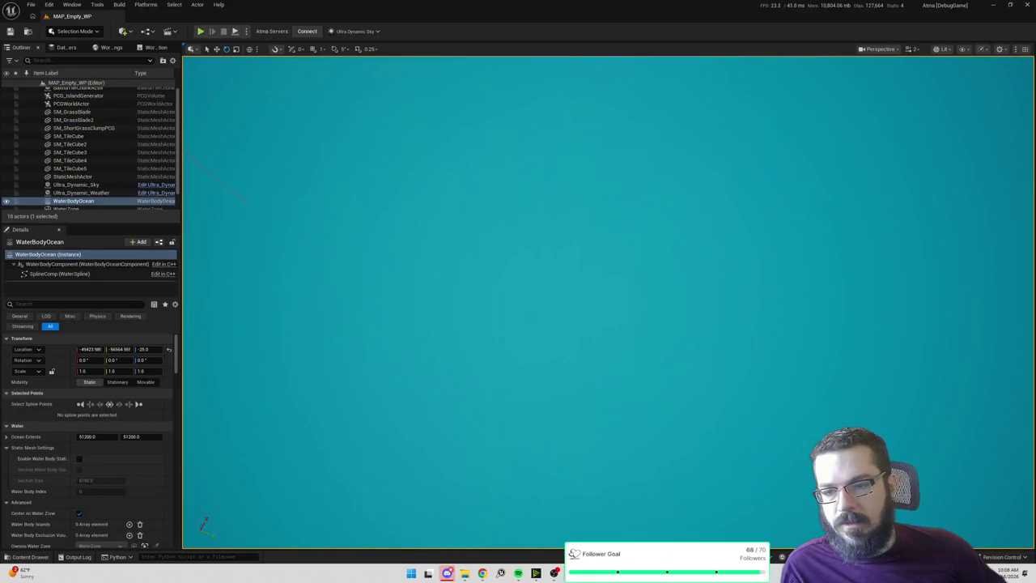
key("f")
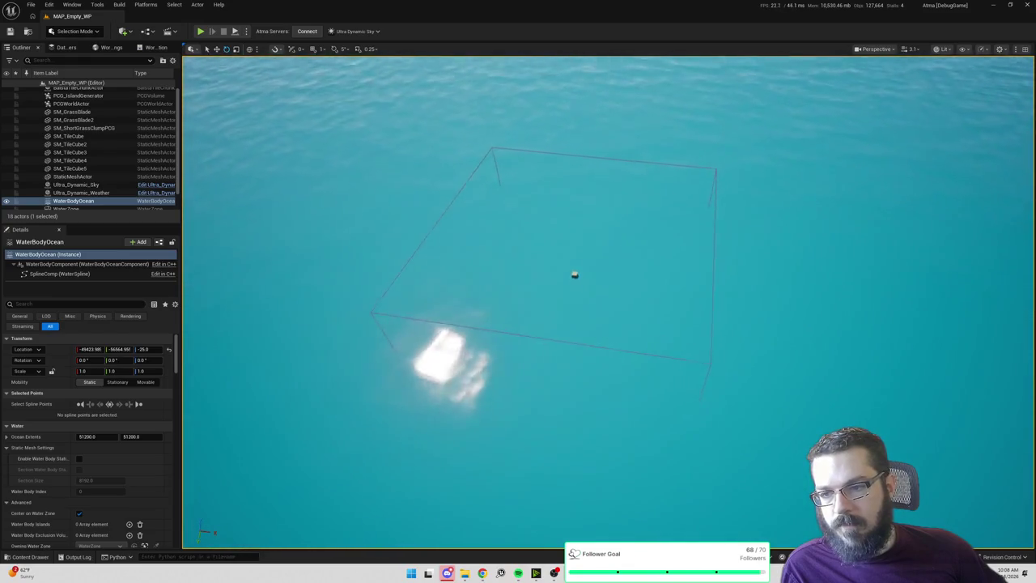
scroll(580, 429, "down", 5)
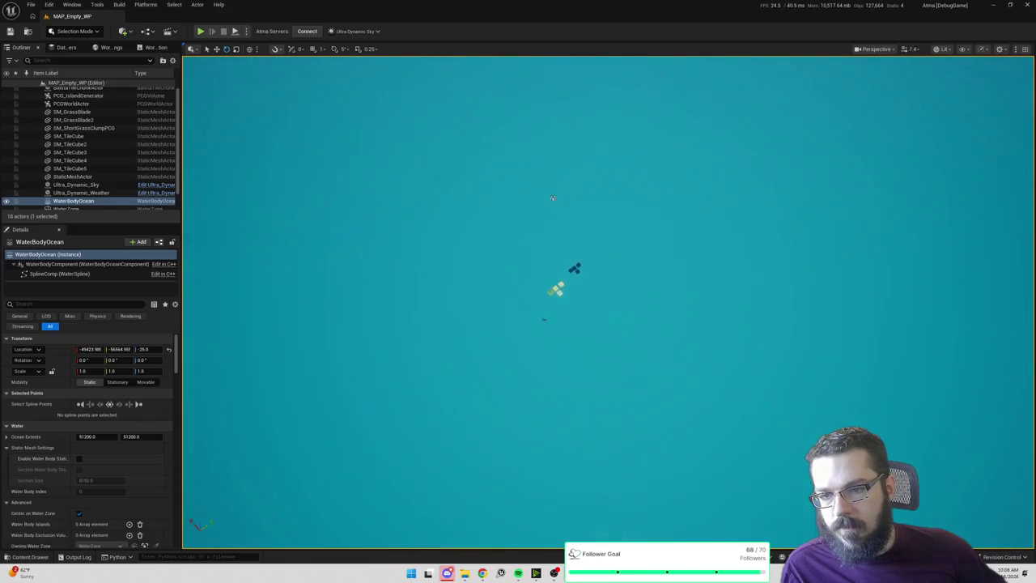
scroll(607, 284, "up", 5)
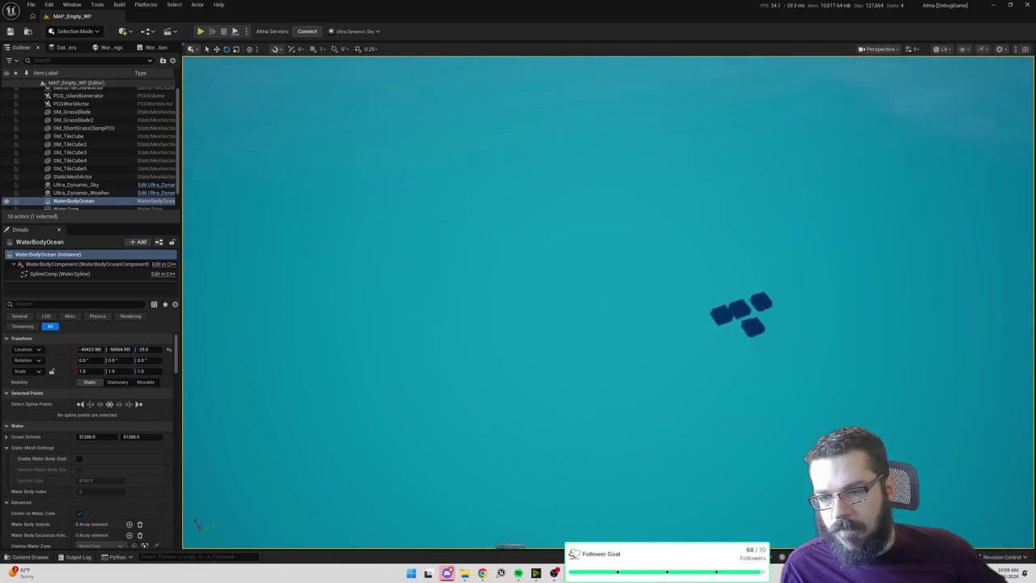
left_click(643, 253)
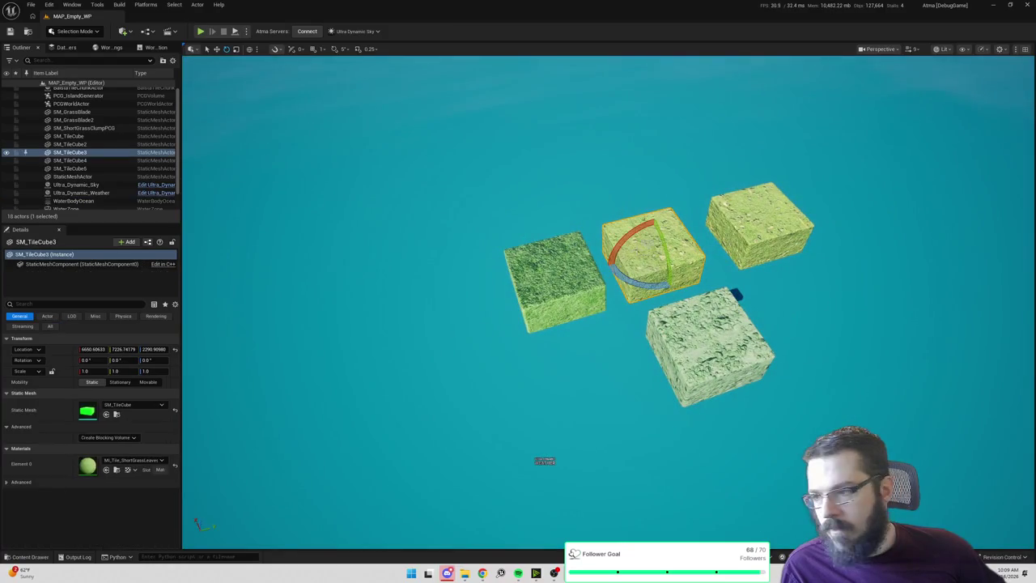
mouse_move(467, 375)
left_mouse_down()
mouse_move(502, 437)
mouse_move(602, 319)
left_mouse_up()
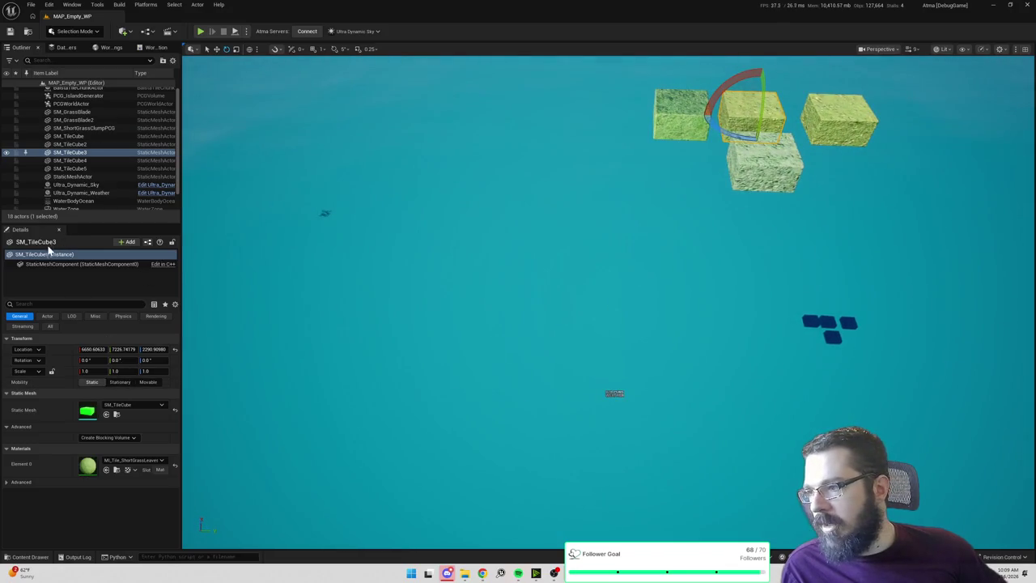
Search the content browser for DA_ assets and open the TD_Dirt tile data asset.
key("ctrl+space")
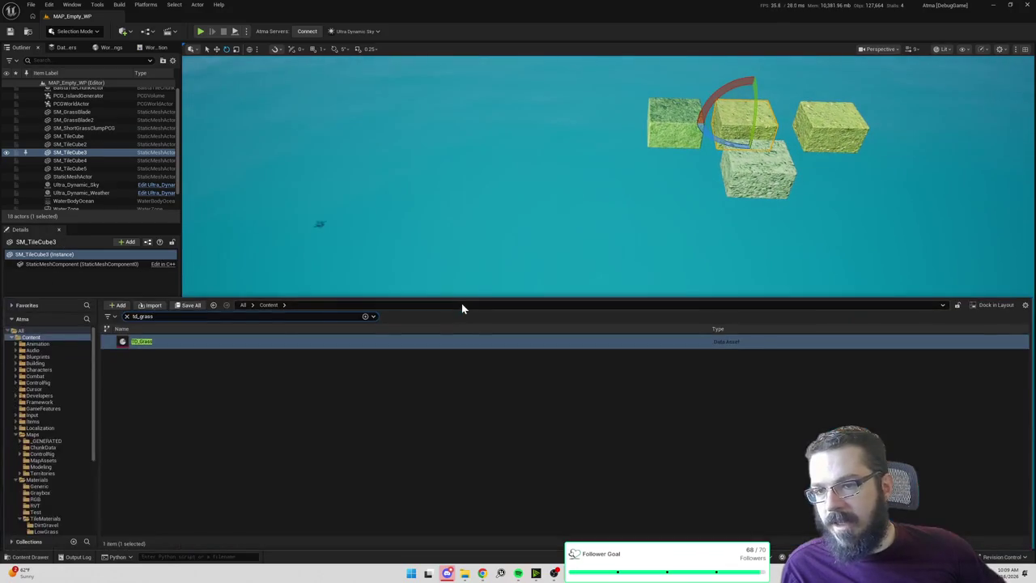
type("td")
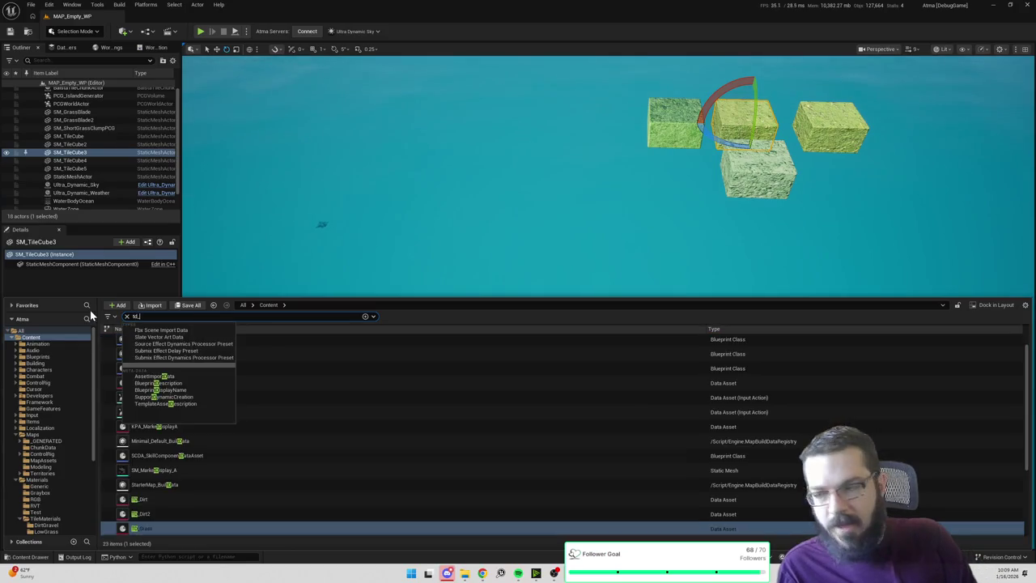
key("BackSpace")
key("BackSpace")
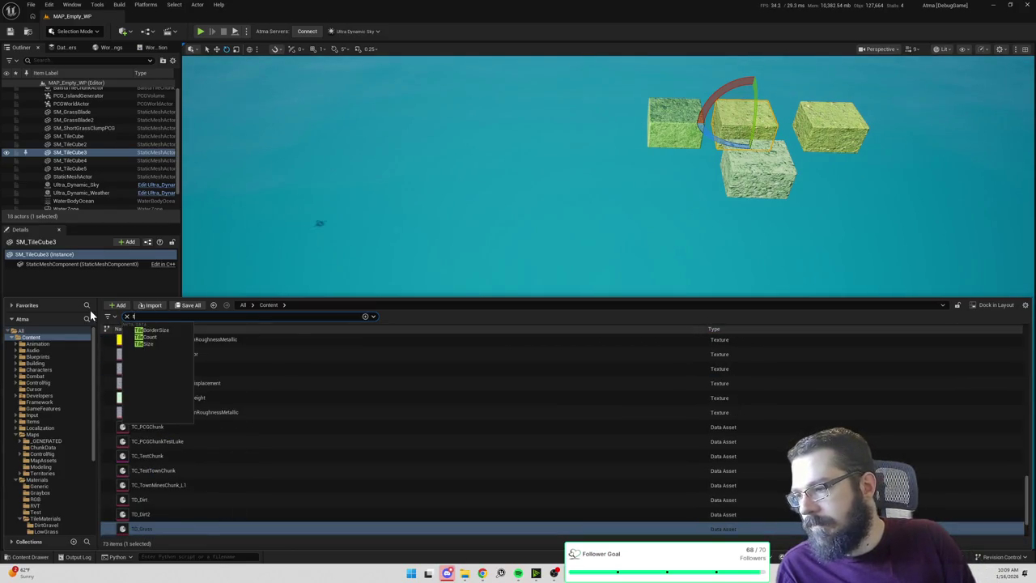
type("mi_til")
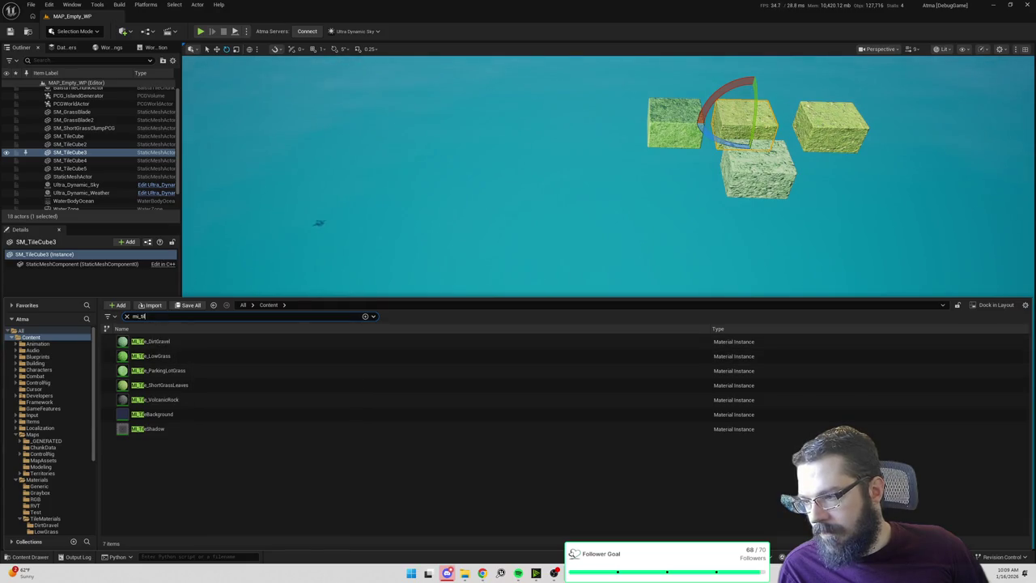
type("DA_")
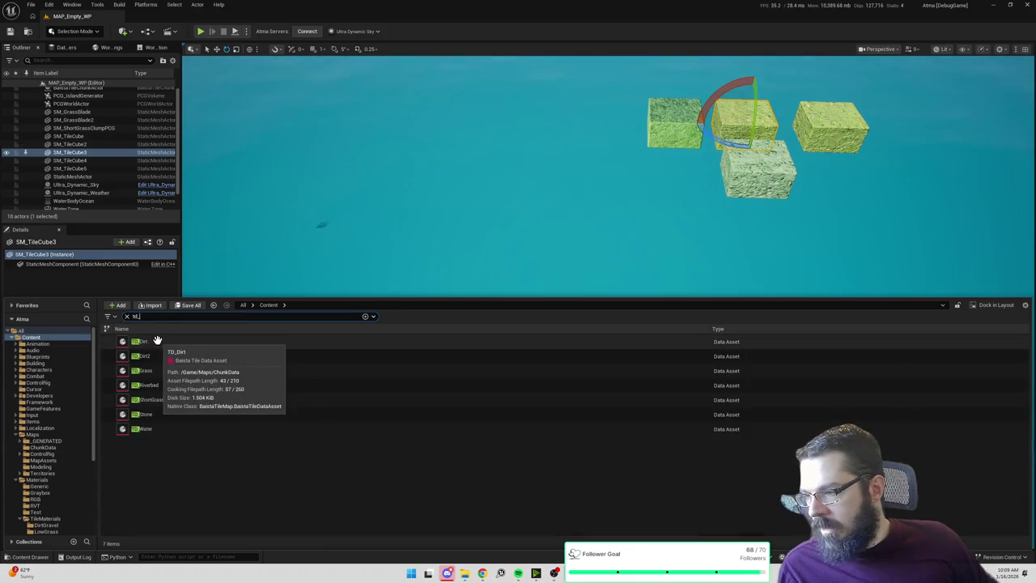
double_click(157, 340)
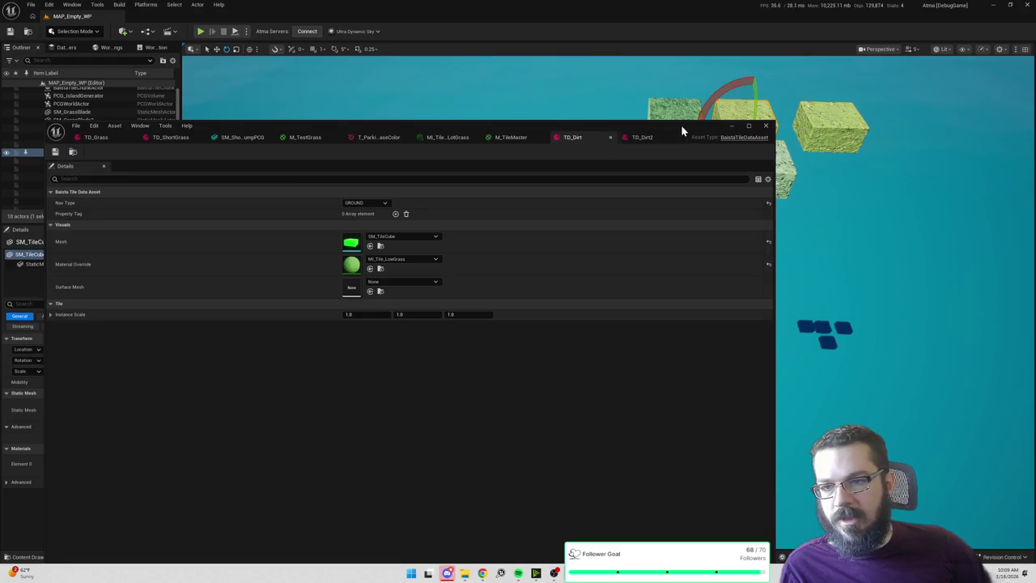
Open the MI_Tile_LowGrass material instance from the TD_Dirt asset.
double_click(681, 125)
left_click(458, 149)
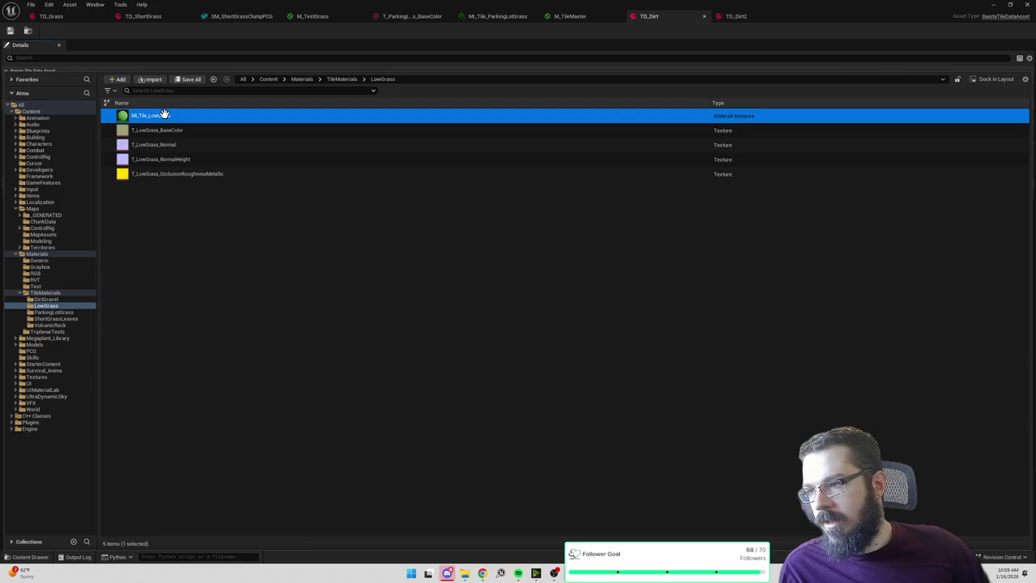
key("Return")
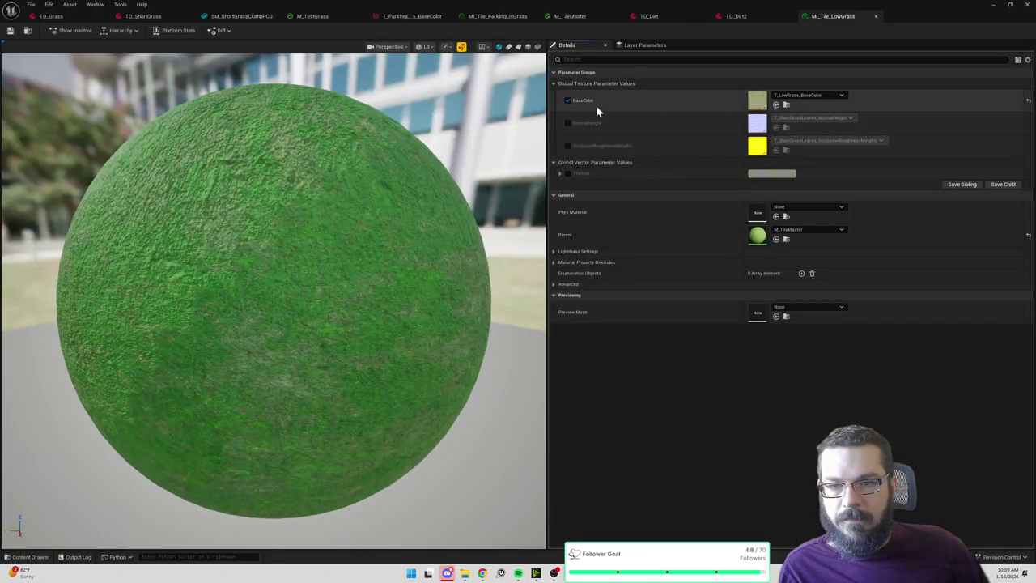
Assign T_LowGrass_NormalHeight and T_LowGrass_OcclusionRoughnessMetallic textures, then save the material.
left_click(568, 146)
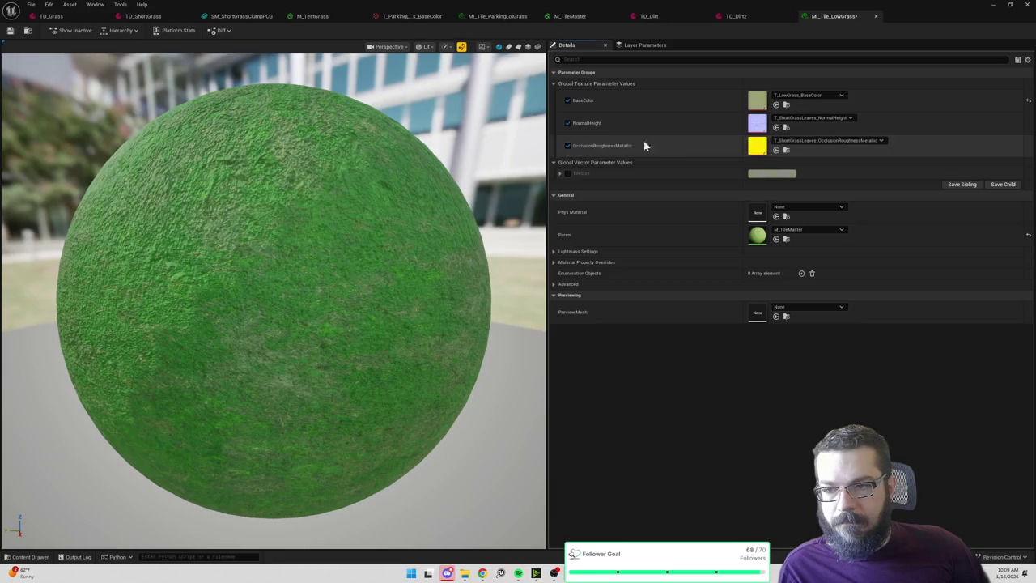
left_click(796, 119)
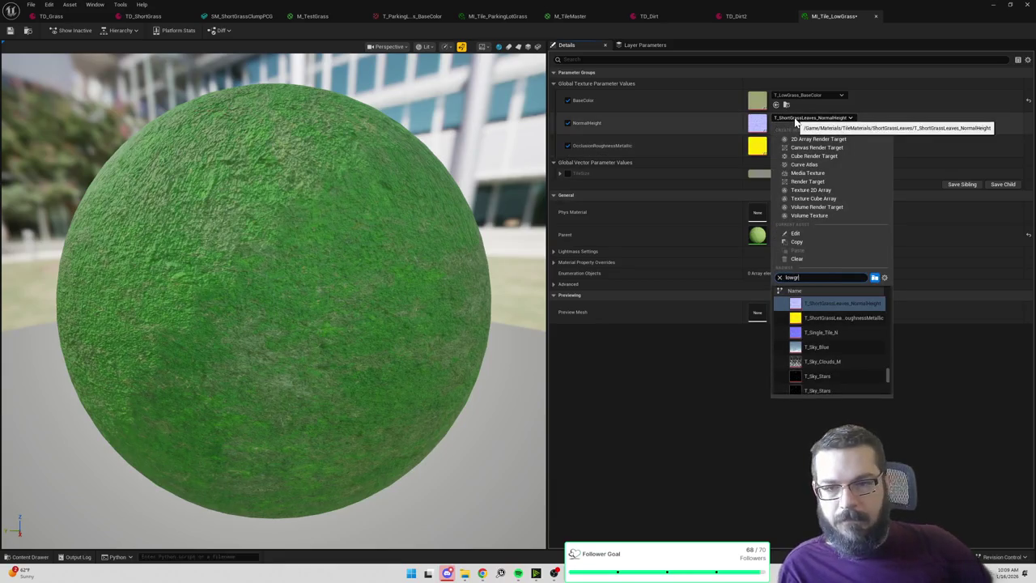
type("wgrass")
left_click(846, 331)
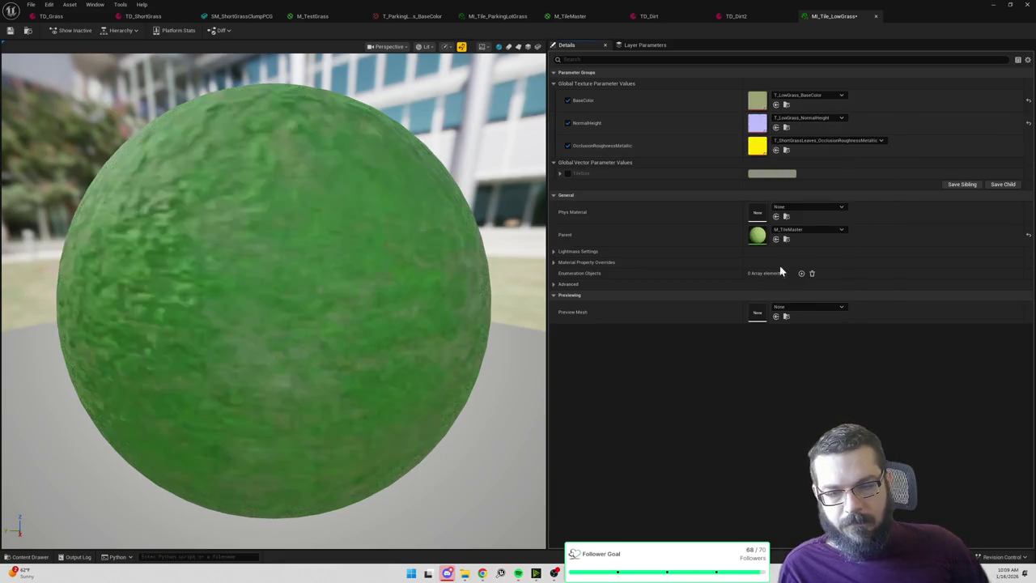
left_click(822, 139)
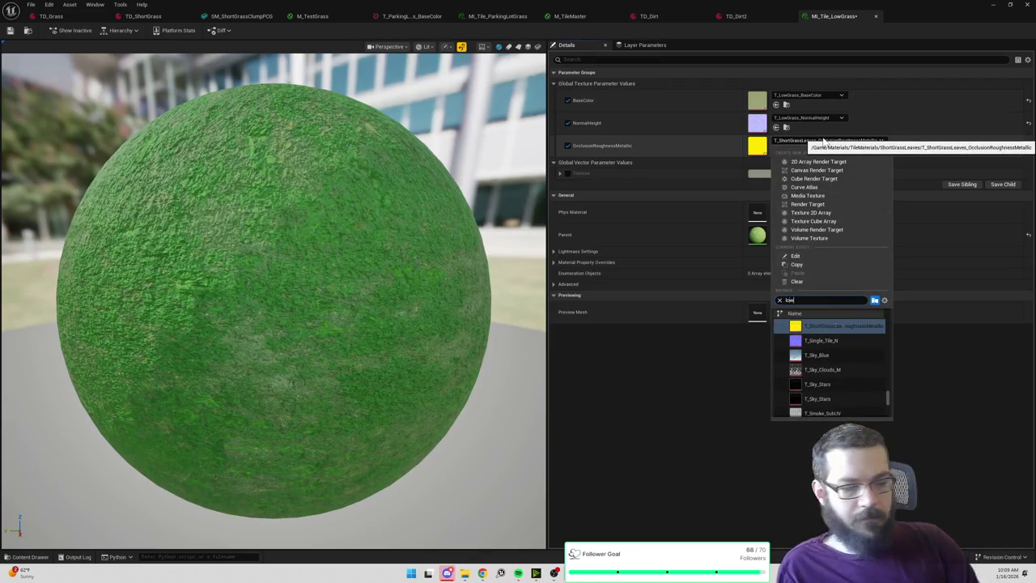
left_click(842, 354)
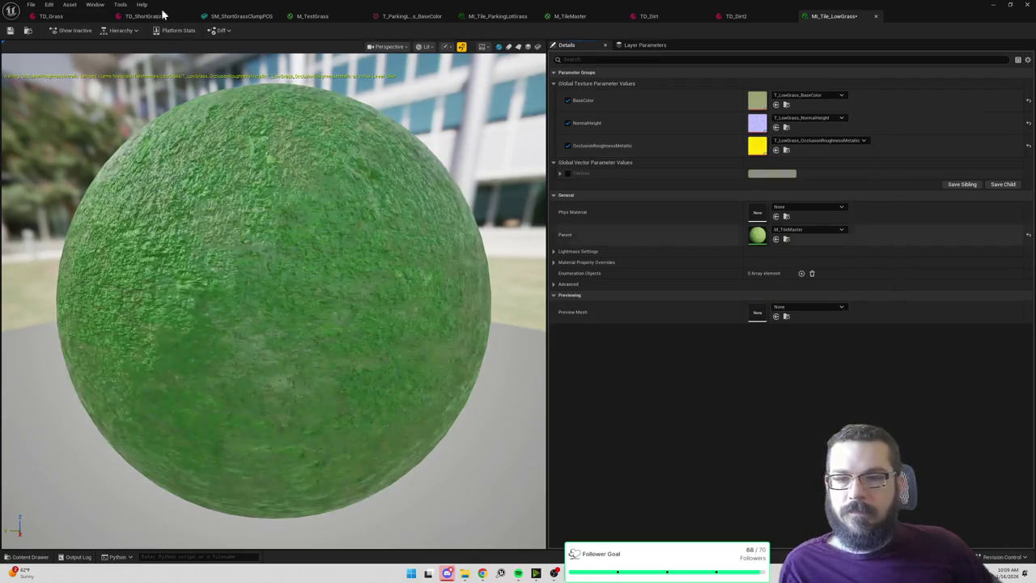
left_click(11, 32)
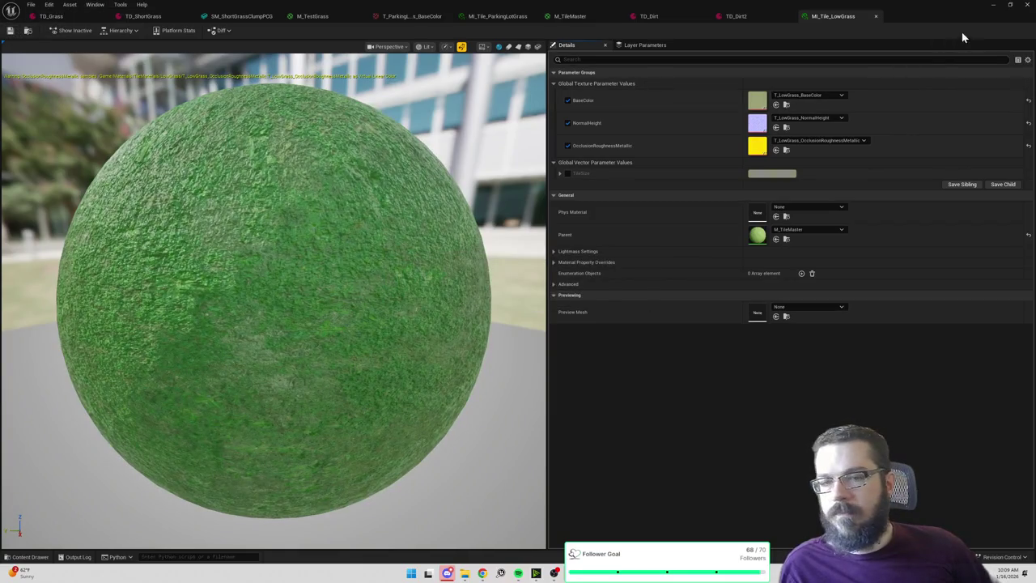
left_click(996, 8)
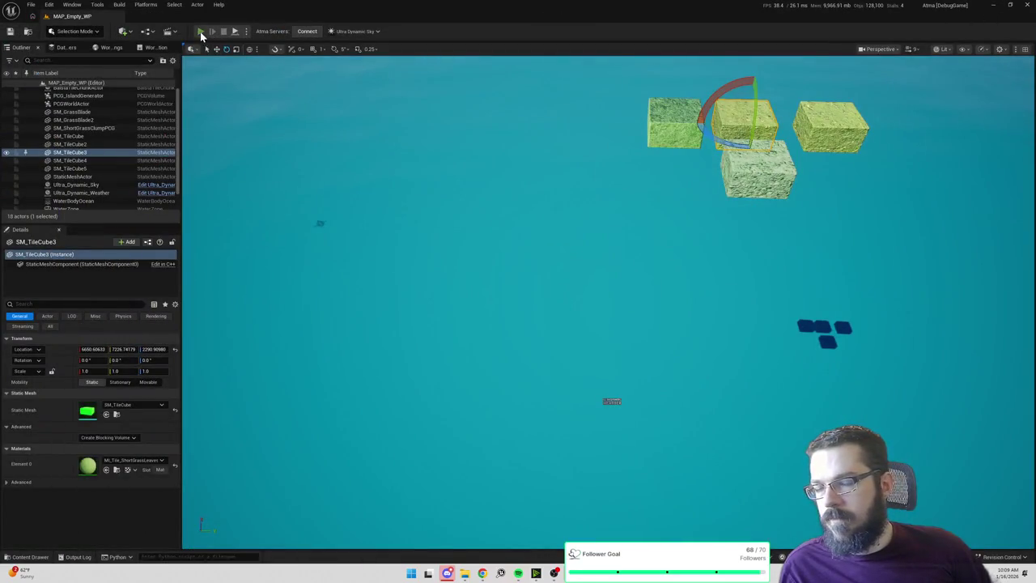
Start a playtest, eject from the player with F8 and frame the grassy terrain.
key("alt+p")
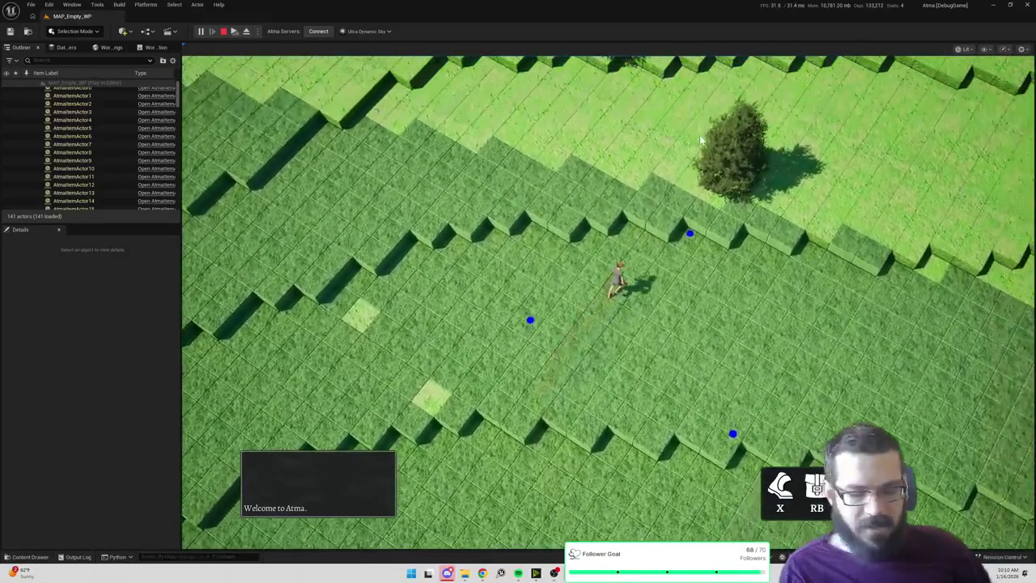
key("F8")
left_click(699, 249)
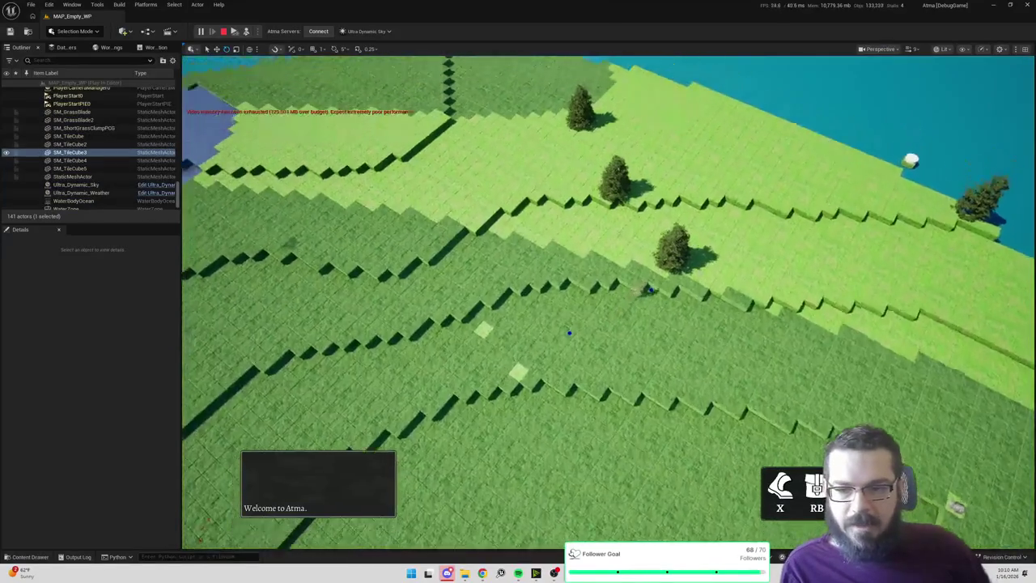
key("f")
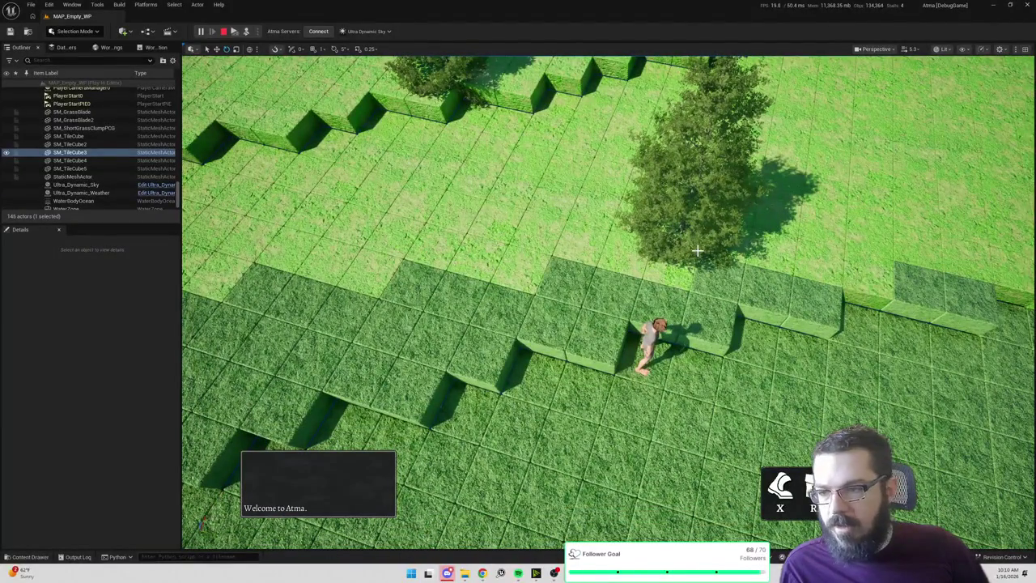
Look through MI_Tile_LowGrass's BaseColor texture options without changing anything, then hide the material editor.
key("alt+Tab")
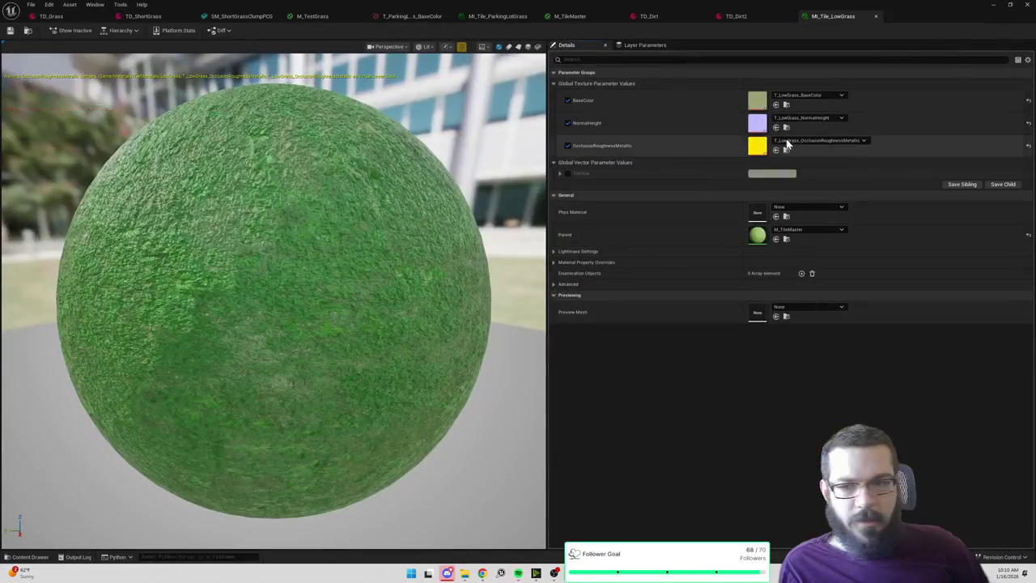
left_click(809, 96)
type("dirt")
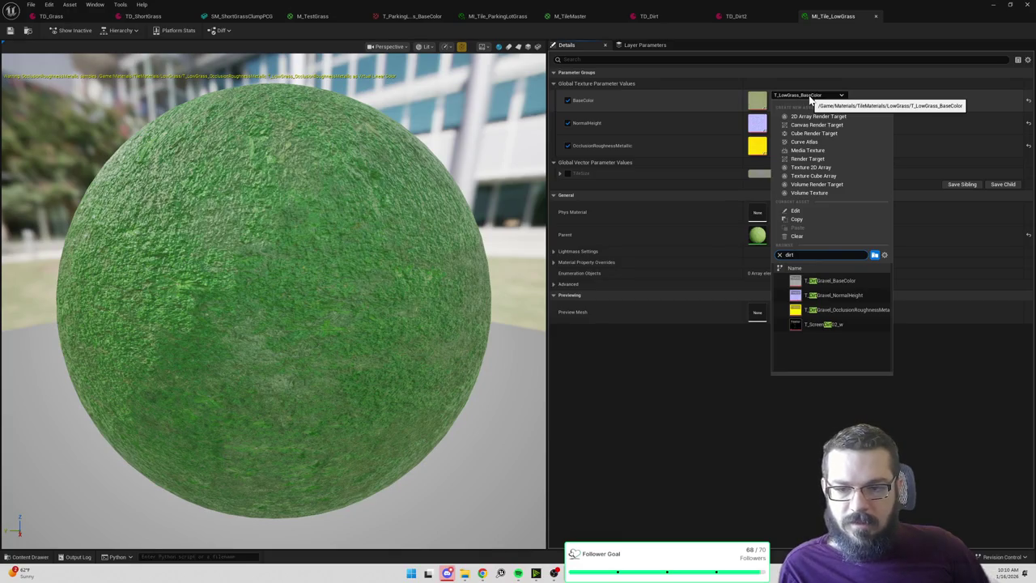
left_click(649, 424)
left_click(988, 8)
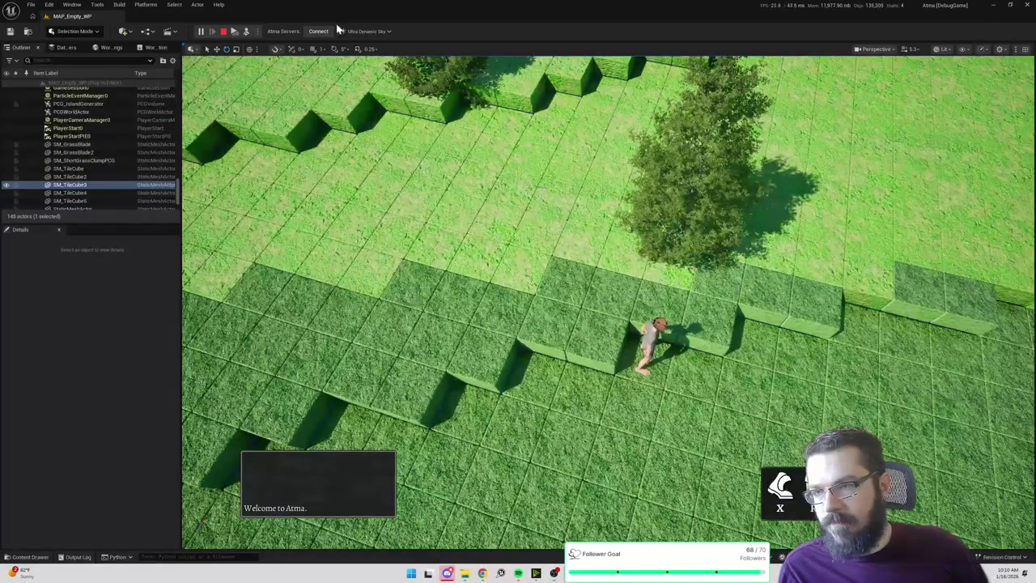
Restart the playtest and walk the character to two spots across the grass.
left_click(226, 33)
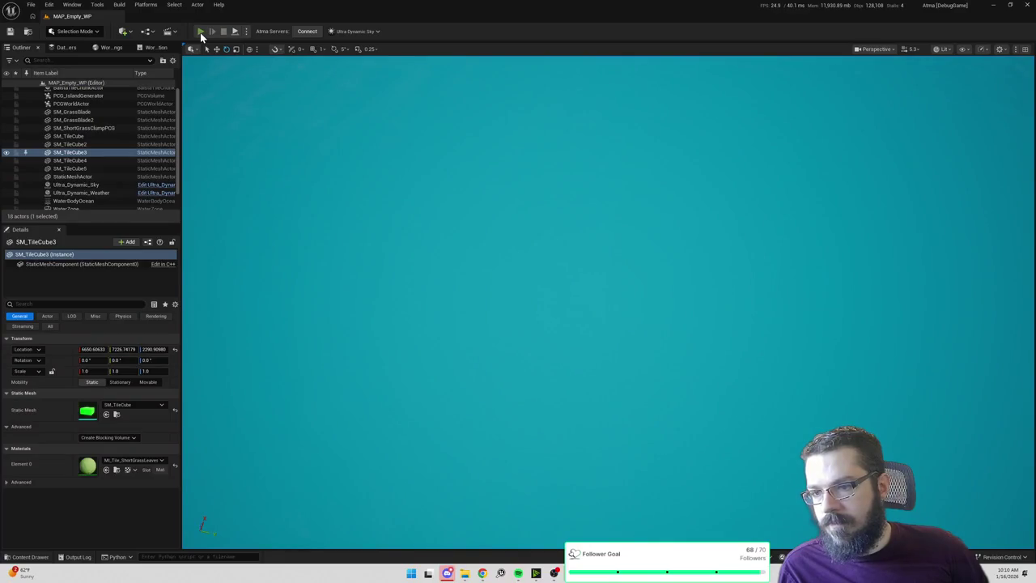
left_click(201, 32)
left_click(341, 280)
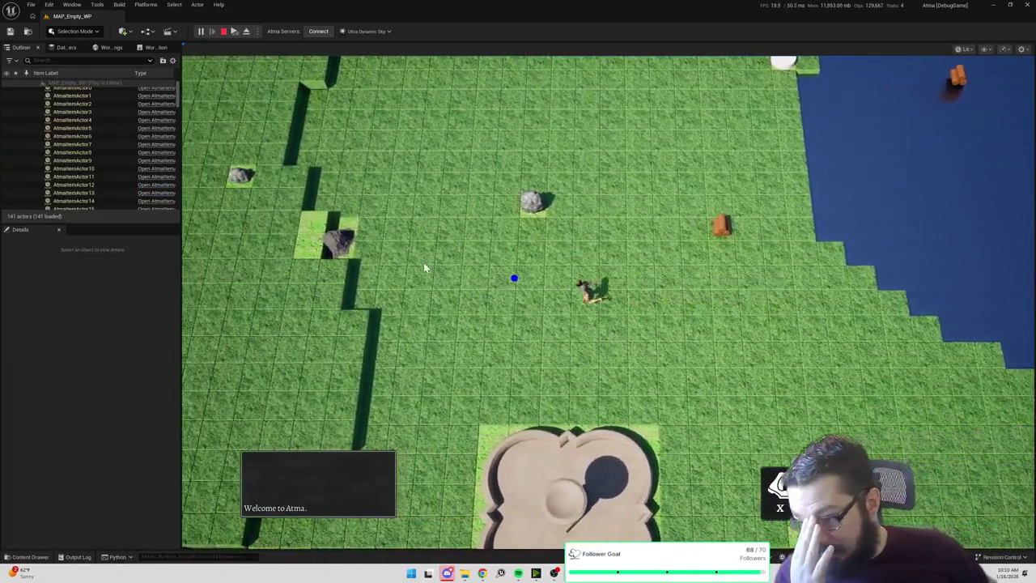
left_click(426, 267)
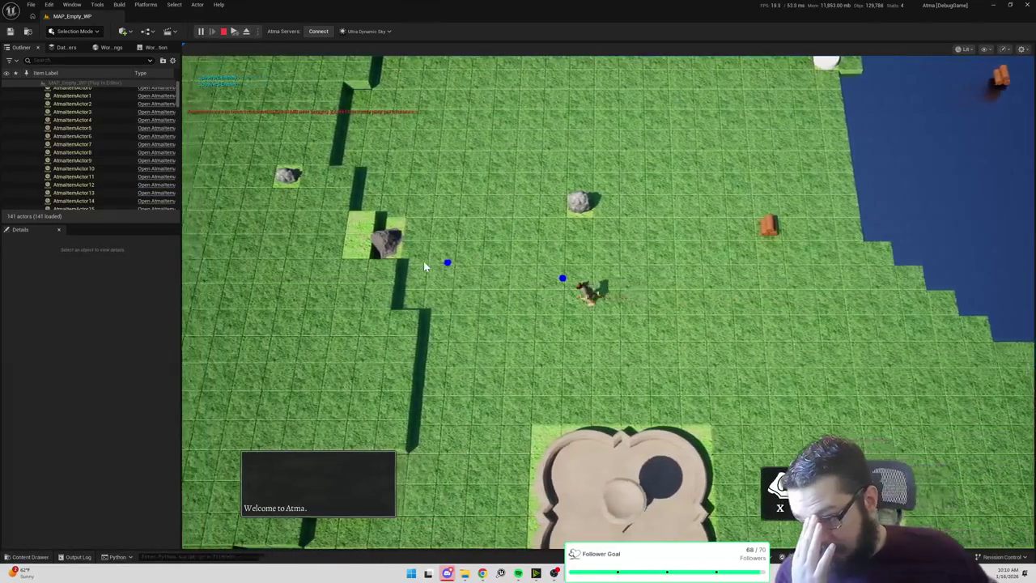
key("alt+Tab")
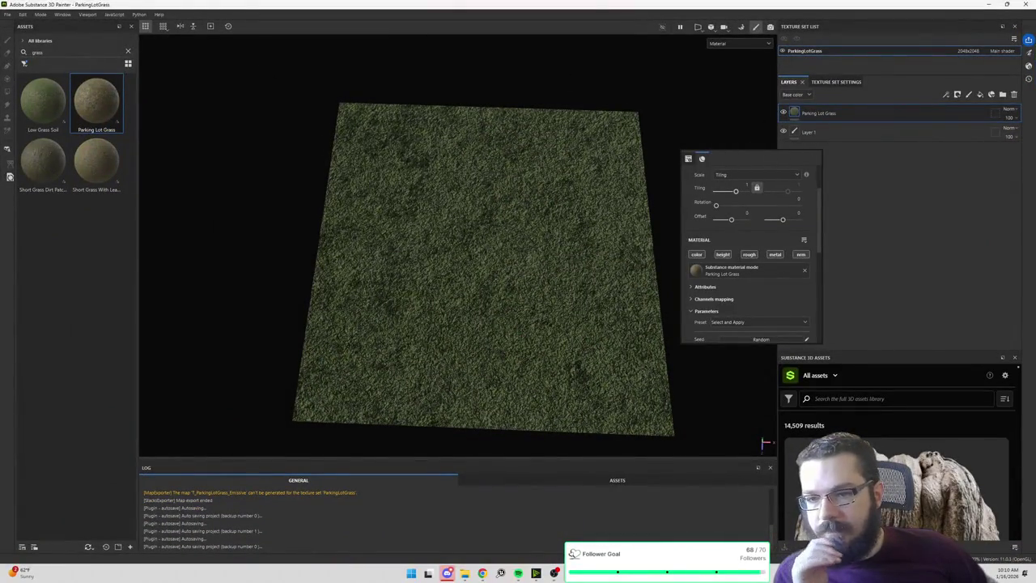
Change the fill layer's Color 1 to a brighter green.
scroll(759, 291, "down", 1)
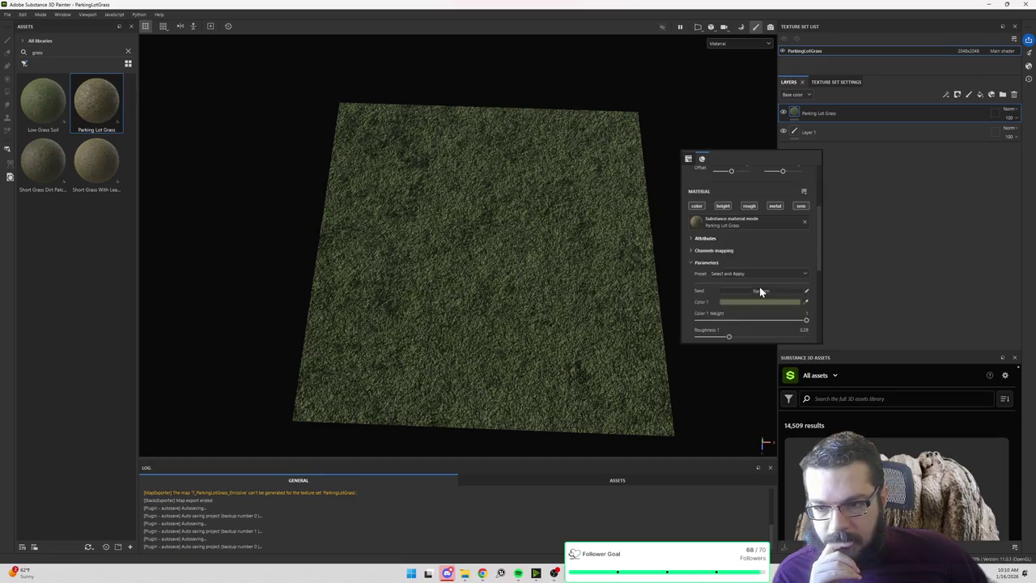
scroll(759, 291, "down", 1)
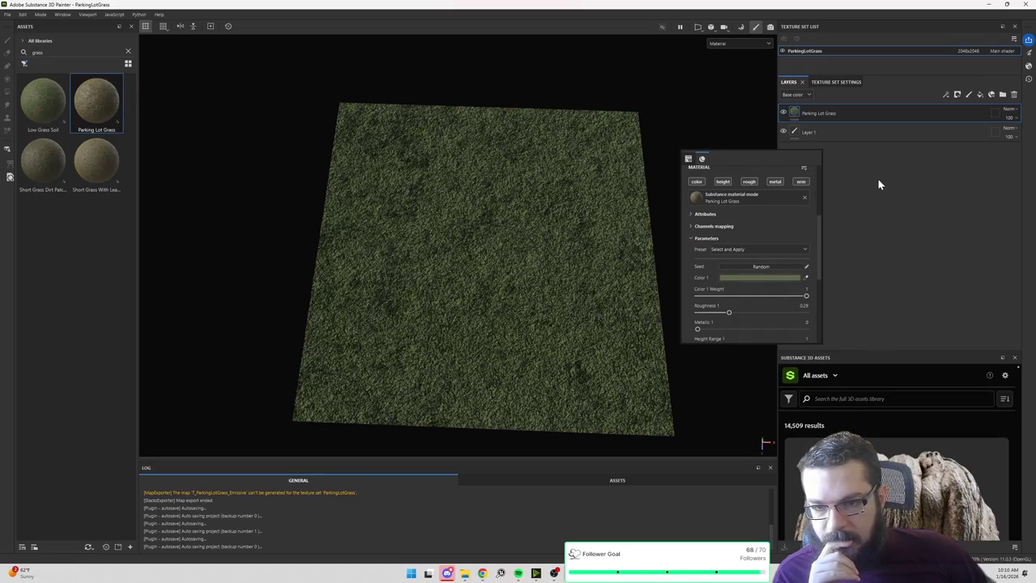
left_click(745, 279)
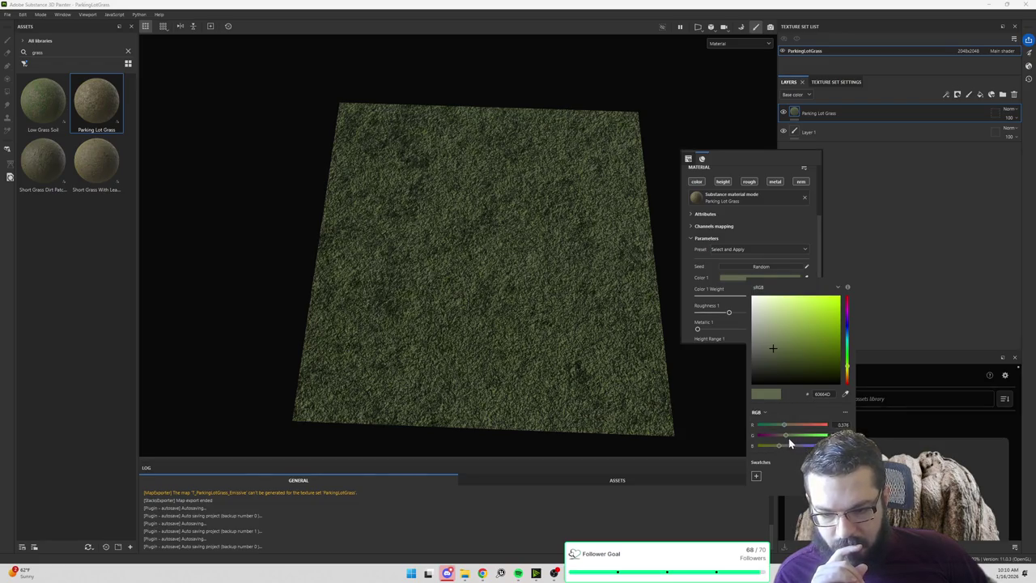
left_click(786, 340)
left_click(906, 307)
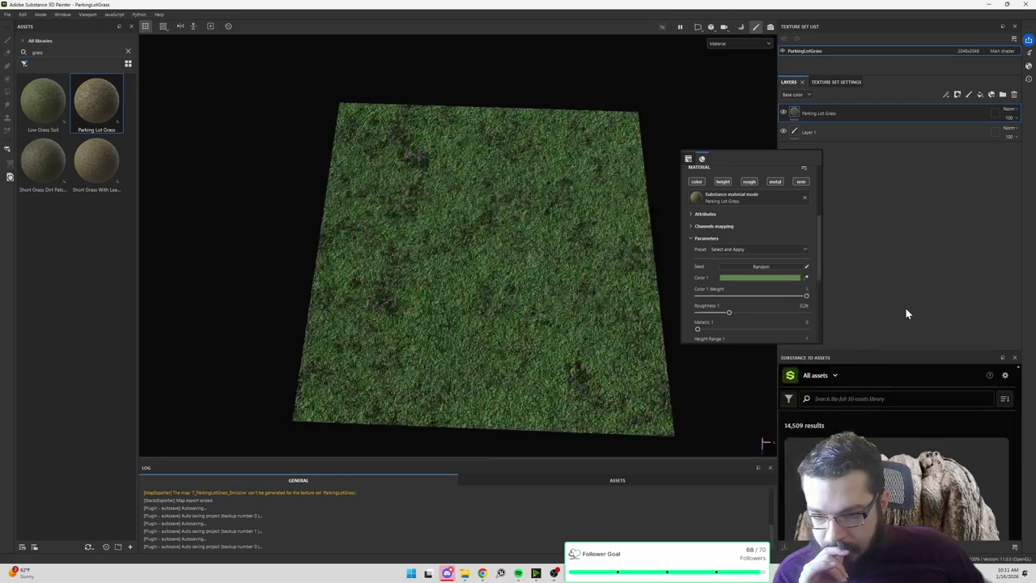
Set Color 2's green channel to 0.5.
scroll(766, 293, "down", 3)
scroll(768, 301, "down", 1)
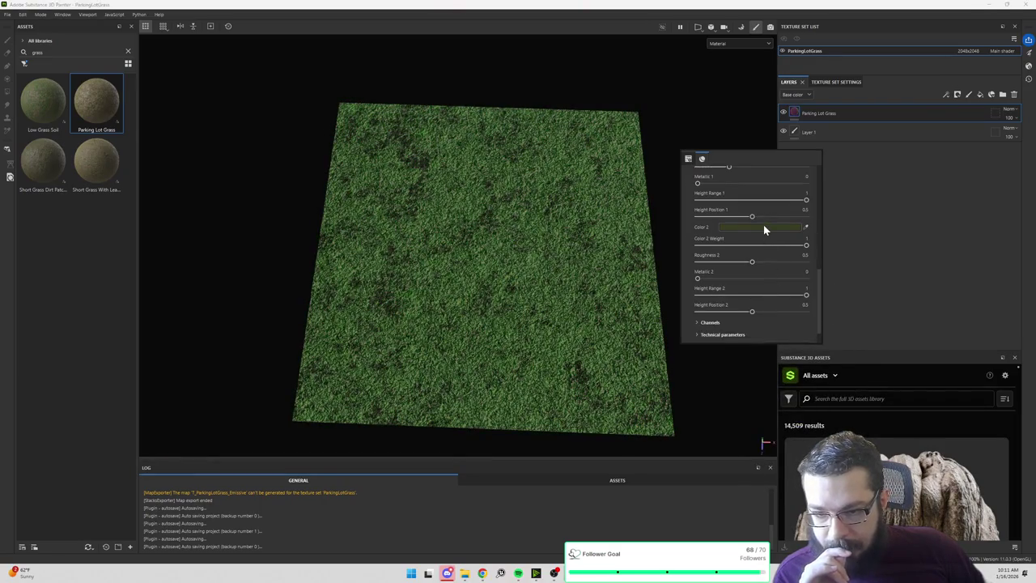
left_click(761, 226)
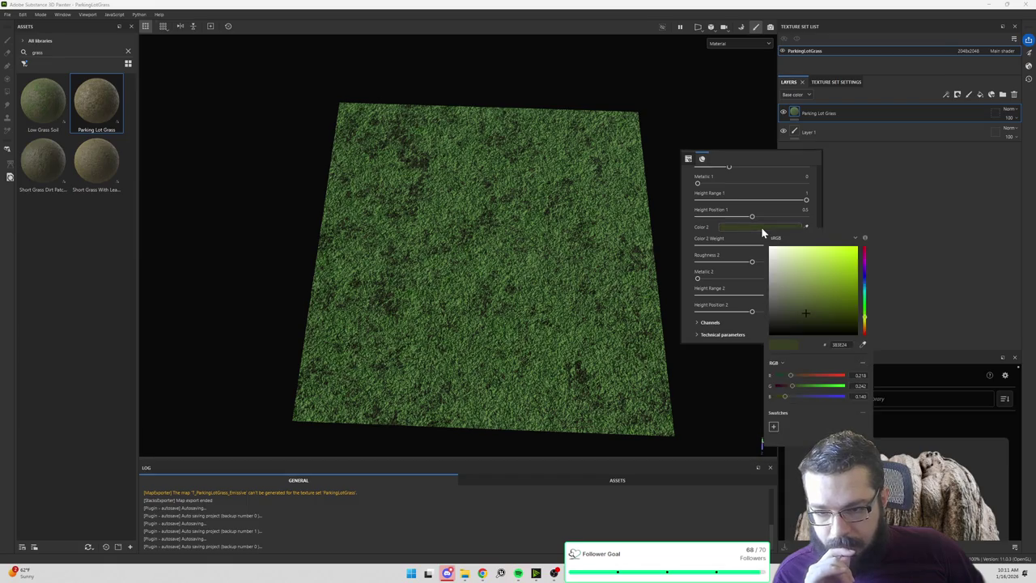
left_click(860, 385)
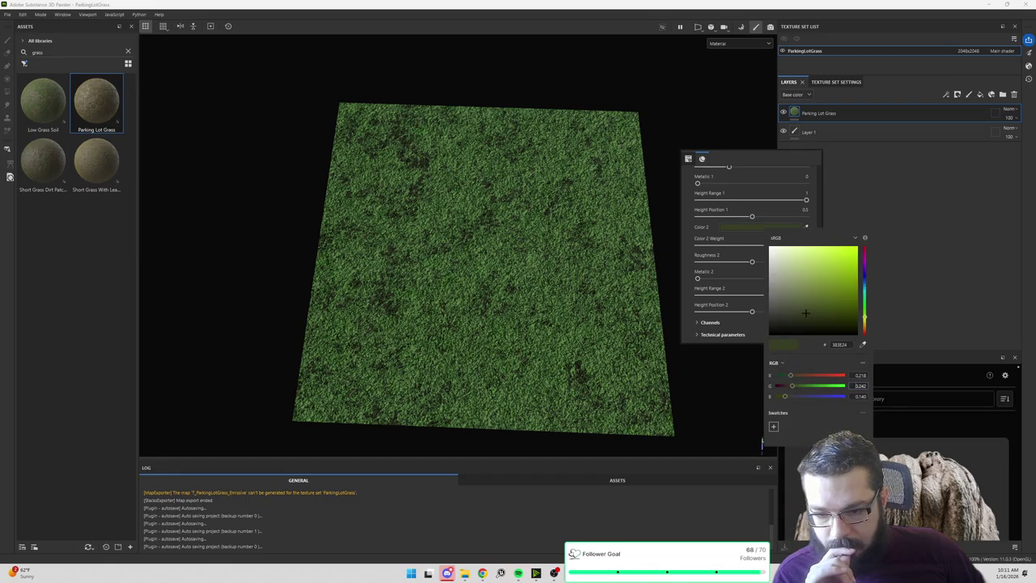
type("0.5")
key("Return")
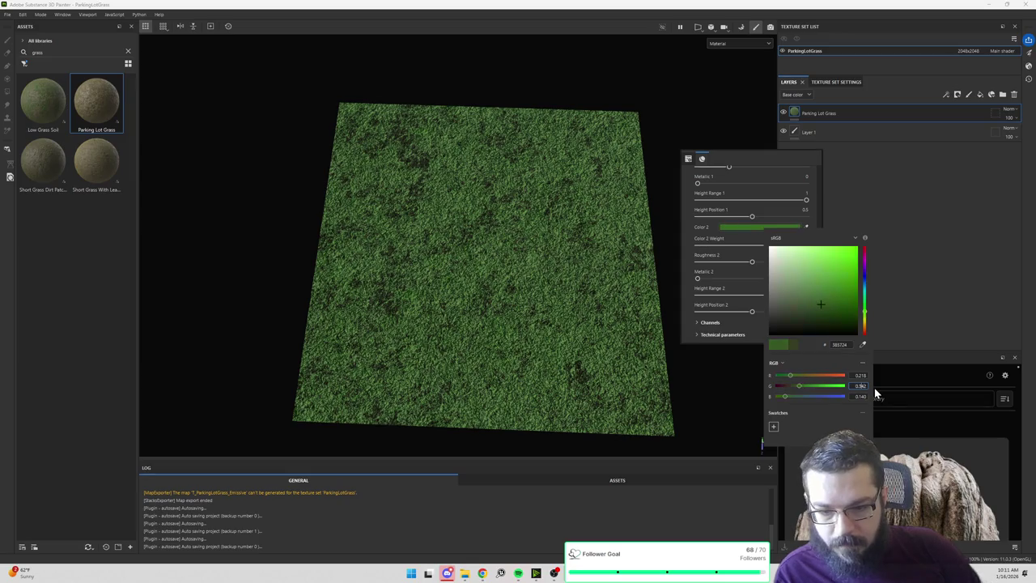
left_click(935, 288)
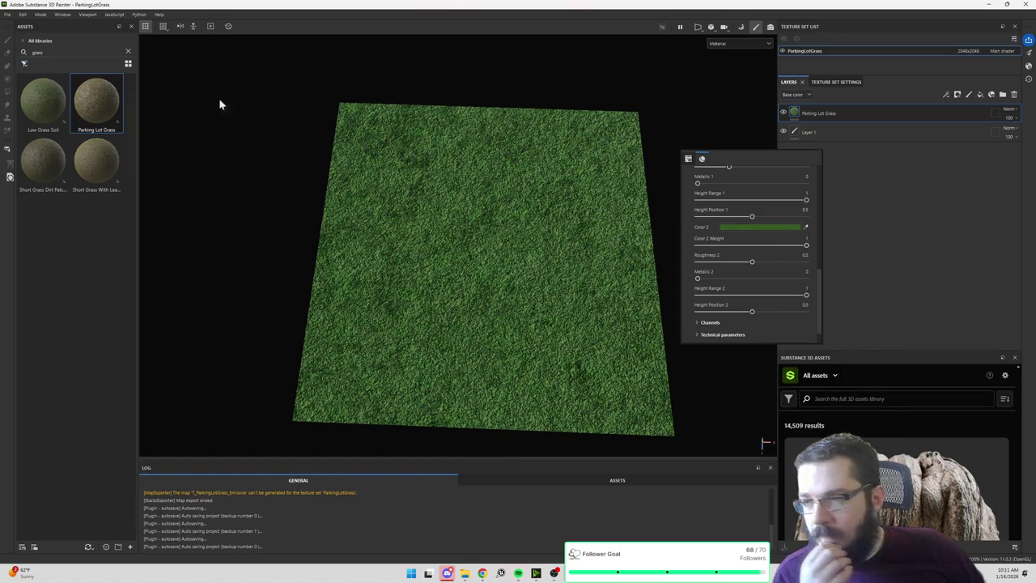
left_click(8, 15)
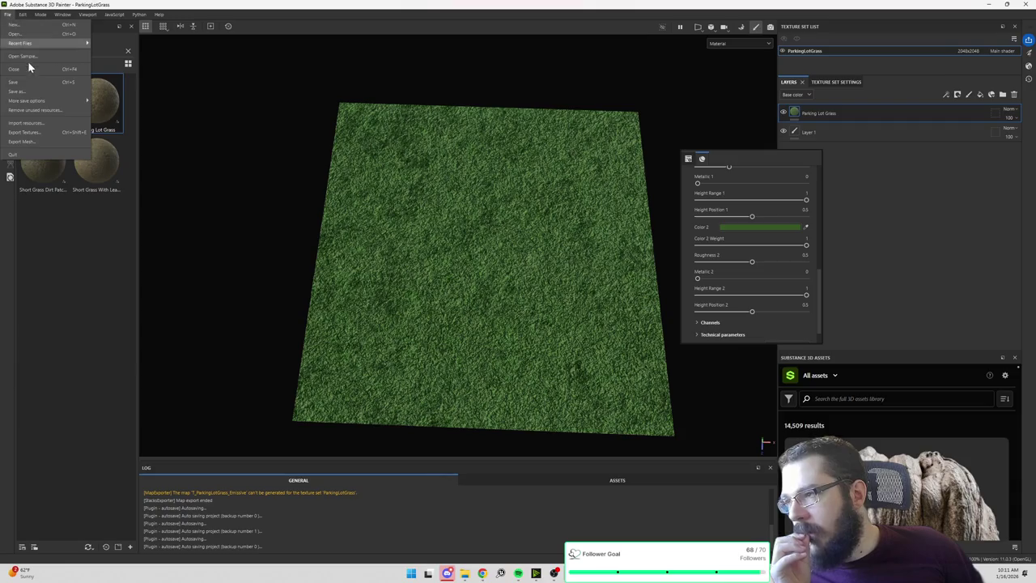
Begin saving the grass project under a new name, then cancel the save dialog.
left_click(17, 91)
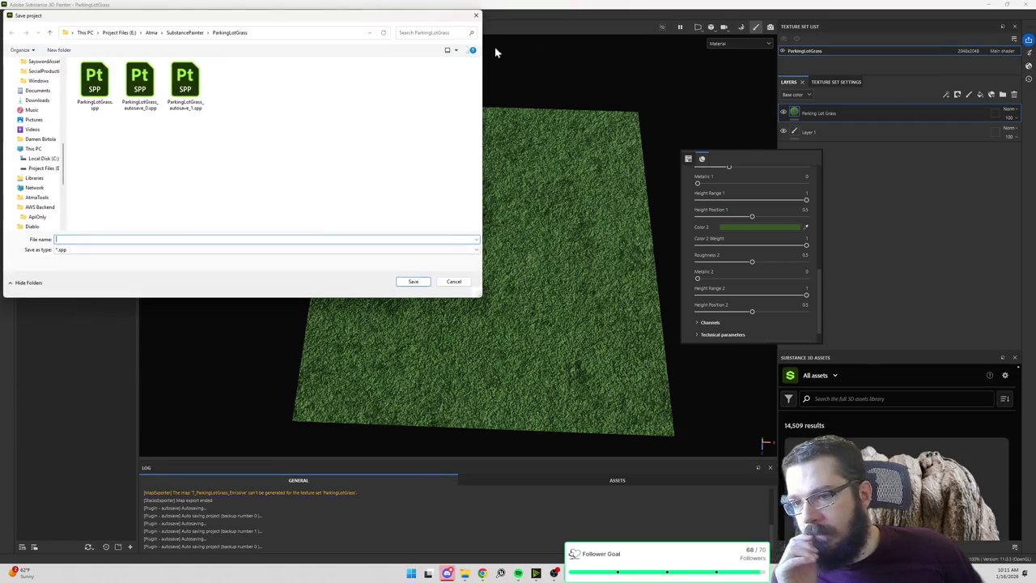
left_click(474, 16)
left_click(4, 16)
left_click(50, 92)
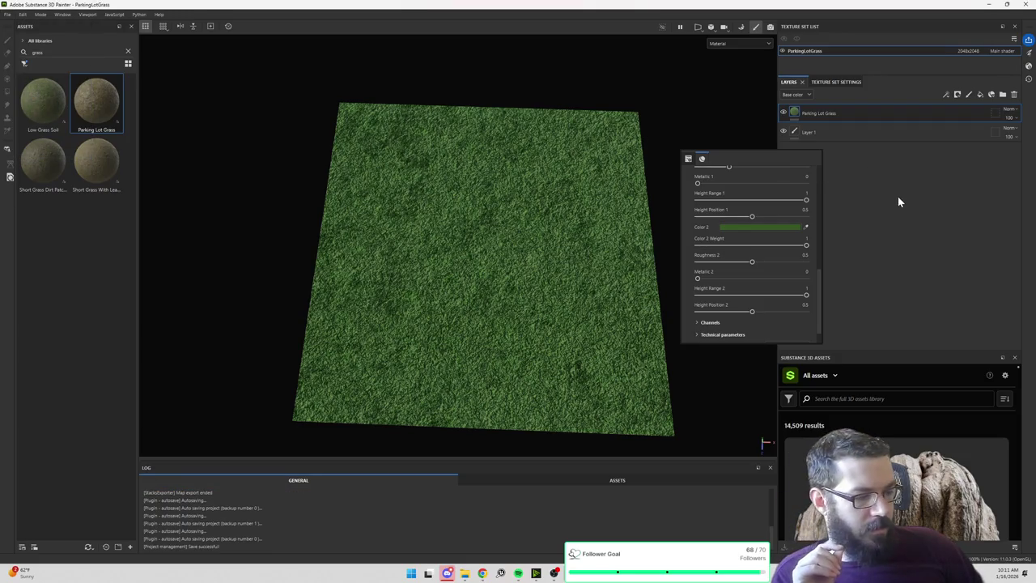
left_click(7, 14)
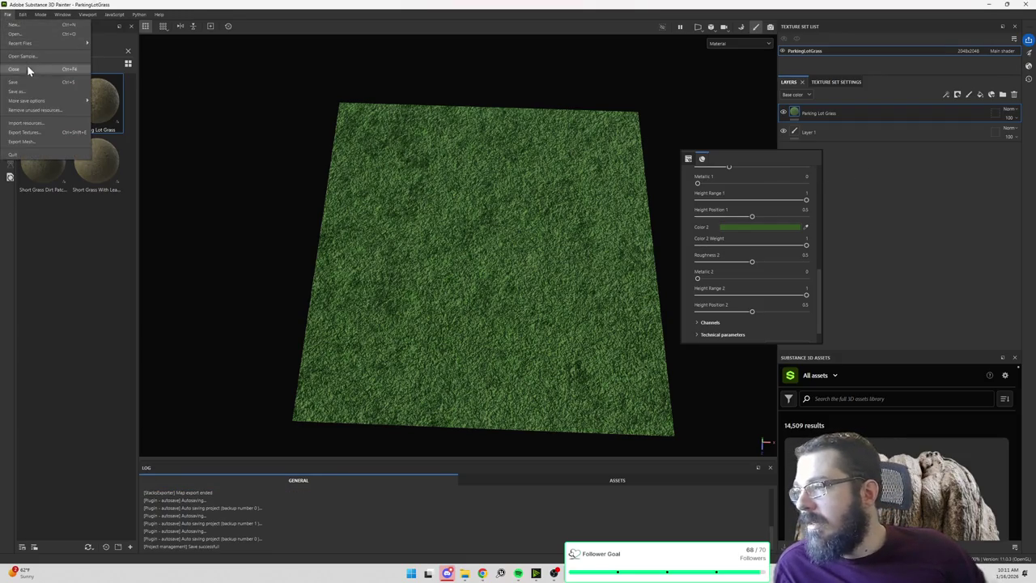
Create a new Unreal Engine template project using the SM_MaterialPlaneDivided mesh.
left_click(37, 24)
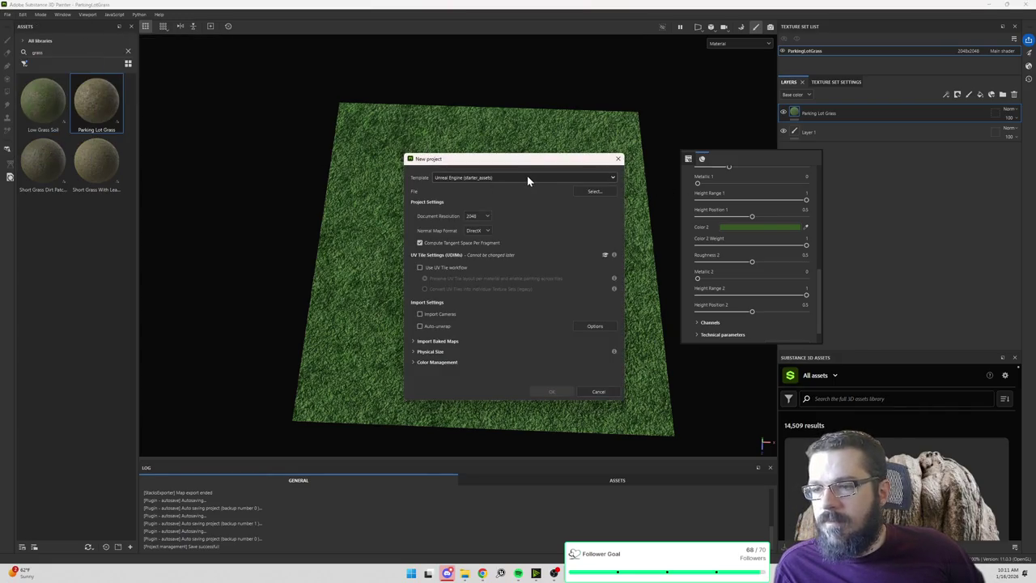
left_click(595, 192)
double_click(534, 242)
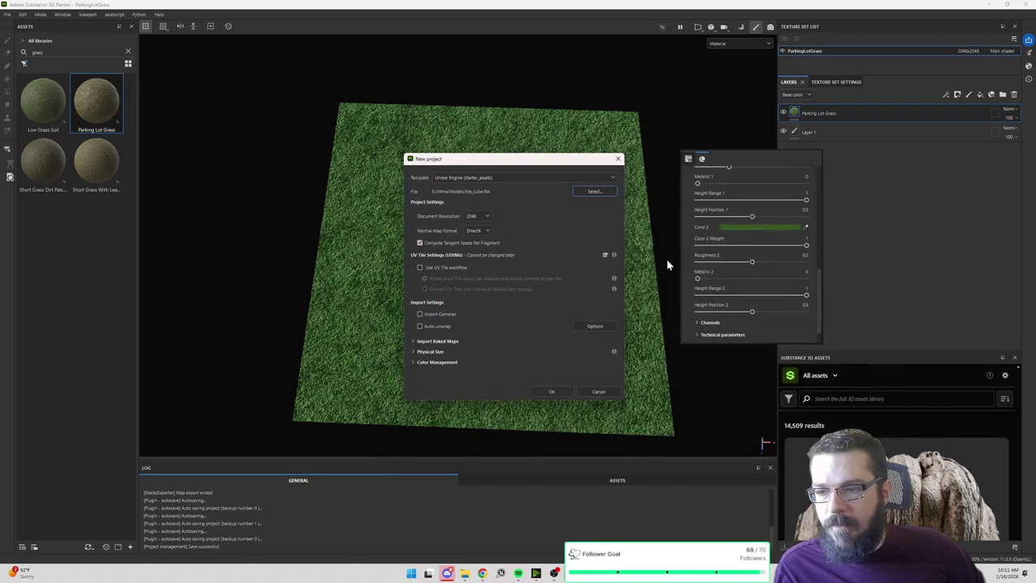
left_click(603, 193)
double_click(530, 238)
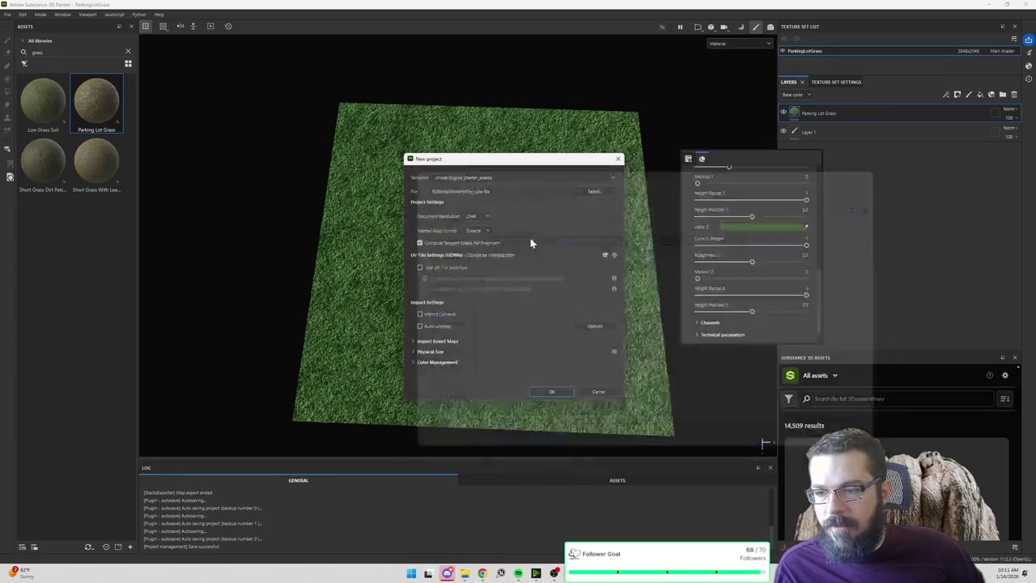
left_click(556, 392)
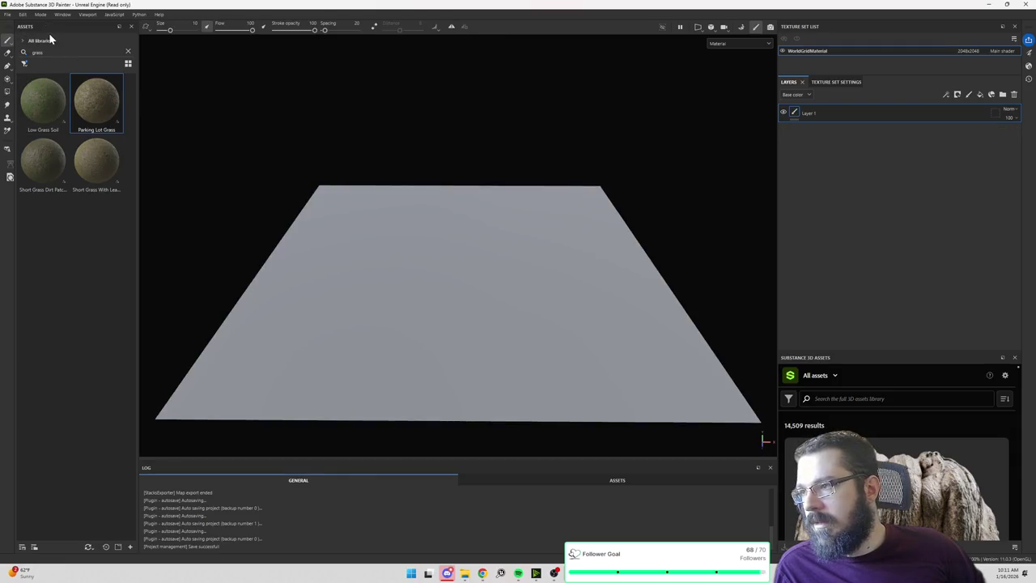
Search assets for 'dirt', drop Short Grass Dirt Patch onto the plane and view it from above.
type("dirt")
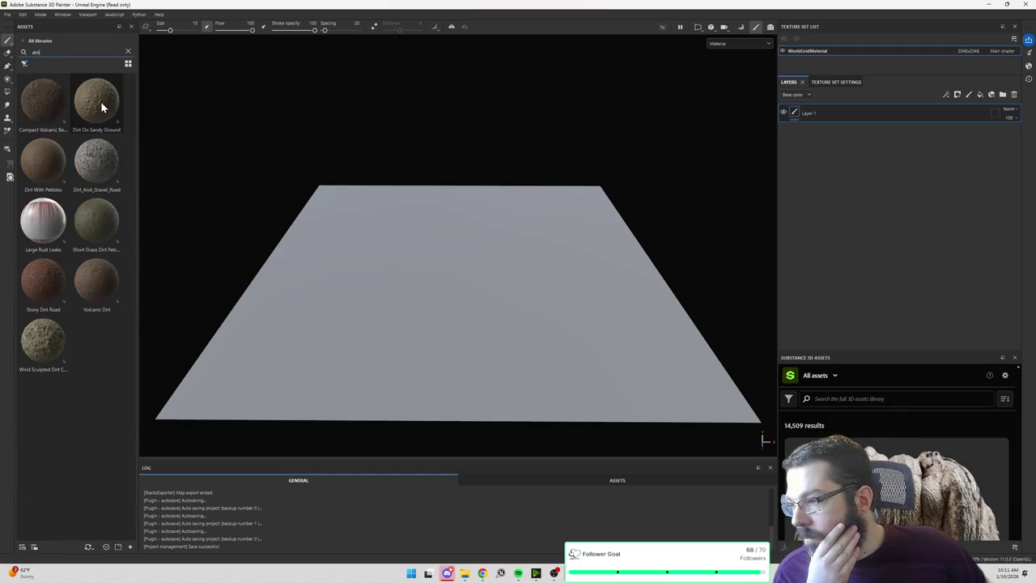
mouse_move(101, 107)
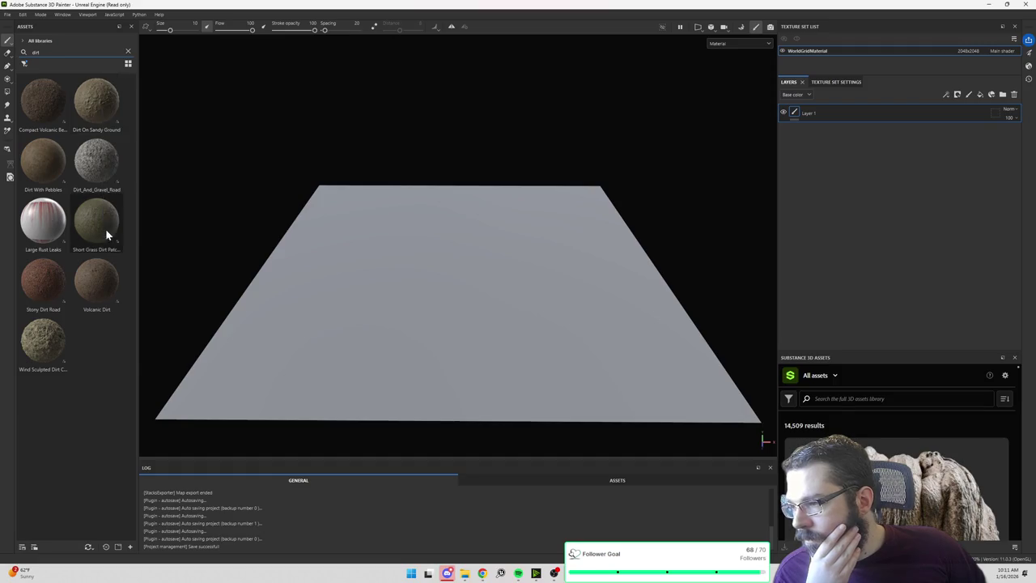
mouse_move(105, 233)
left_click_drag(98, 228, 371, 301)
left_click_drag(472, 300, 475, 301)
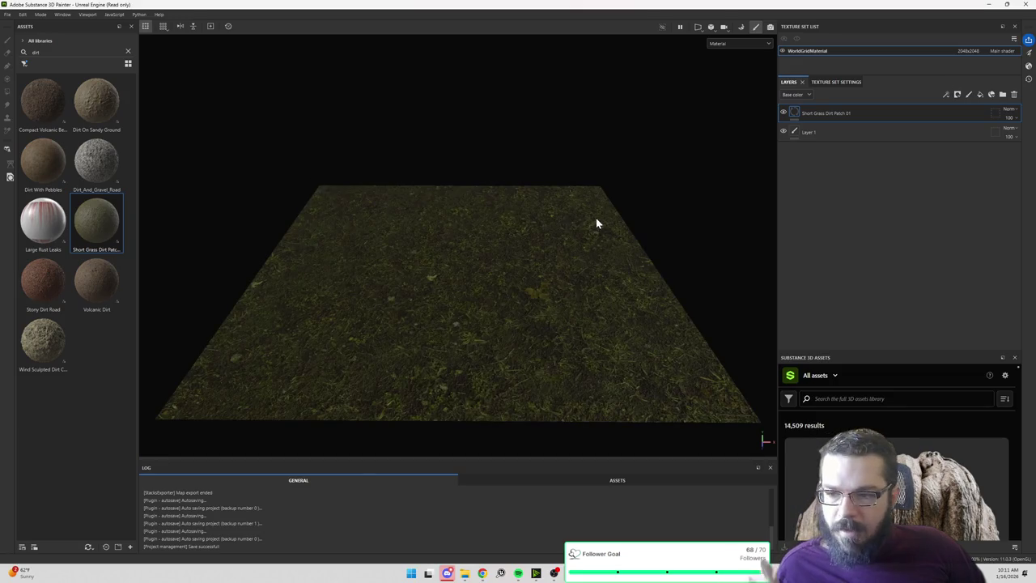
mouse_move(566, 234)
left_mouse_down()
mouse_move(553, 267)
mouse_move(578, 222)
mouse_move(569, 164)
mouse_move(544, 257)
left_mouse_up()
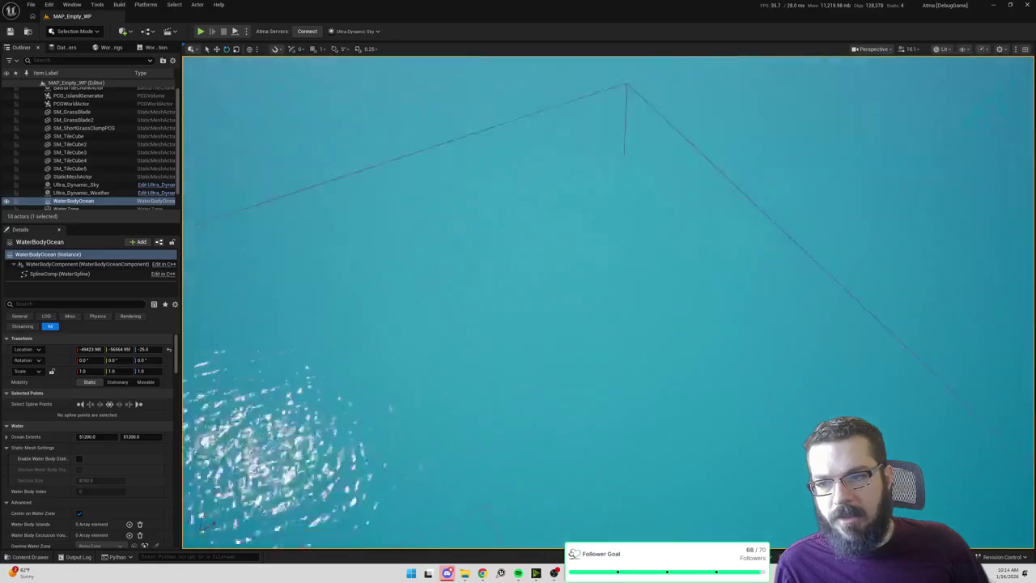
Set the right-hand tile cube's Element 0 material to MI_Tile_ShortGrassDirtPatch.
mouse_move(623, 324)
left_mouse_down()
mouse_move(623, 364)
mouse_move(615, 357)
mouse_move(629, 292)
mouse_move(583, 211)
left_mouse_up()
mouse_move(573, 421)
left_mouse_down()
mouse_move(465, 238)
mouse_move(344, 268)
mouse_move(225, 340)
mouse_move(326, 290)
mouse_move(559, 245)
mouse_move(562, 300)
mouse_move(535, 283)
mouse_move(479, 352)
mouse_move(669, 486)
mouse_move(588, 513)
mouse_move(587, 478)
left_mouse_up()
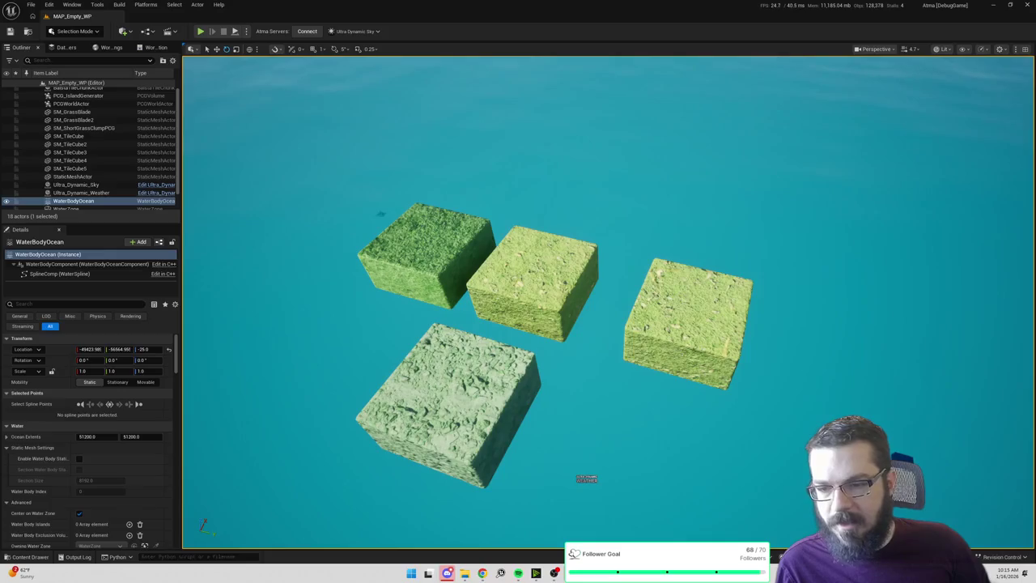
left_click(688, 327)
left_click(142, 460)
type("shortgra")
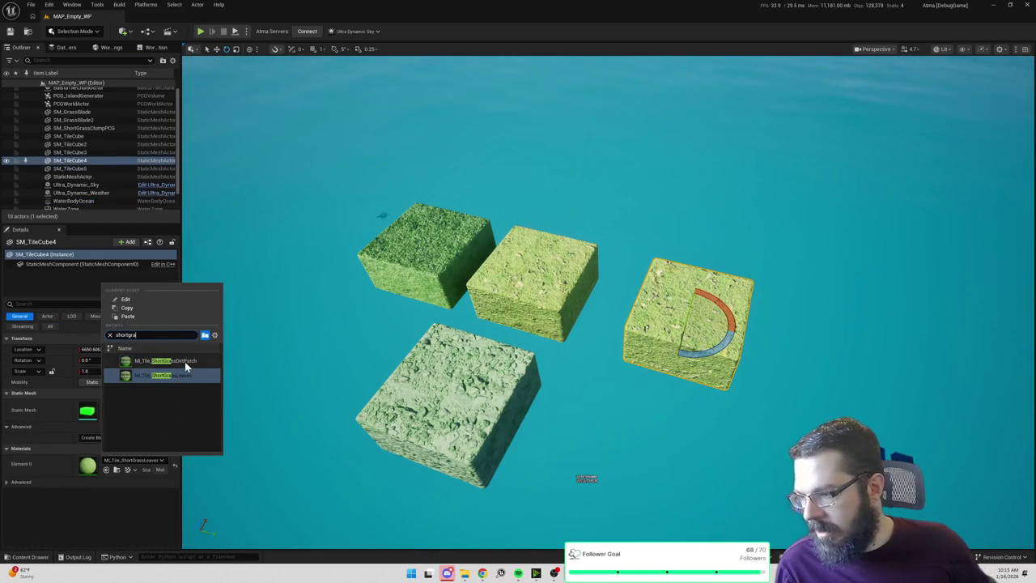
left_click(186, 363)
scroll(598, 415, "up", 10)
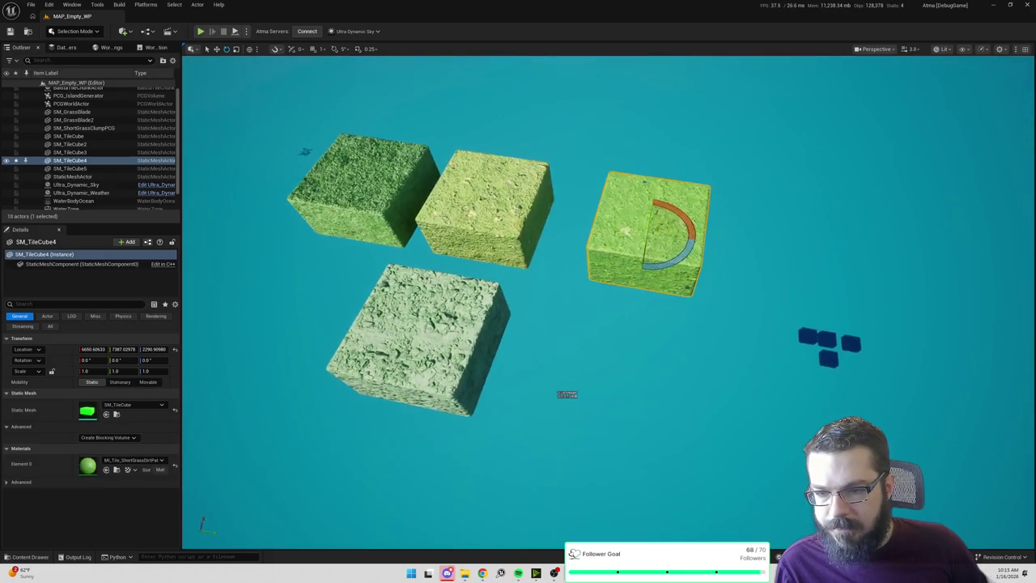
scroll(625, 370, "up", 5)
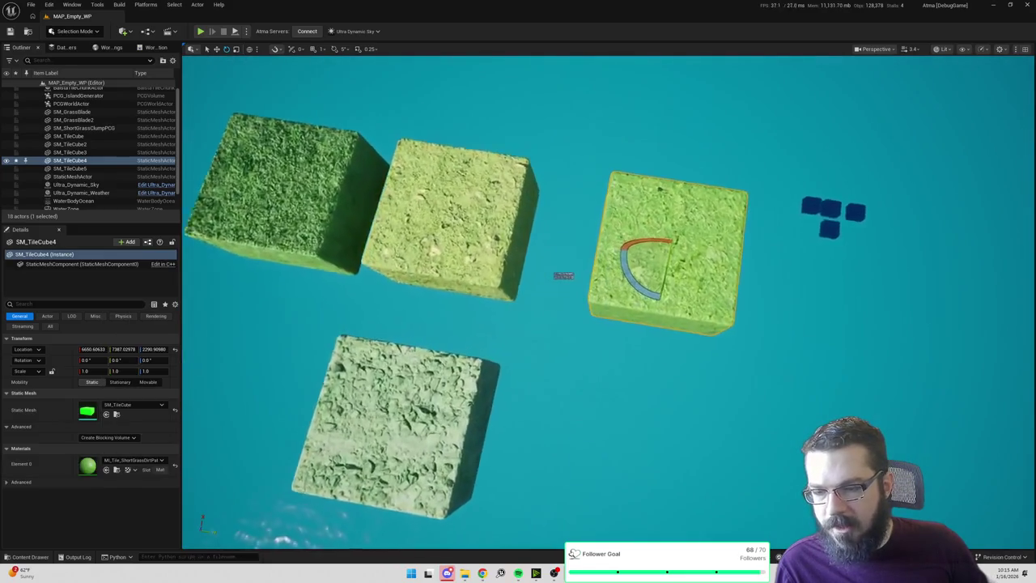
key("alt+Tab")
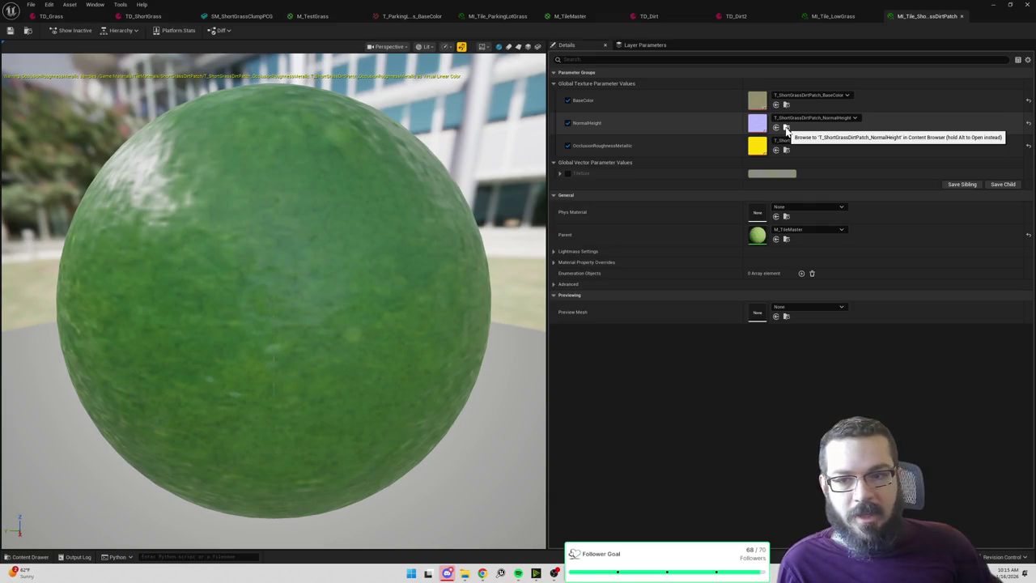
Open T_ShortGrassDirtPatch_OcclusionRoughnessMetallic and filter its Details down to the sRGB setting.
left_click(786, 128)
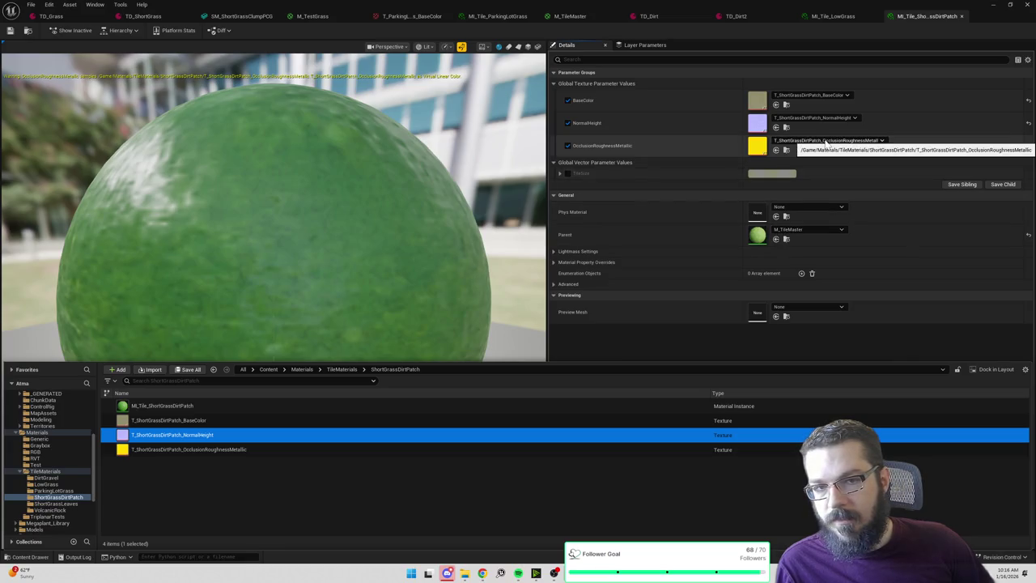
double_click(757, 146)
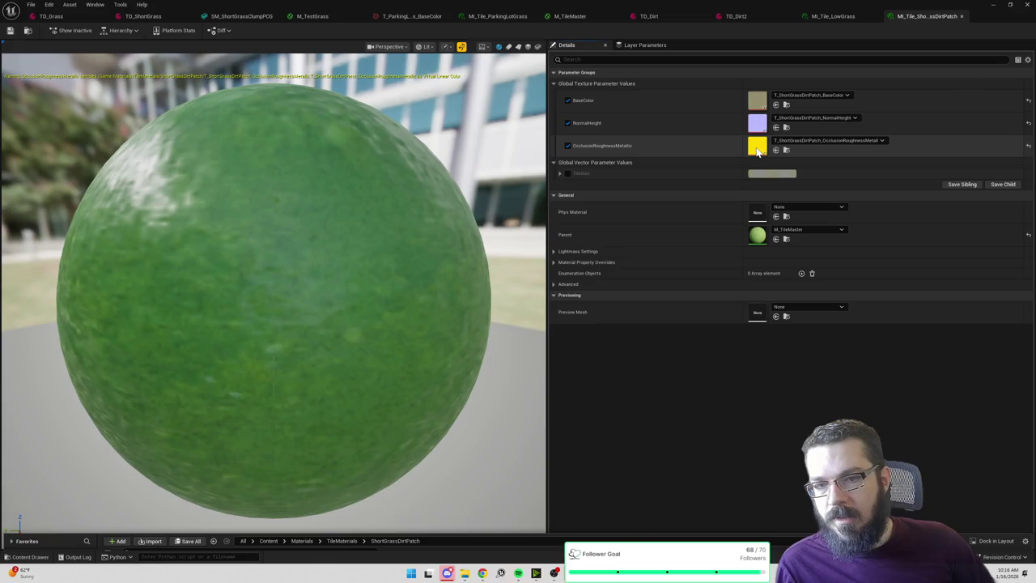
left_click(824, 127)
type("srgb")
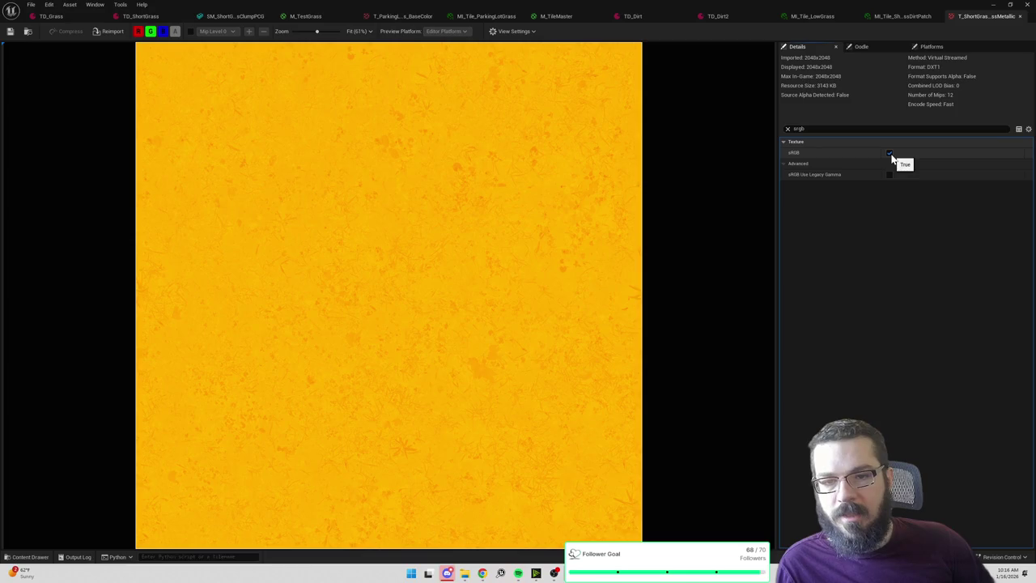
Disable sRGB on the OcclusionRoughnessMetallic texture and check sRGB on the NormalHeight texture.
left_click(889, 153)
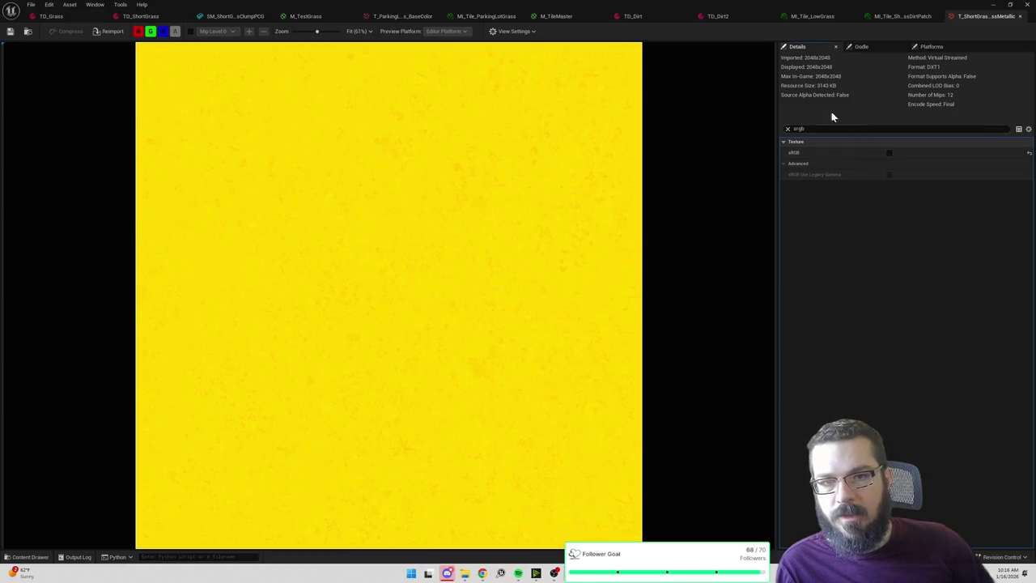
key("ctrl+space")
left_click(213, 435)
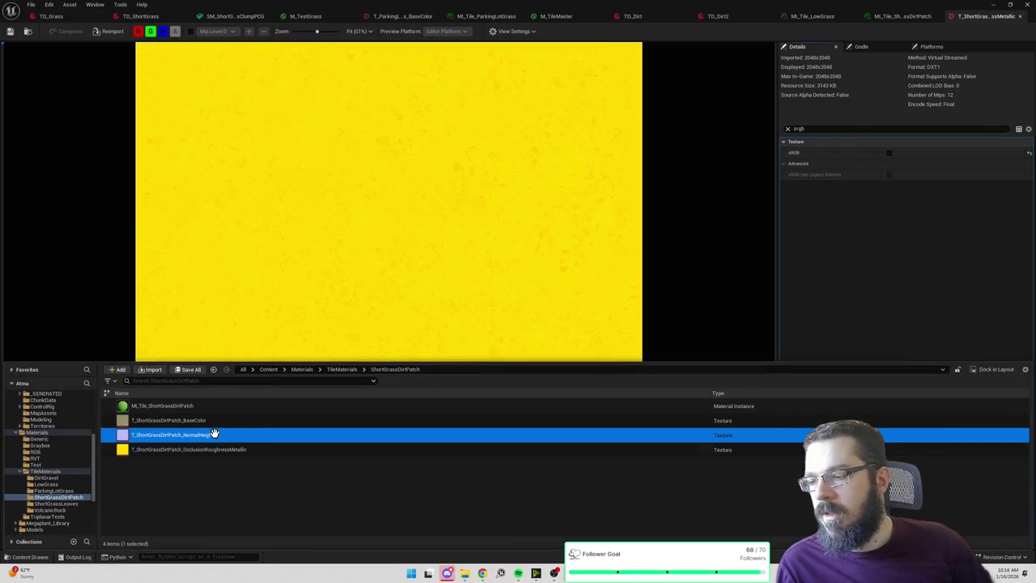
key("Return")
type("srgb")
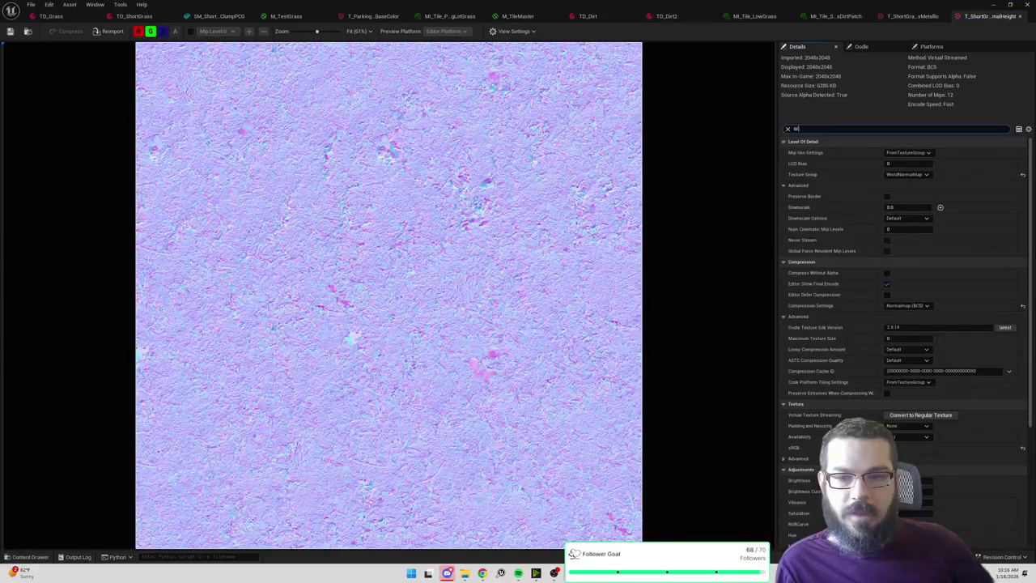
Compare the dirt patch material instance against the tile cubes in the level.
left_click(915, 16)
left_click(836, 16)
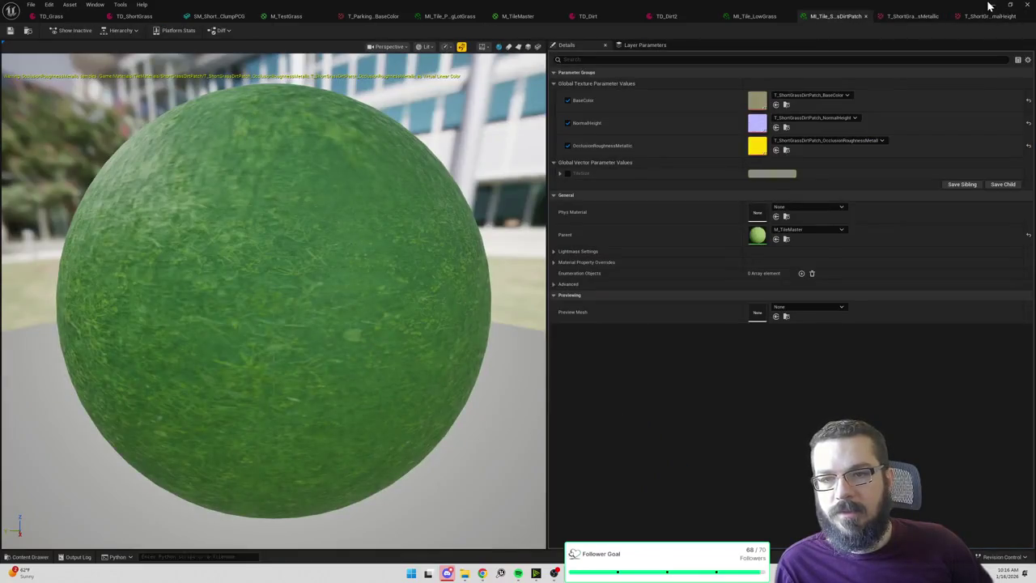
left_click(993, 5)
left_click(994, 5)
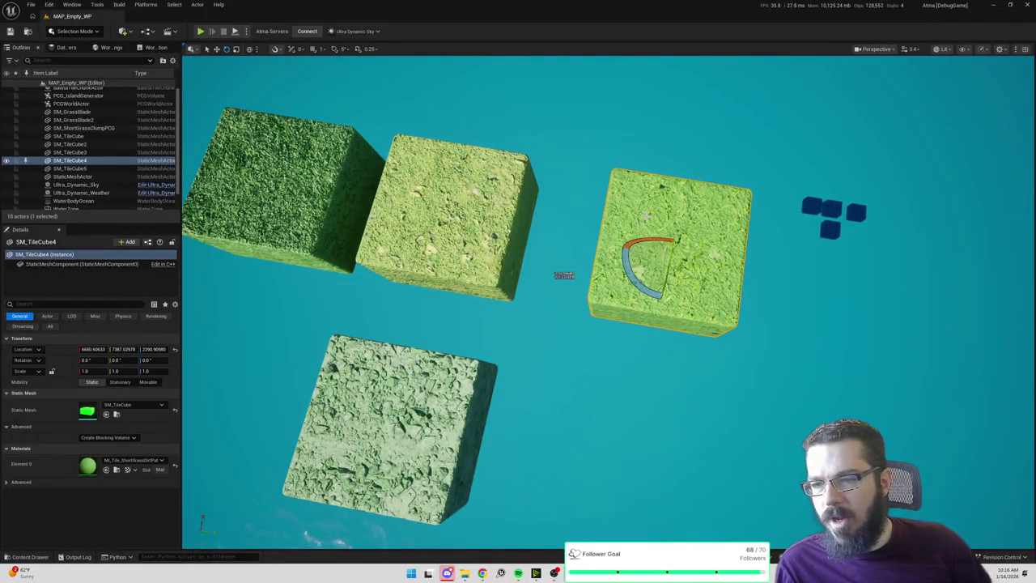
key("alt+Tab")
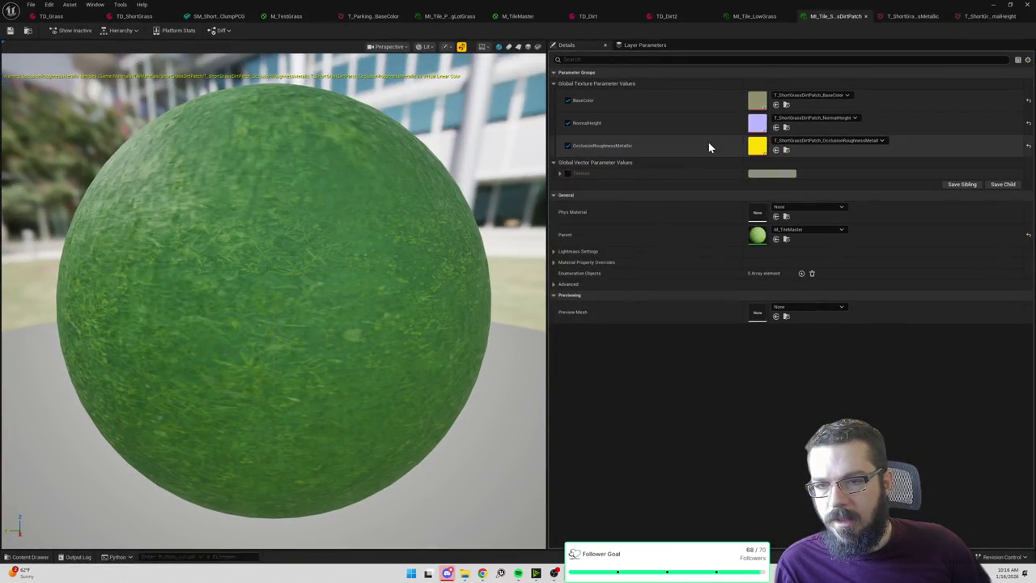
Open the BaseColor texture, glance over the other texture tabs, and return to the material instance.
double_click(760, 100)
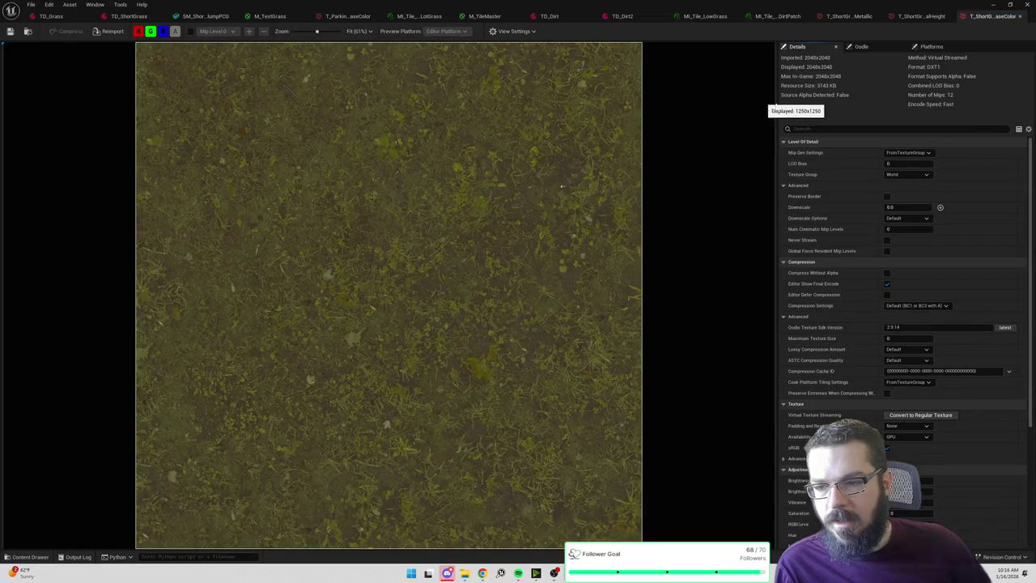
left_click(915, 16)
left_click(834, 17)
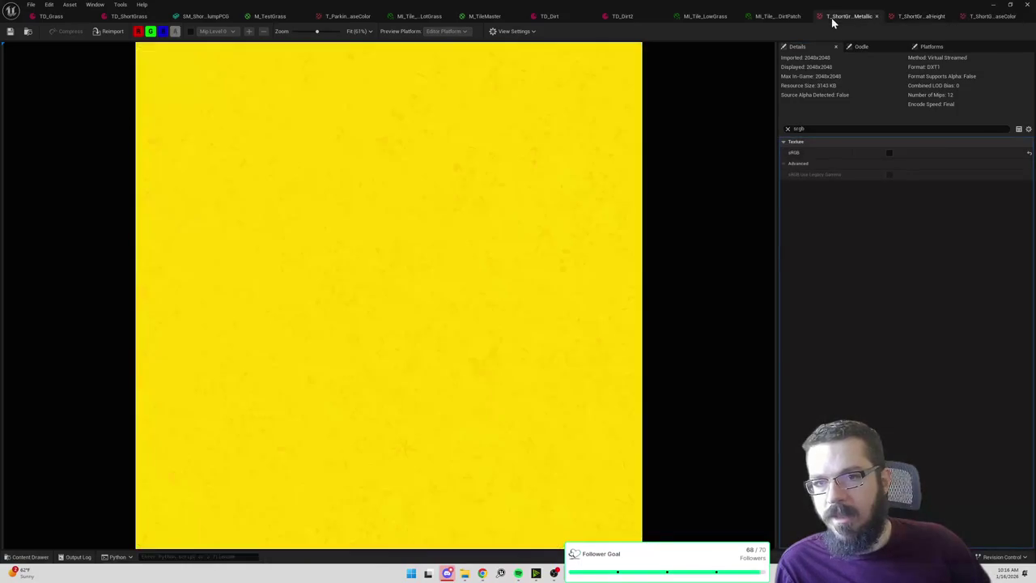
left_click(779, 16)
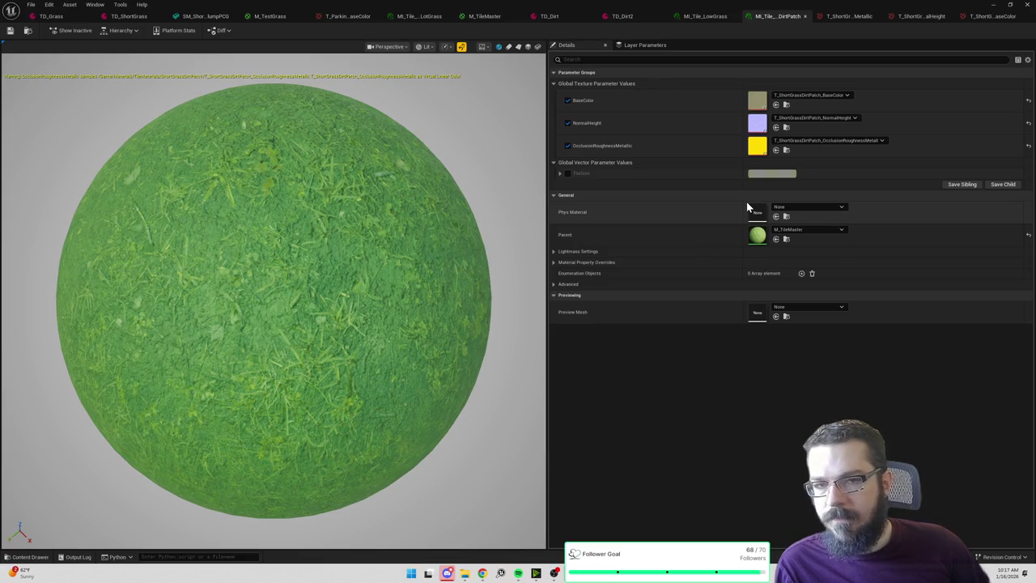
Reopen the BaseColor texture and toggle its desaturated preview on and off.
left_click(994, 5)
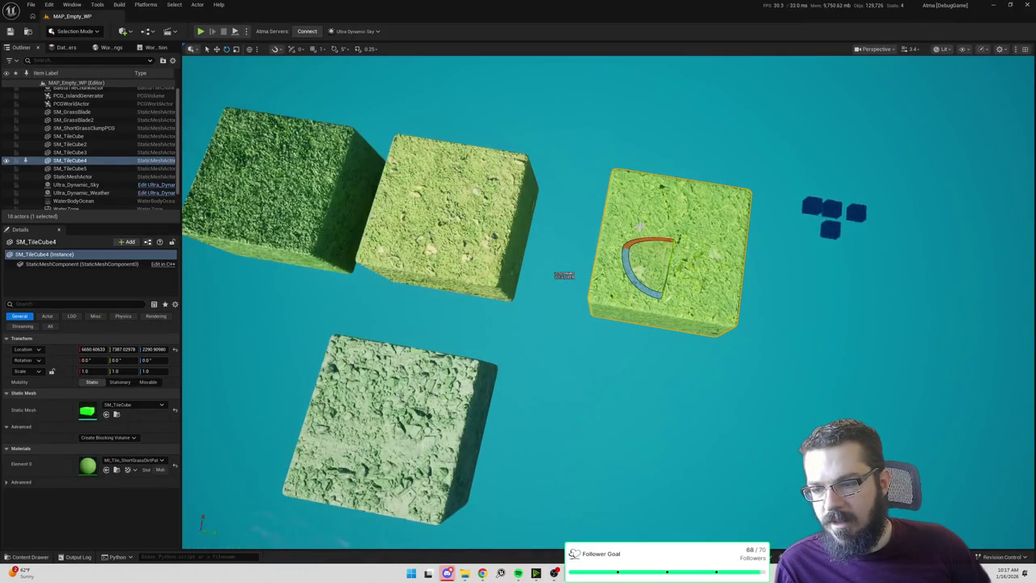
key("alt+Tab")
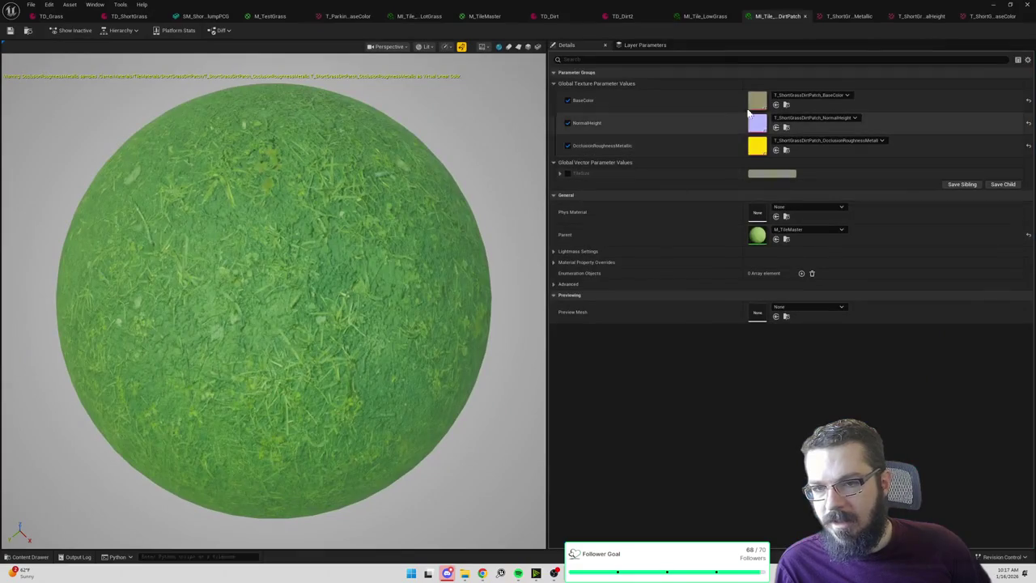
double_click(753, 103)
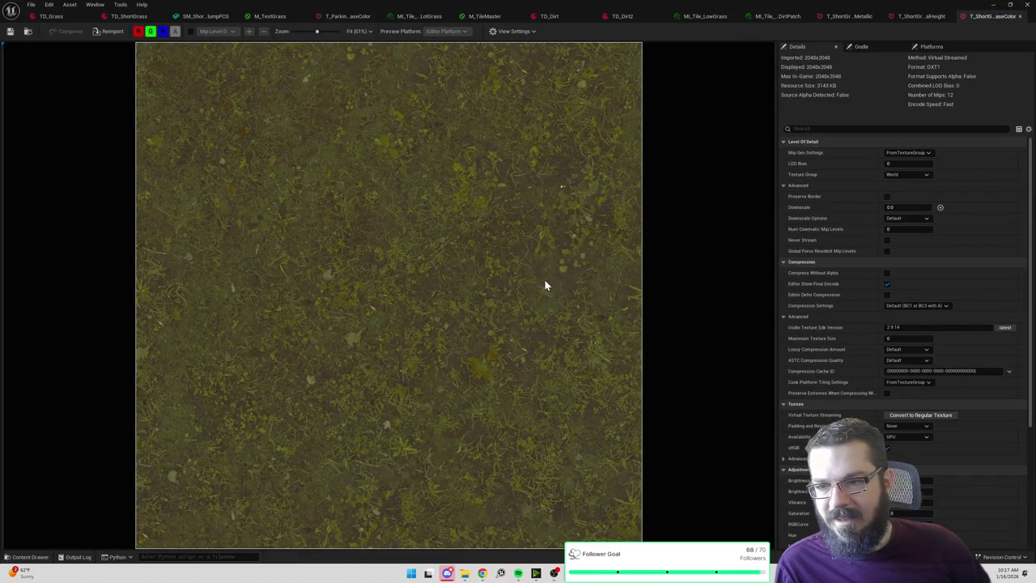
left_click(528, 31)
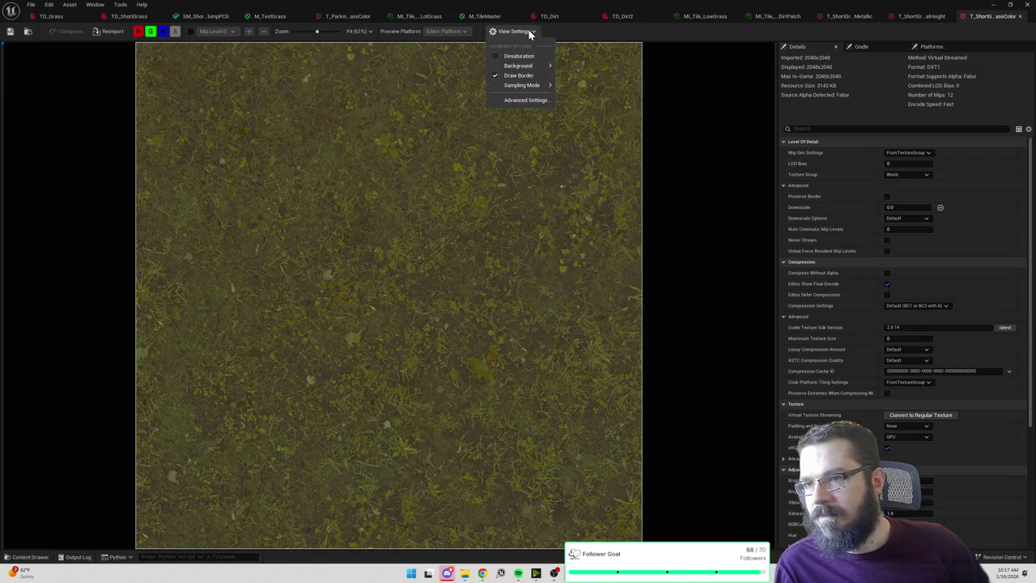
left_click(498, 56)
left_click(497, 56)
mouse_move(522, 66)
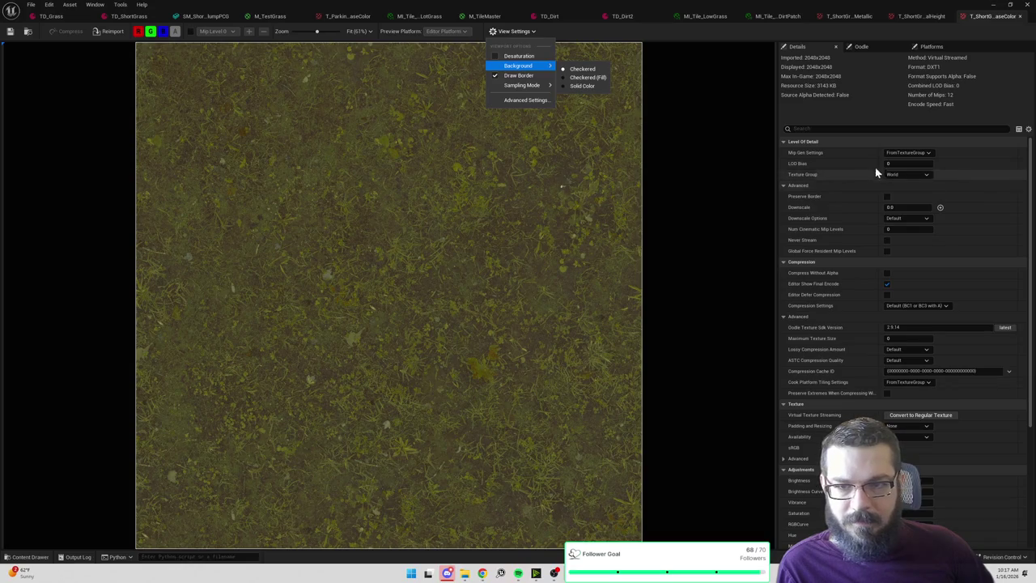
Check the Oodle and Platforms settings, then cycle texture tabs ending on NormalHeight.
left_click(874, 46)
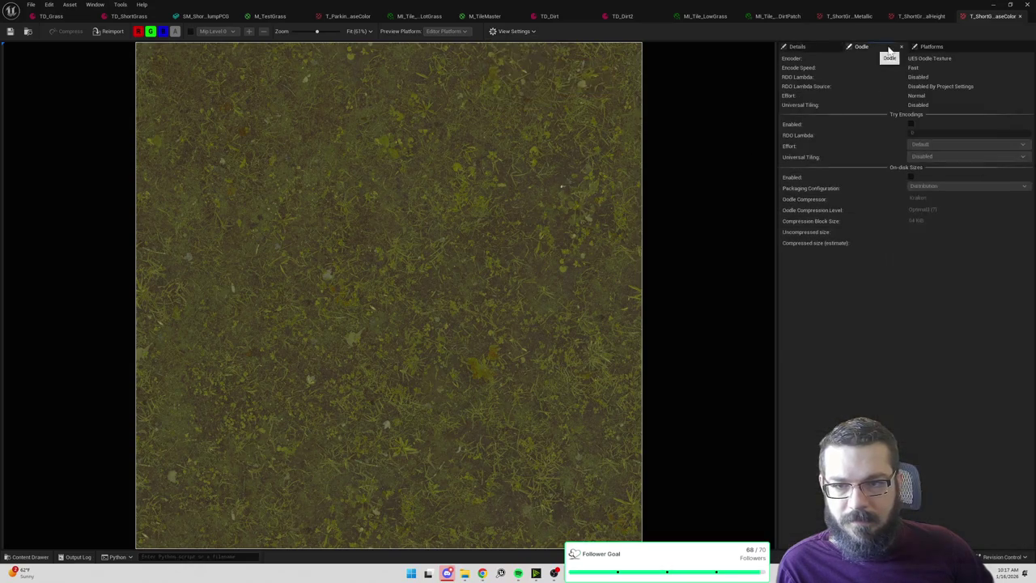
left_click(930, 46)
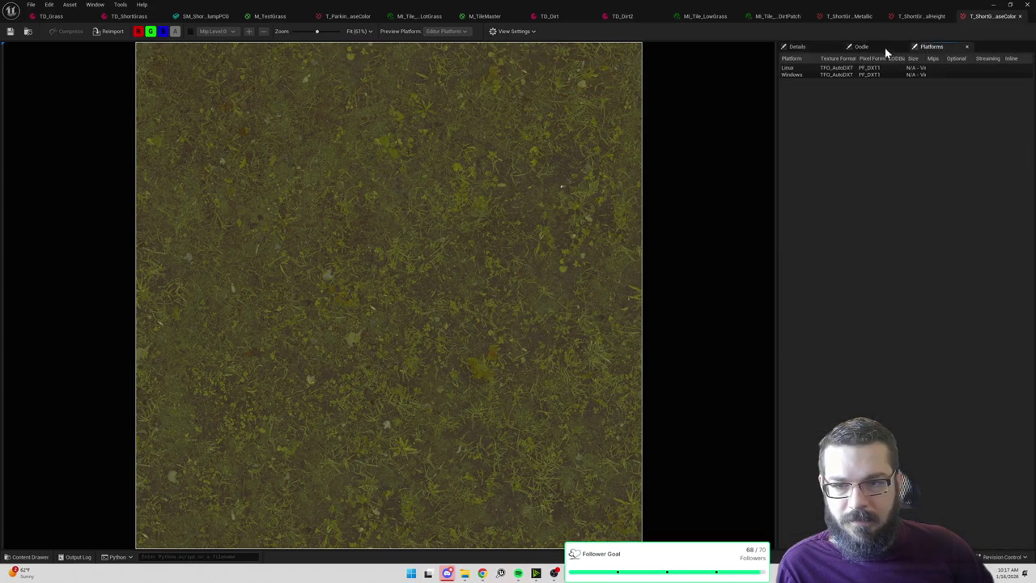
left_click(814, 46)
left_click(927, 16)
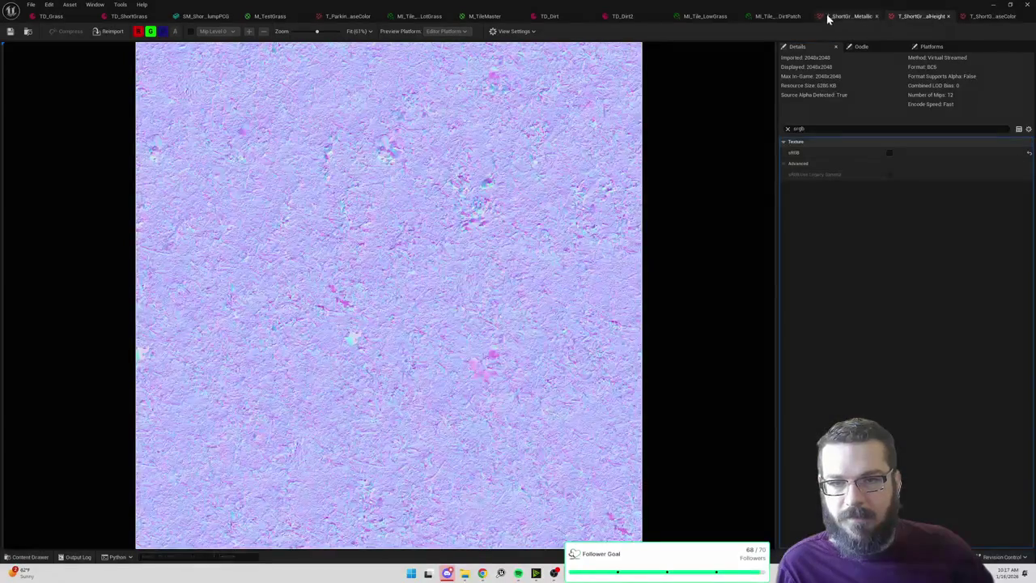
left_click(846, 17)
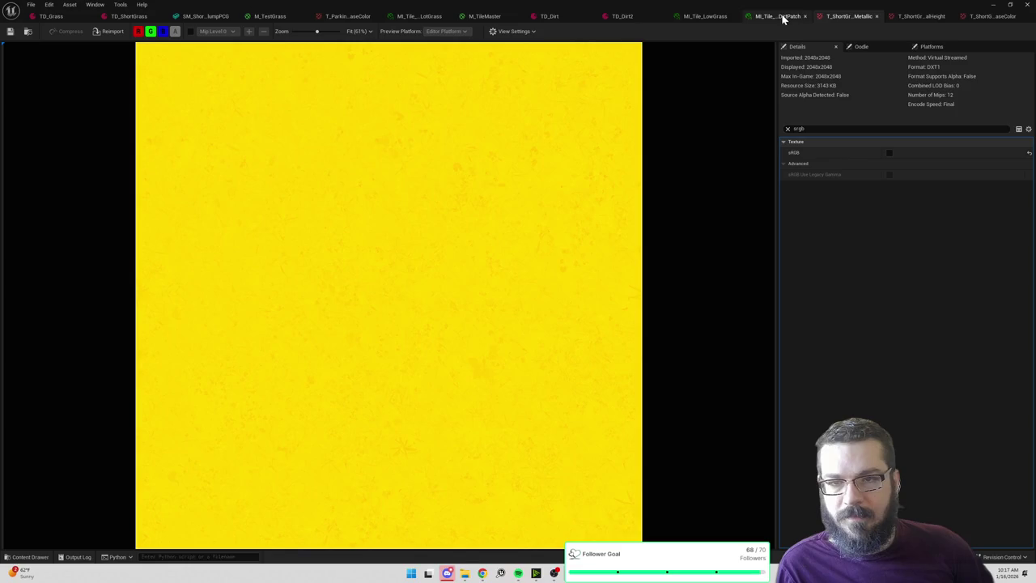
left_click(932, 17)
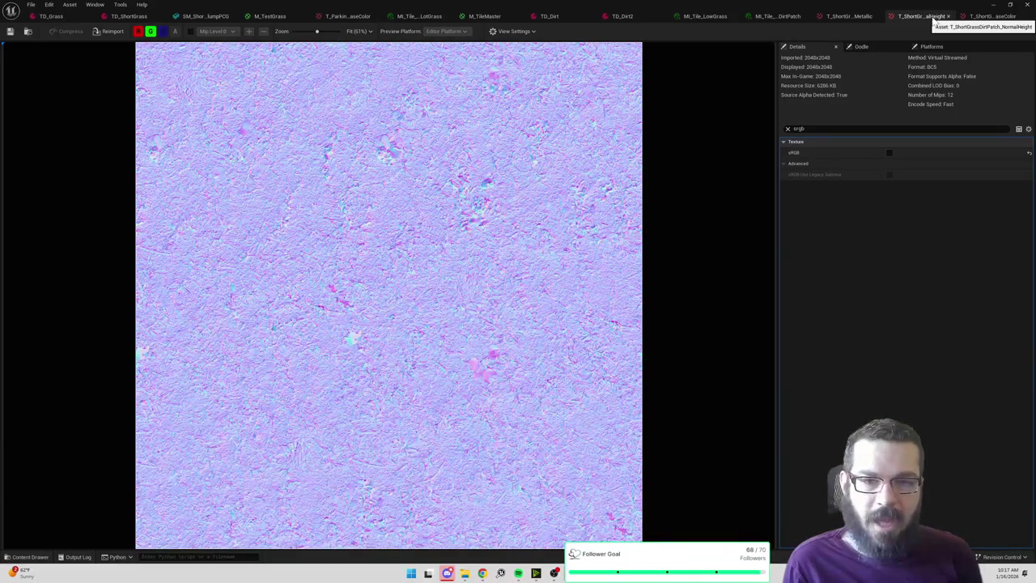
Review MI_Tile_ShortGrassDirtPatch's texture parameters, then open MI_Tile_LowGrass's parent M_TileMaster material.
left_click(791, 23)
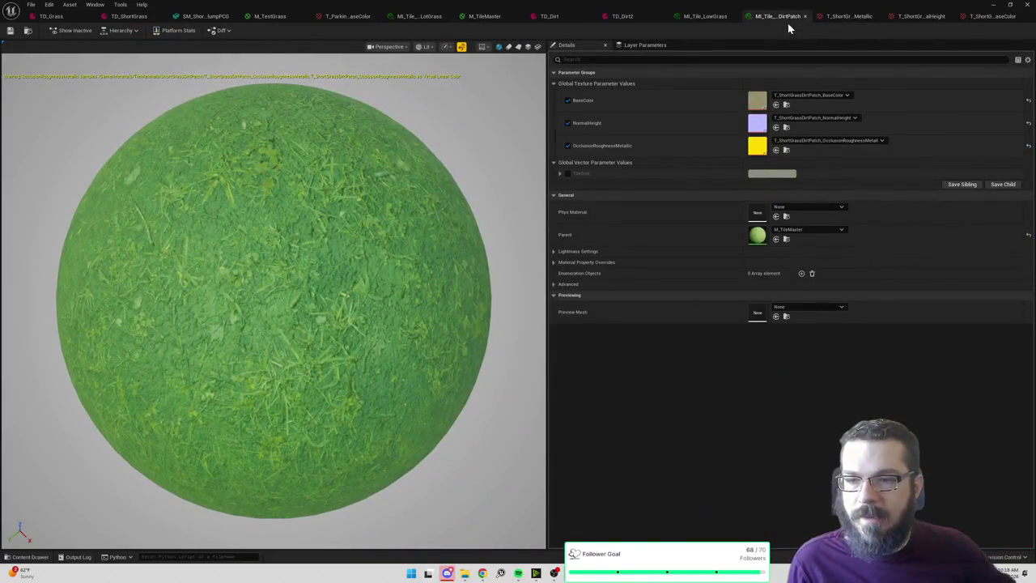
scroll(407, 146, "down", 5)
scroll(406, 146, "up", 5)
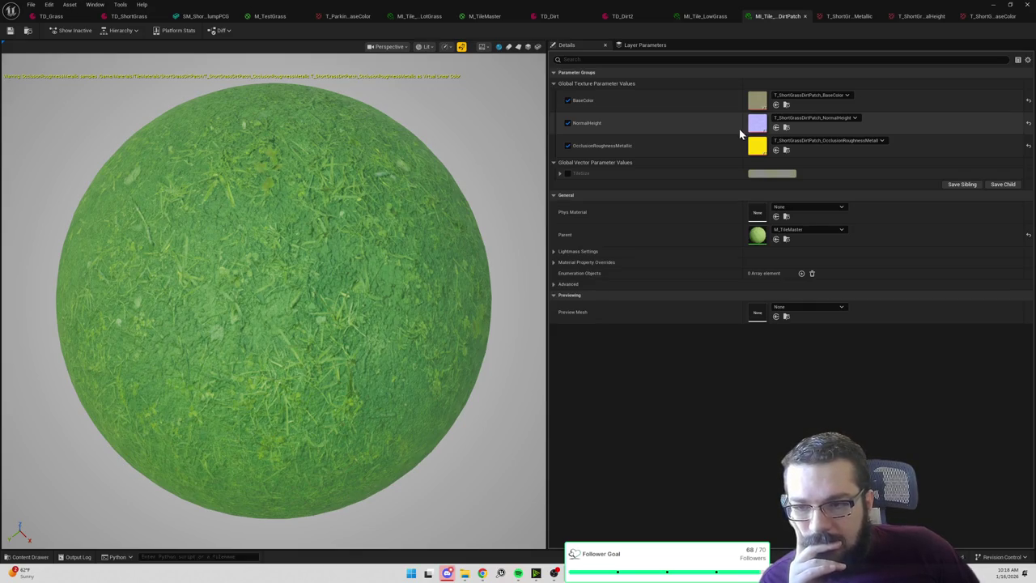
left_click(690, 18)
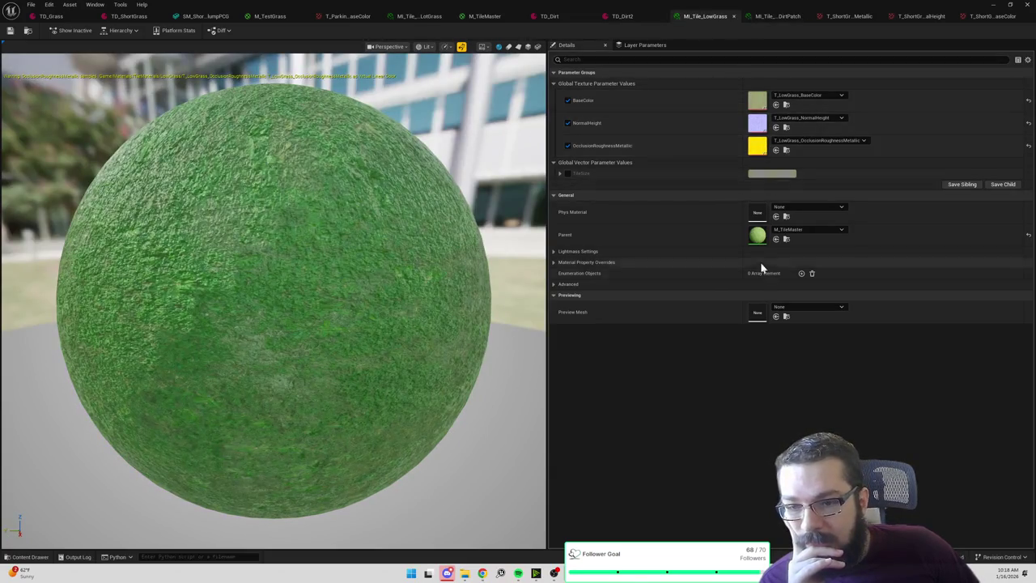
double_click(754, 242)
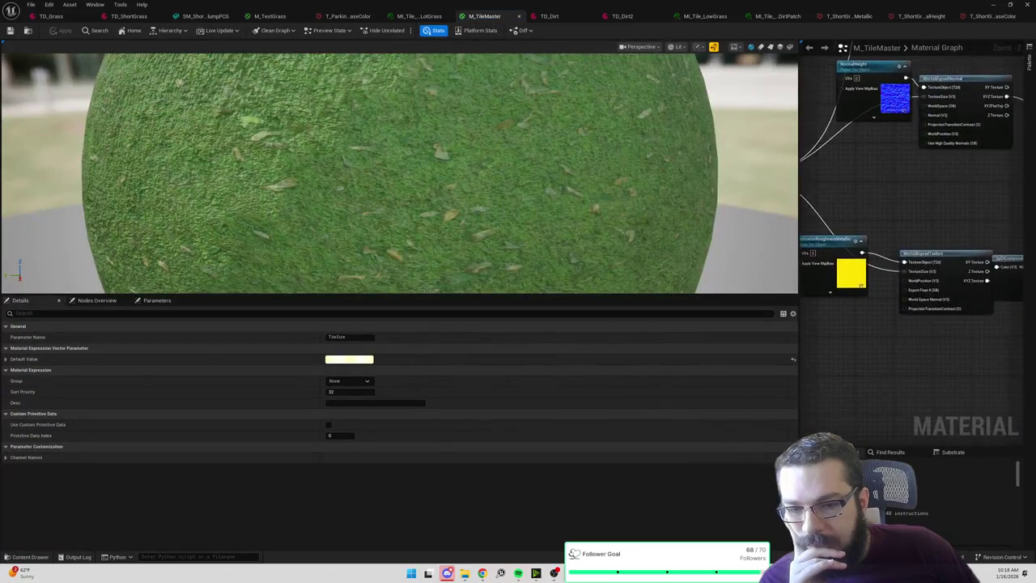
Widen the M_TileMaster graph and inspect how the SplitComponents node splits the packed texture.
left_click_drag(799, 247, 572, 246)
left_click_drag(721, 224, 746, 226)
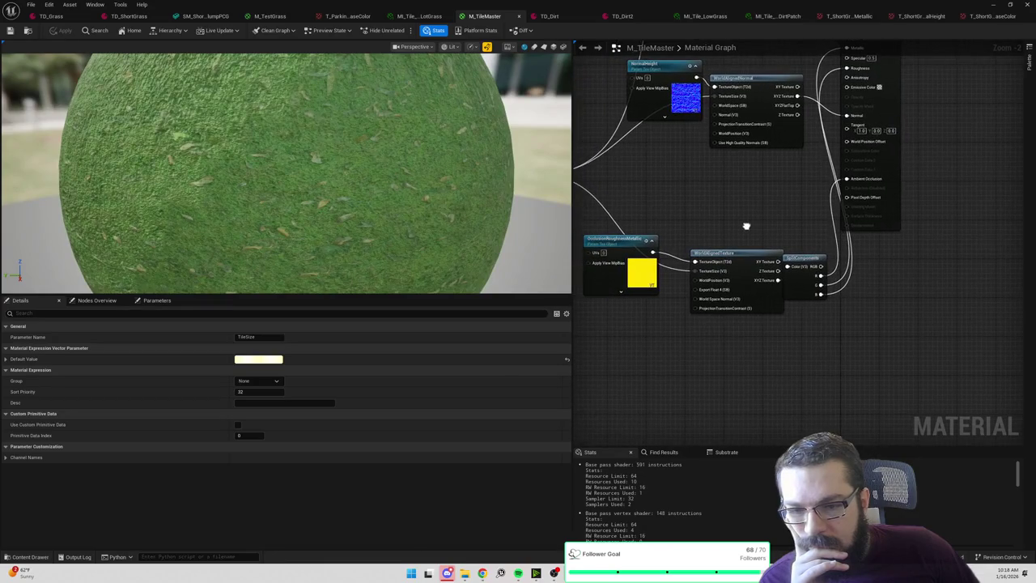
left_click(817, 263)
left_click_drag(804, 231, 788, 282)
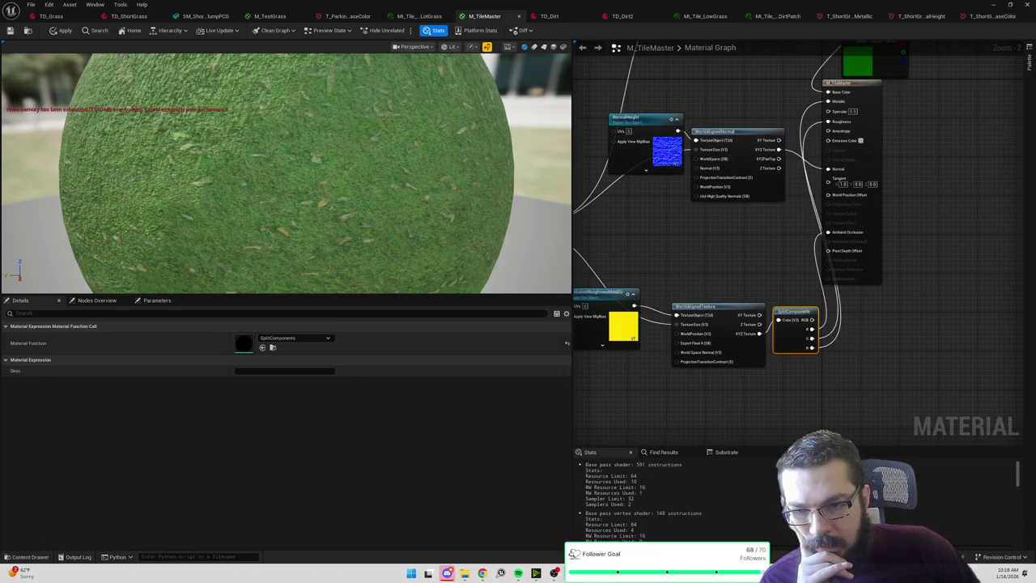
key("alt+Tab")
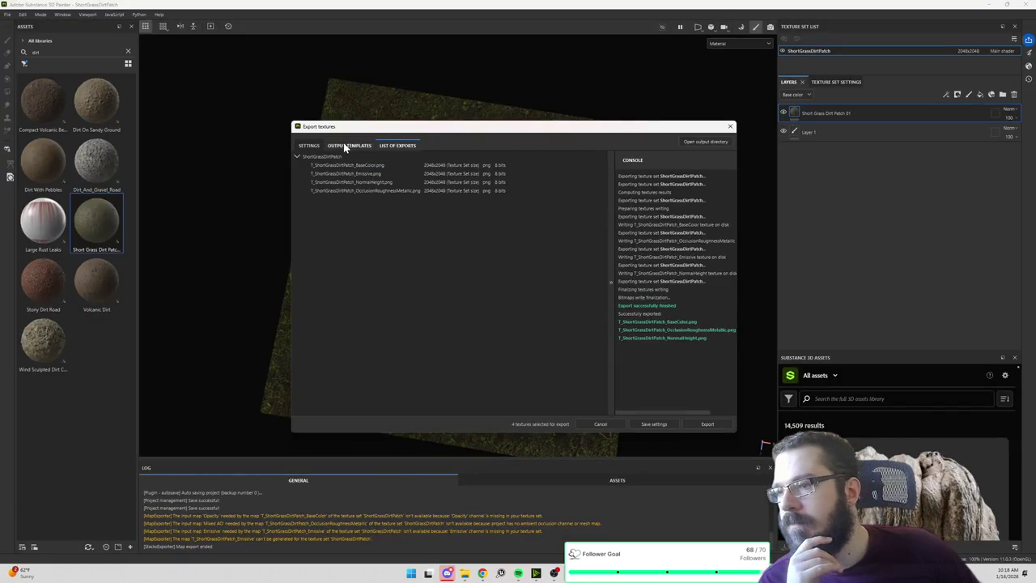
Select the Atma output template, then close Export textures and minimize Substance Painter.
left_click(349, 146)
left_click(317, 194)
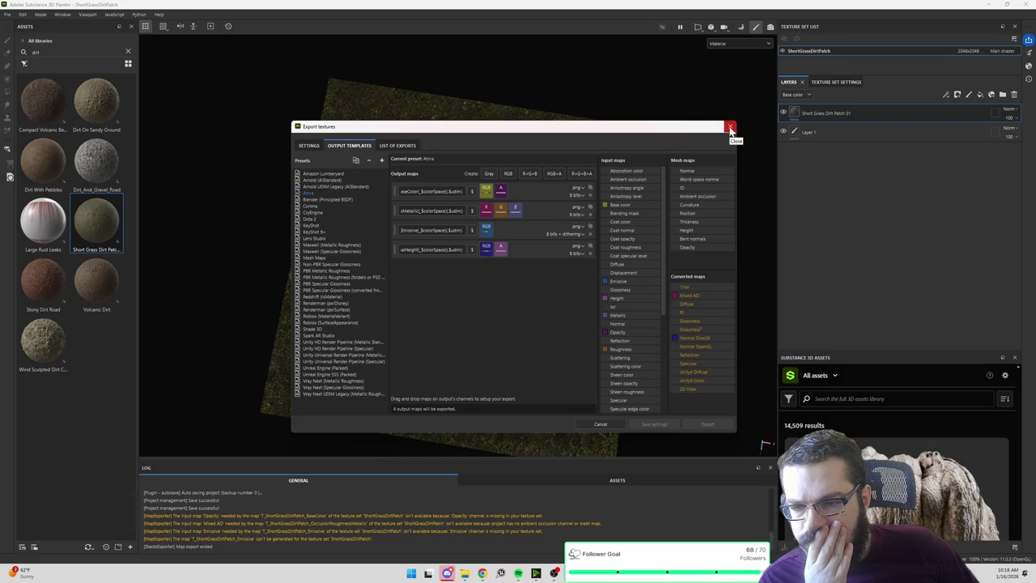
left_click(730, 128)
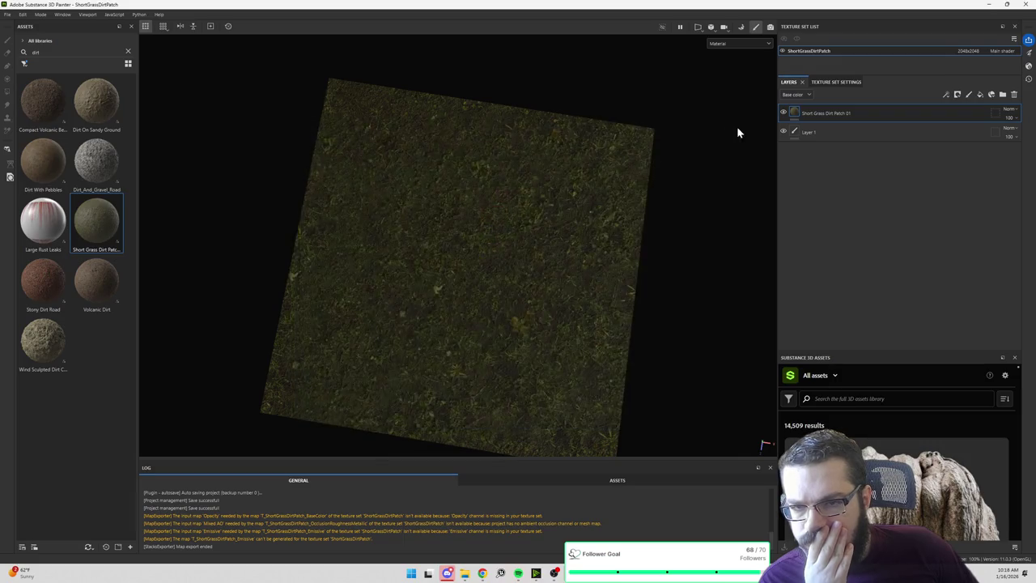
left_click(989, 4)
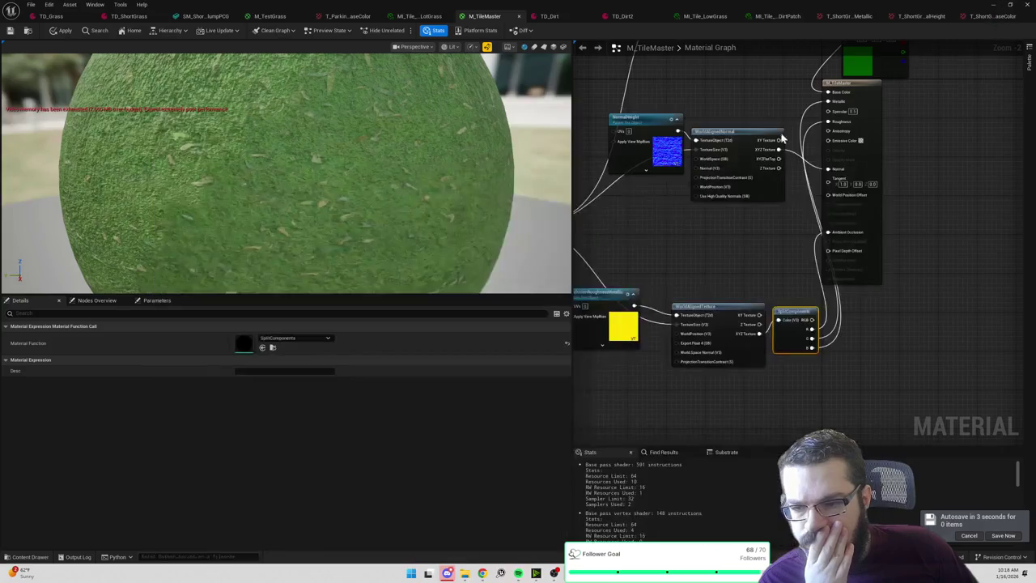
Delete the green Constant3Vector and multiply nodes feeding Base Color in M_TileMaster.
scroll(675, 229, "down", 1)
mouse_move(675, 230)
left_mouse_down()
mouse_move(672, 310)
mouse_move(896, 197)
left_mouse_up()
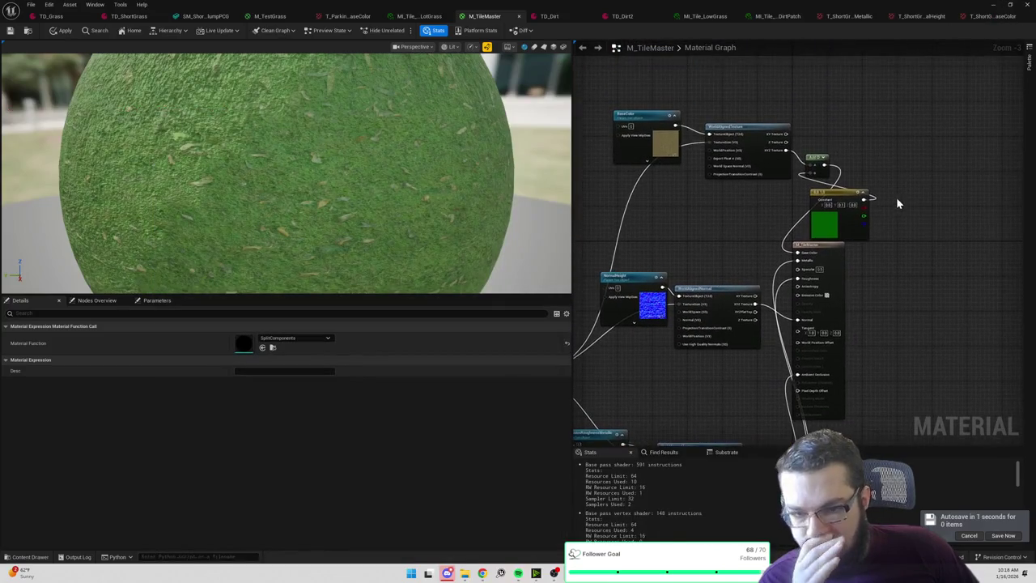
left_click(803, 213)
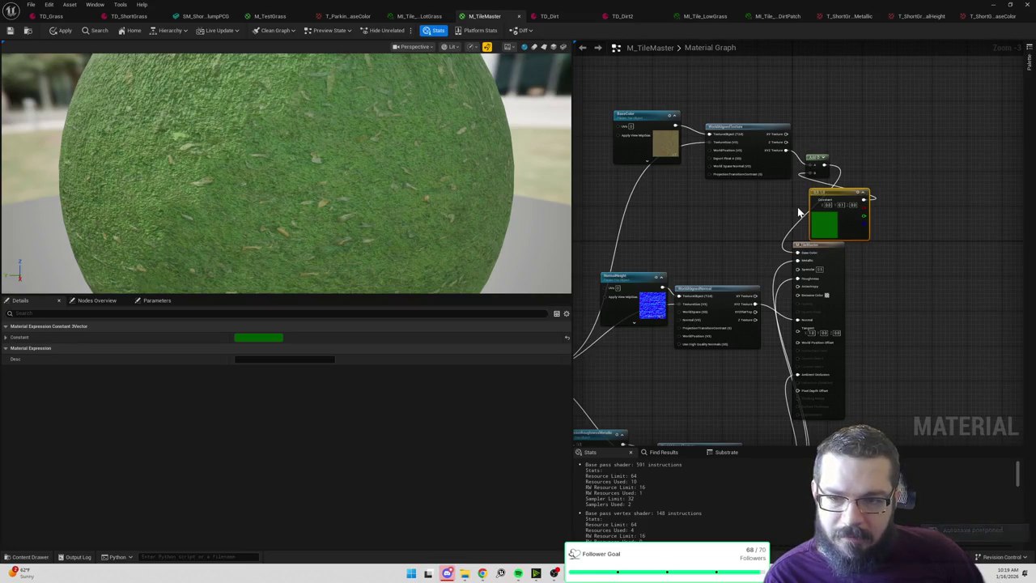
key("Delete")
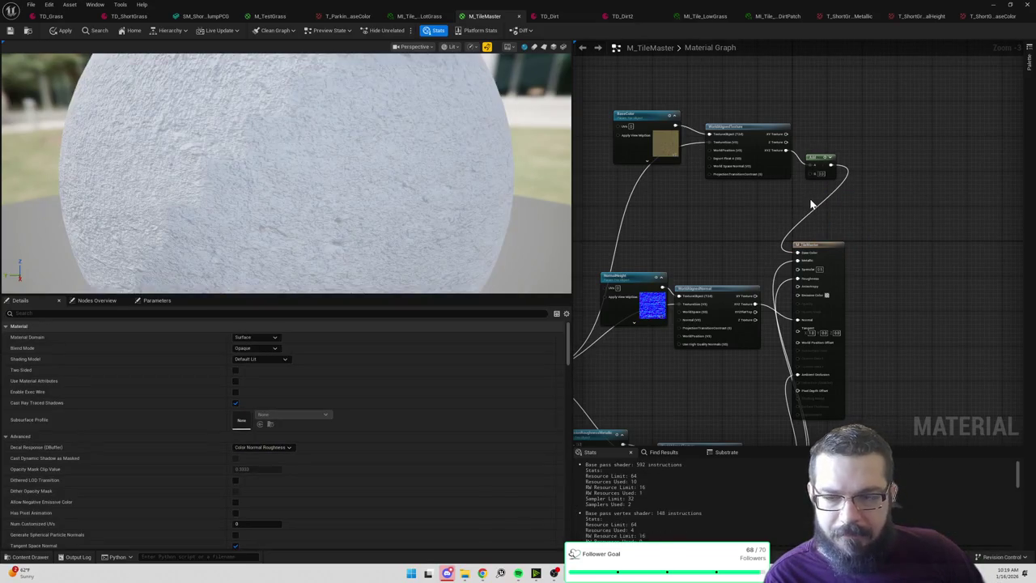
key("Delete")
Wire the XYZ Texture output straight into Base Color and apply the material.
left_click_drag(786, 152, 799, 255)
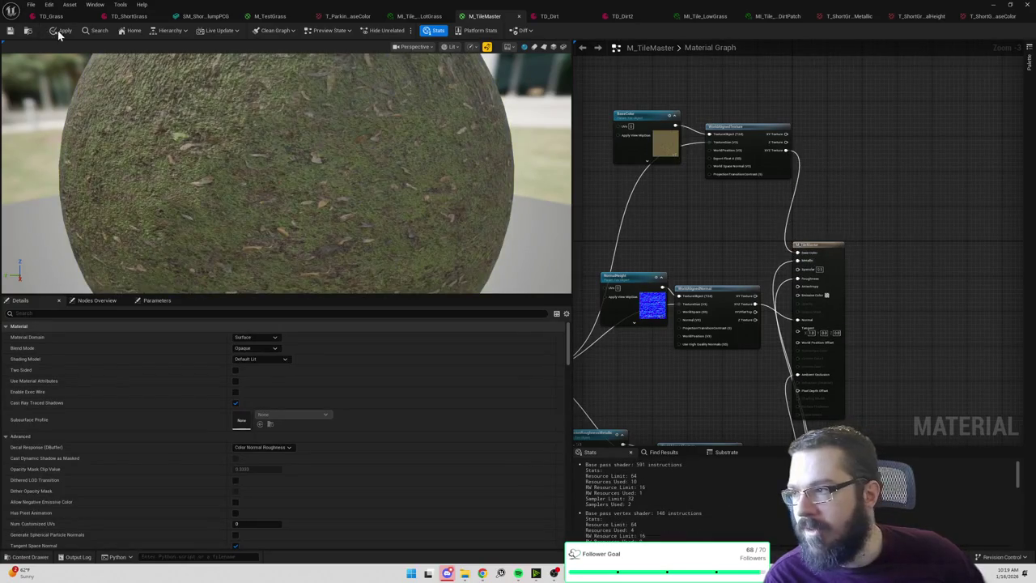
key("ctrl+s")
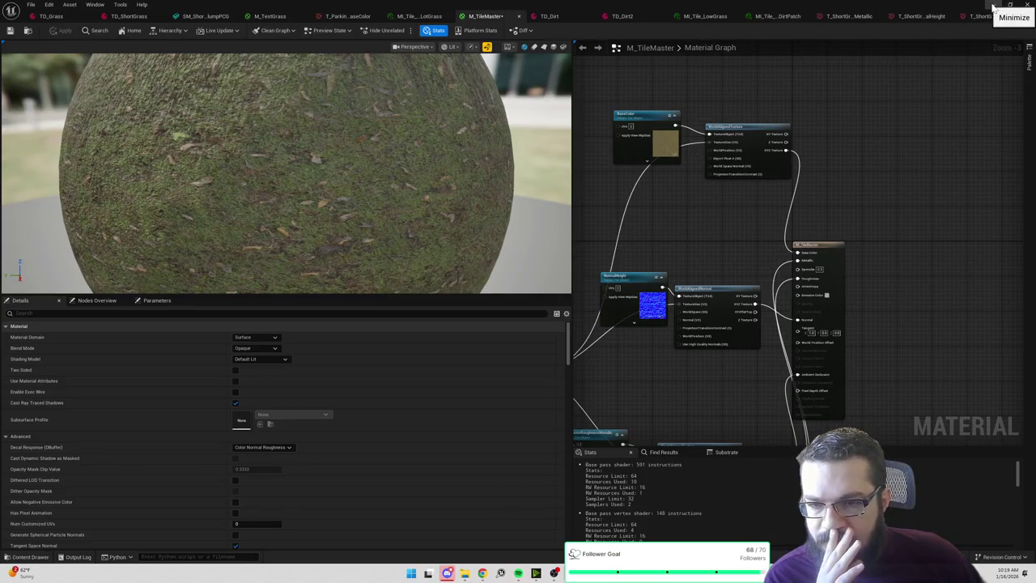
left_click(994, 5)
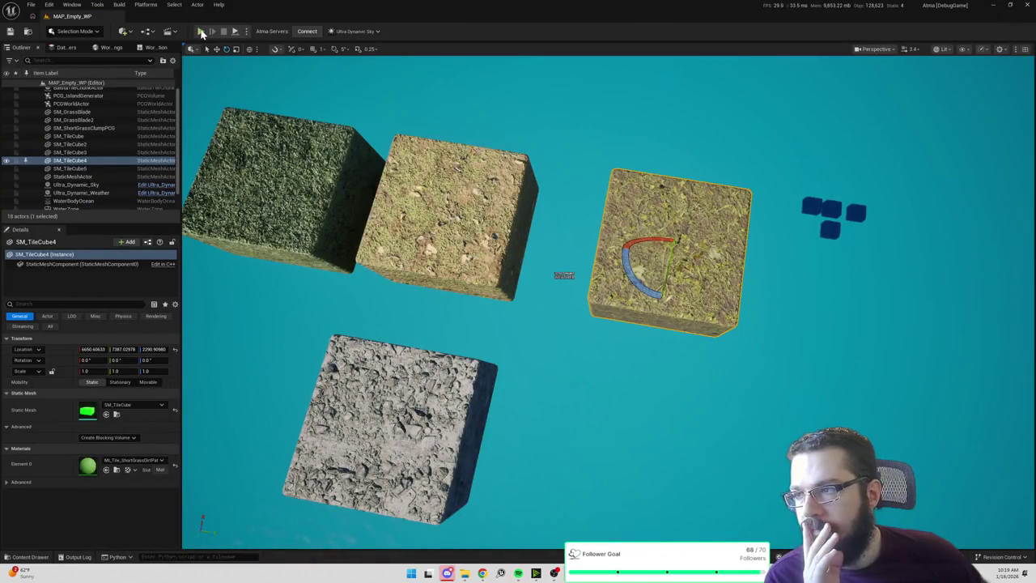
Run a quick playtest and check the untinted tile cubes, then return to Substance Painter.
left_click(199, 30)
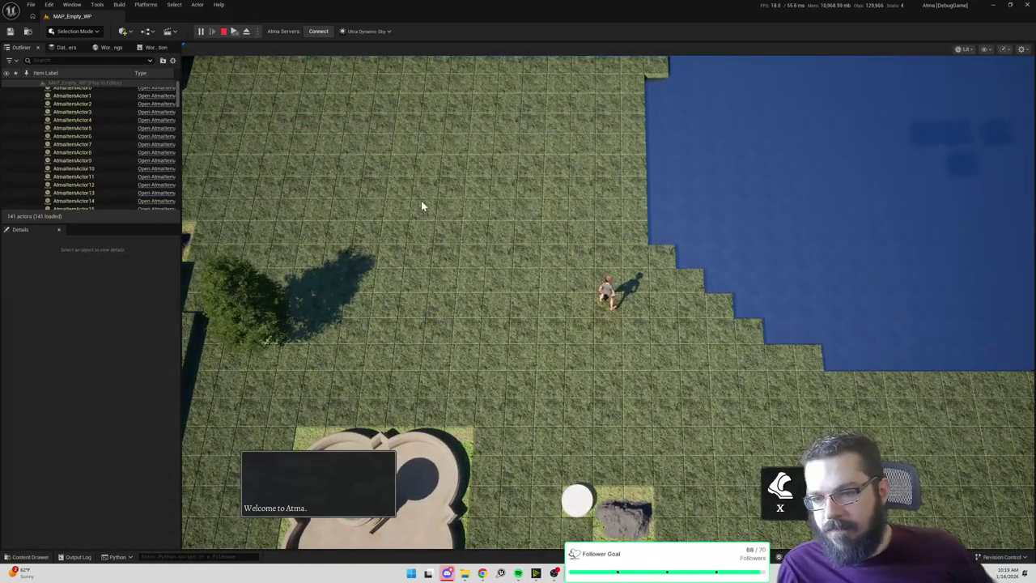
key("Escape")
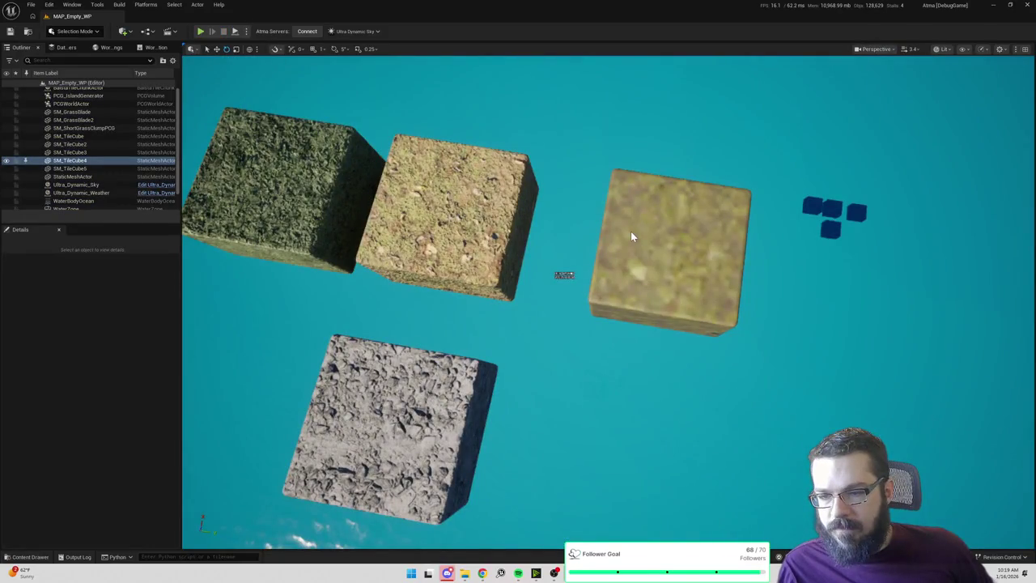
left_click(631, 231)
scroll(631, 230, "down", 5)
mouse_move(630, 230)
left_mouse_down()
mouse_move(631, 162)
mouse_move(421, 198)
left_mouse_up()
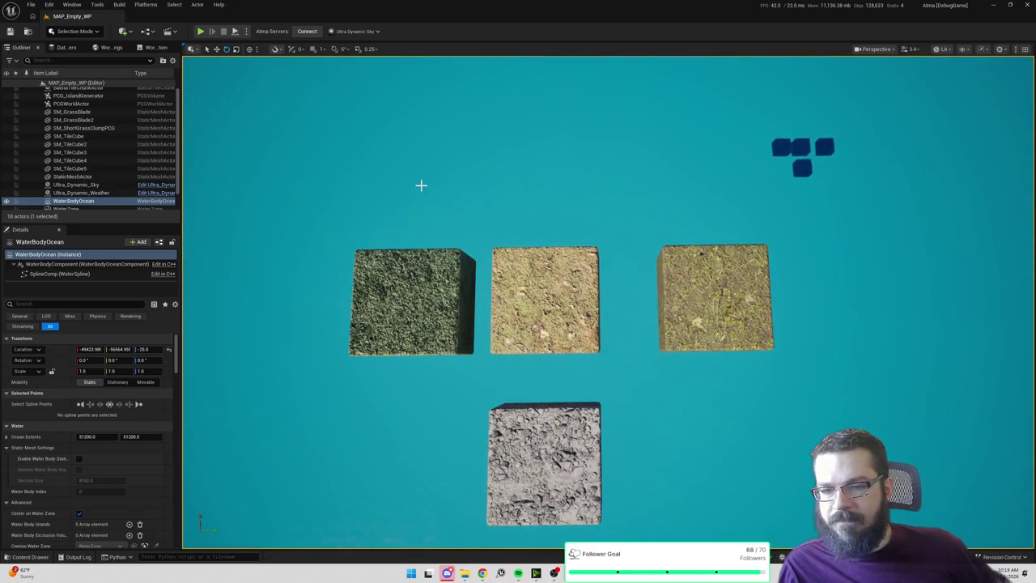
left_click(50, 5)
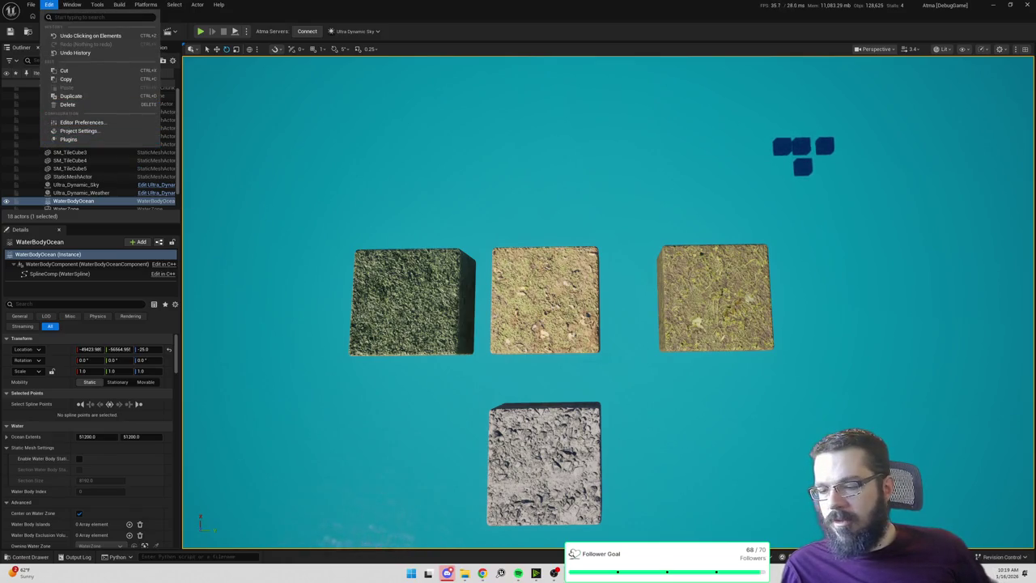
left_click(590, 525)
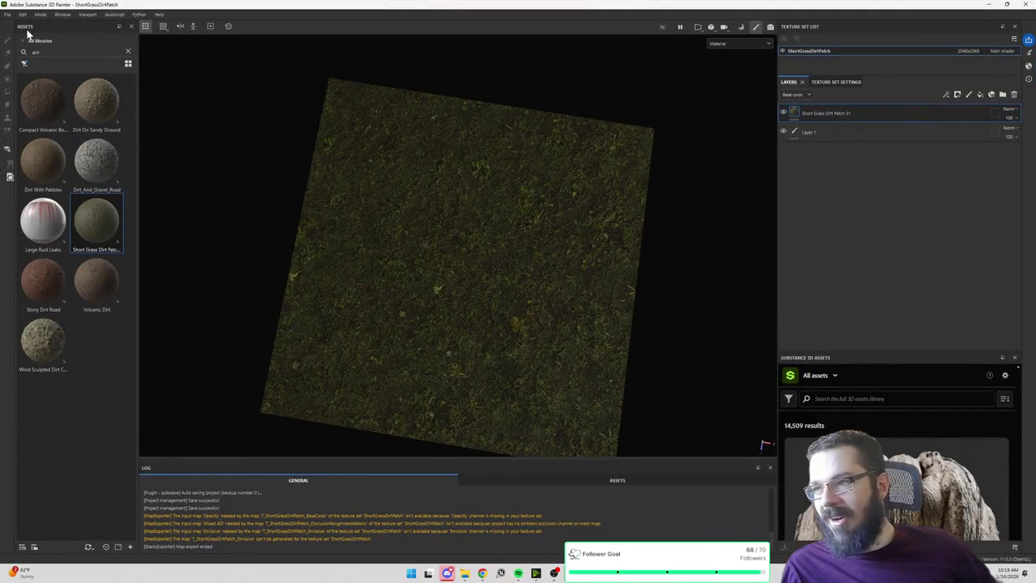
Open ParkingLotGrass.spp from the ParkingLotGrass folder, saving the current project first.
left_click(8, 15)
left_click(15, 34)
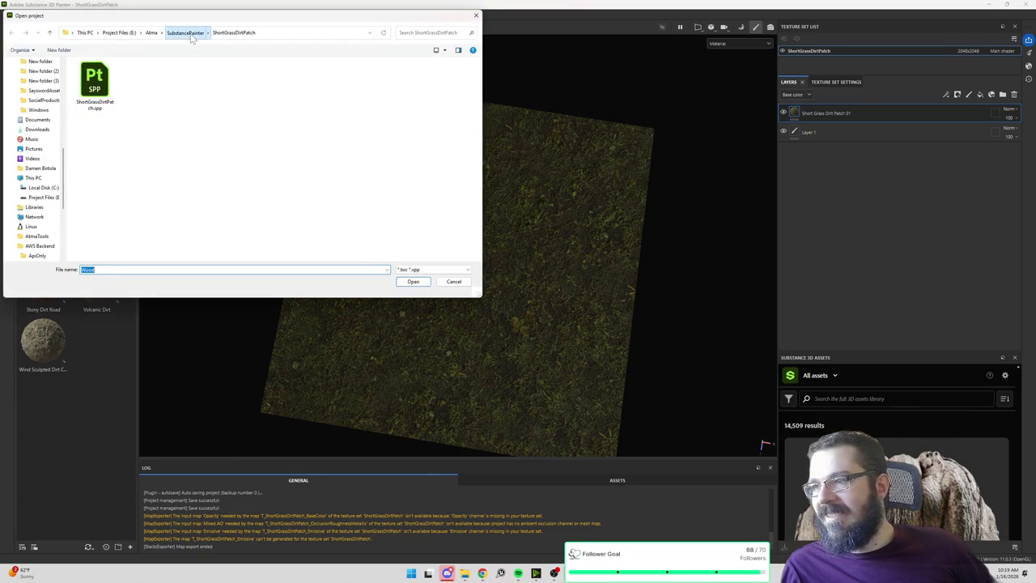
left_click(187, 33)
left_click(107, 109)
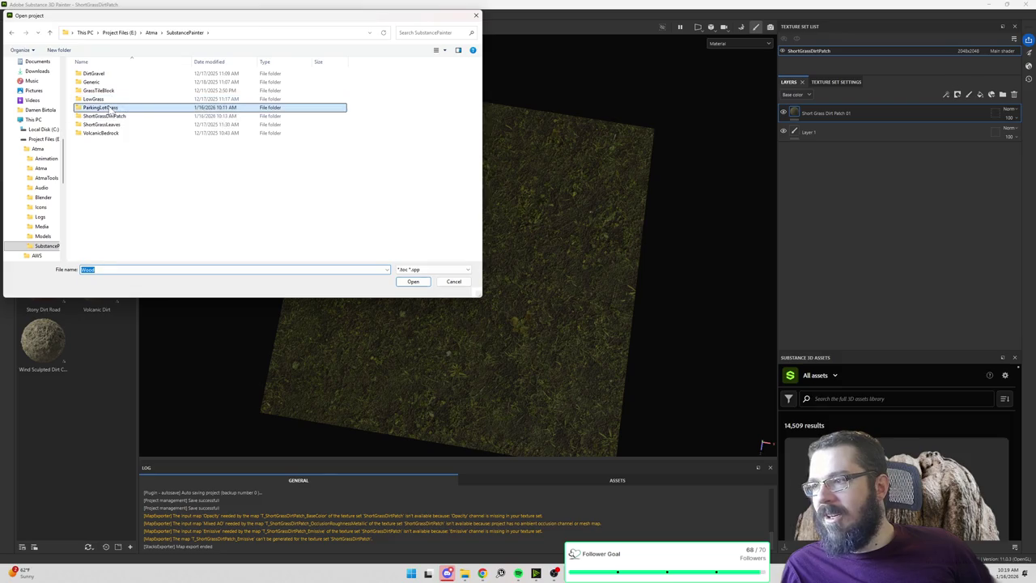
double_click(108, 108)
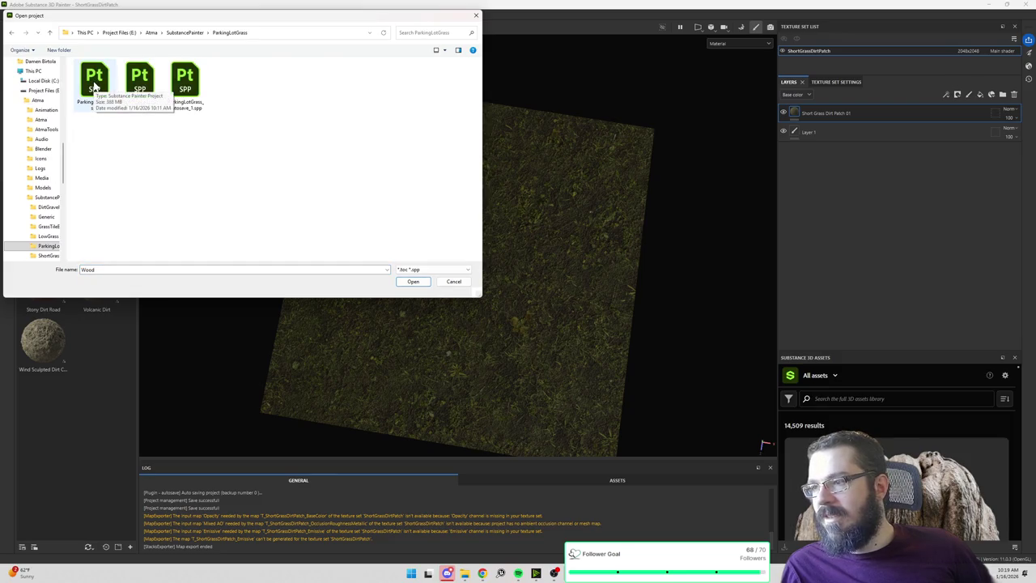
double_click(94, 84)
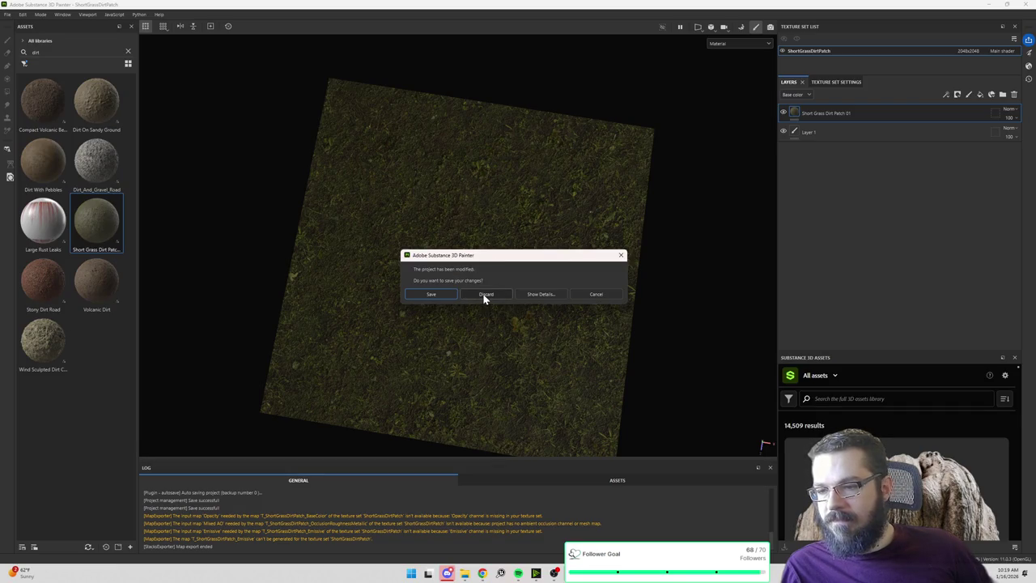
left_click(430, 295)
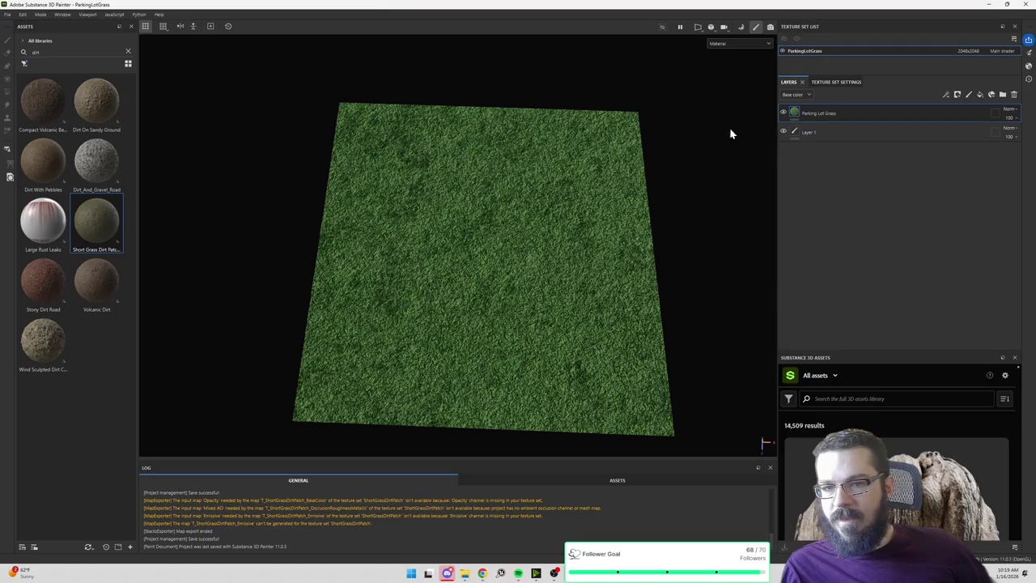
Export the ParkingLotGrass texture maps as PNGs, then switch back to Unreal.
left_click(9, 14)
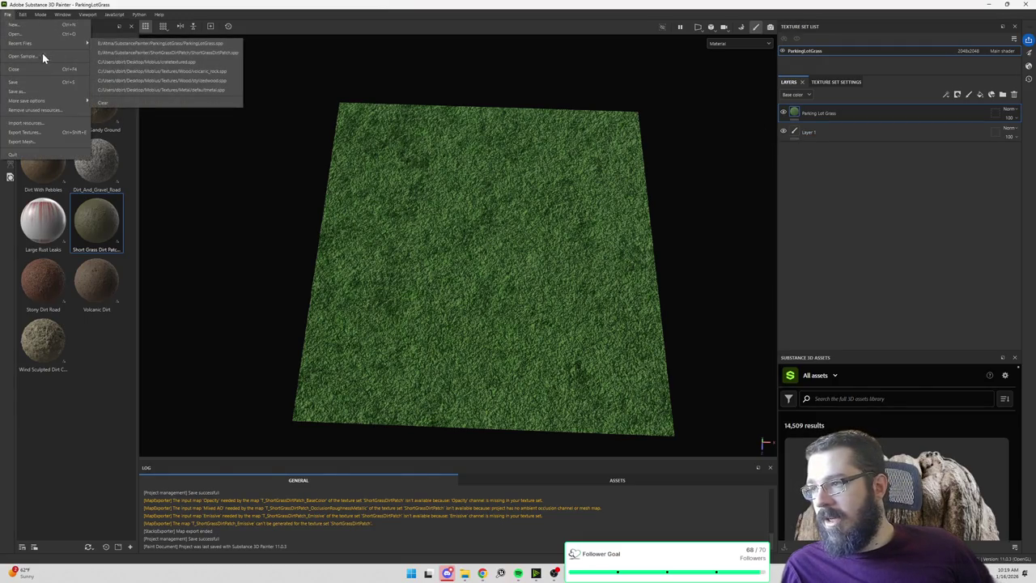
left_click(34, 132)
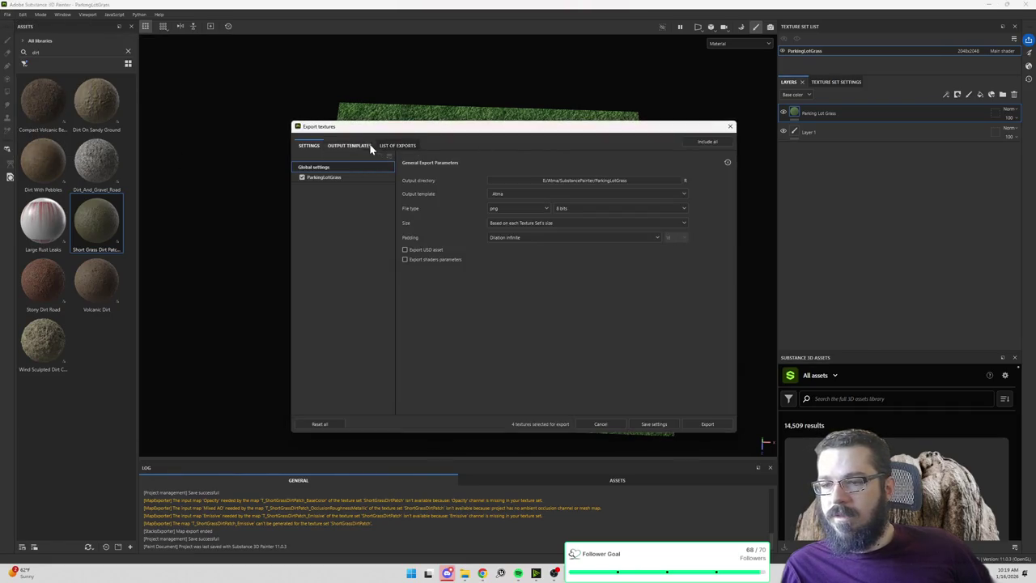
left_click(707, 425)
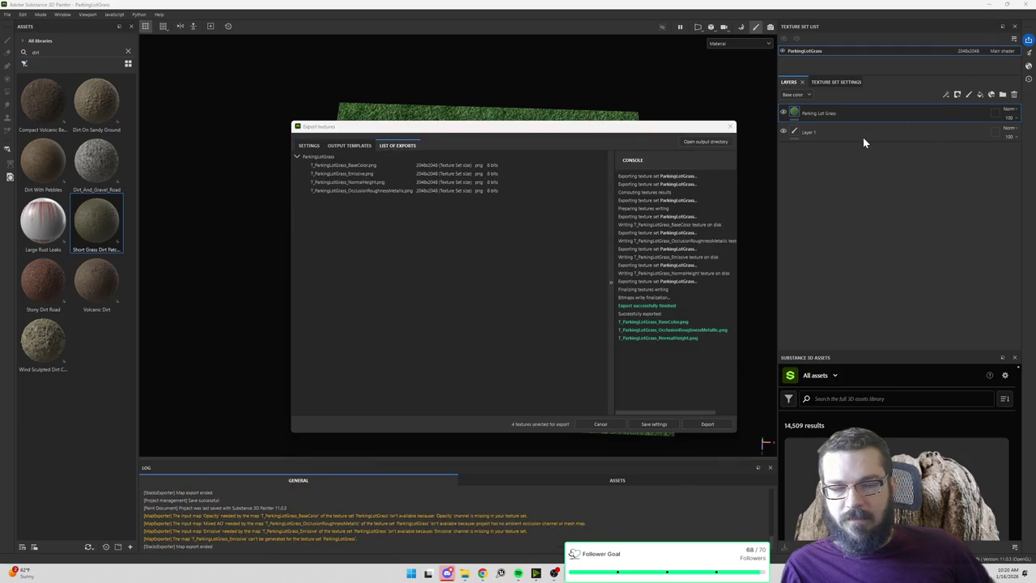
key("alt+Tab")
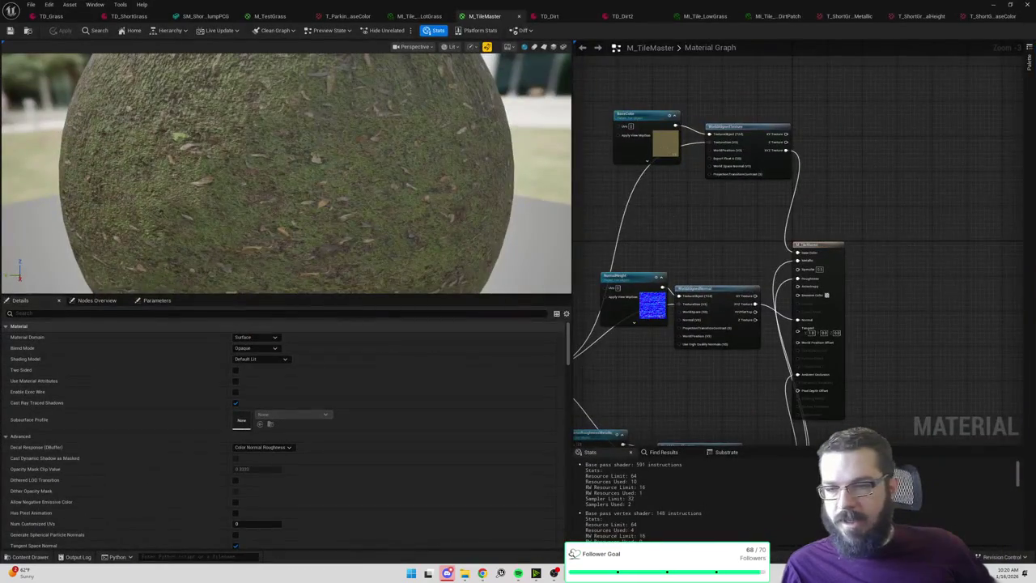
Reimport T_ParkingLotGrass_BaseColor from the Content Browser to pick up the brighter grass export.
left_click(735, 178)
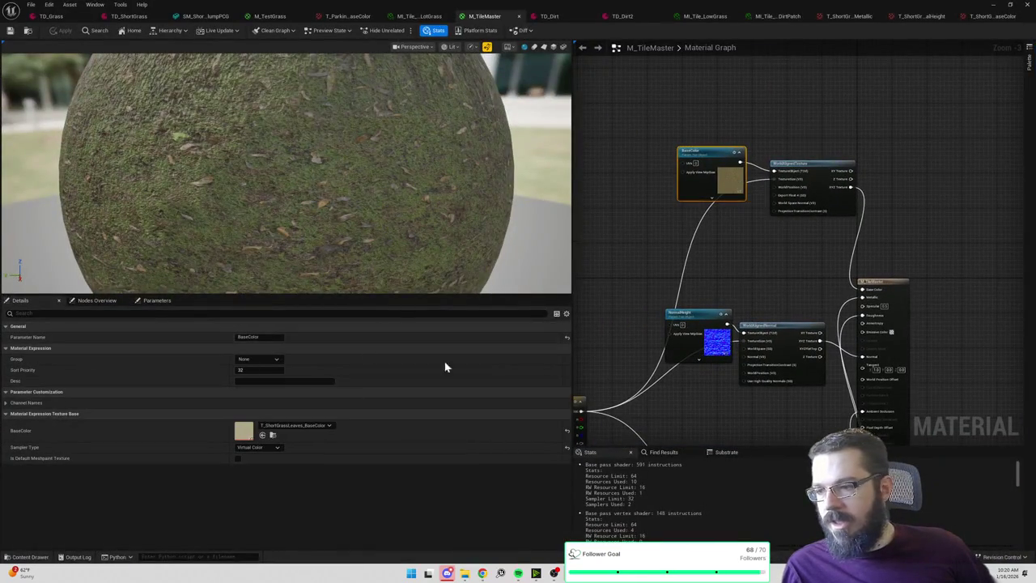
left_click(348, 16)
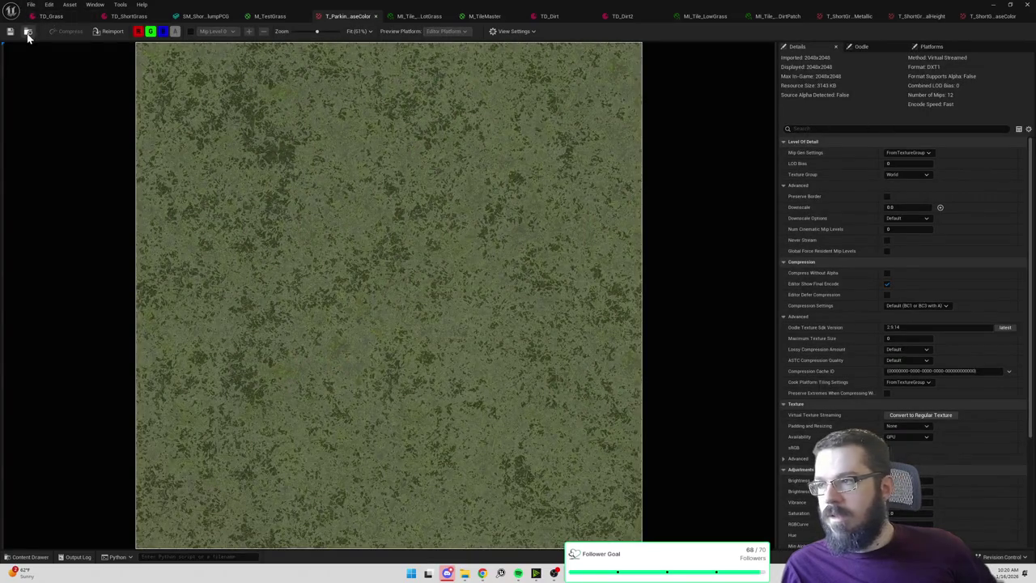
left_click(27, 33)
right_click(187, 420)
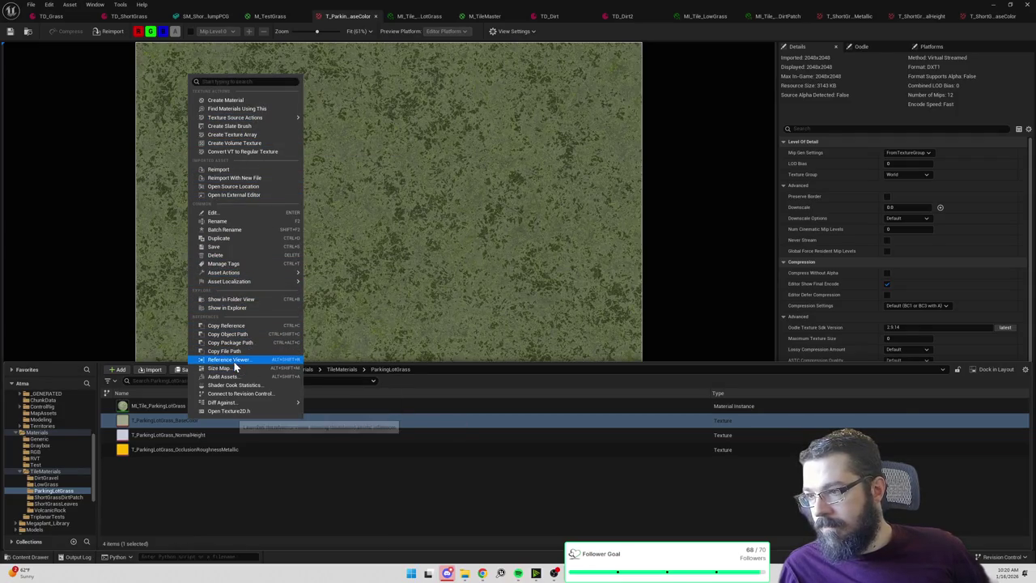
left_click(234, 171)
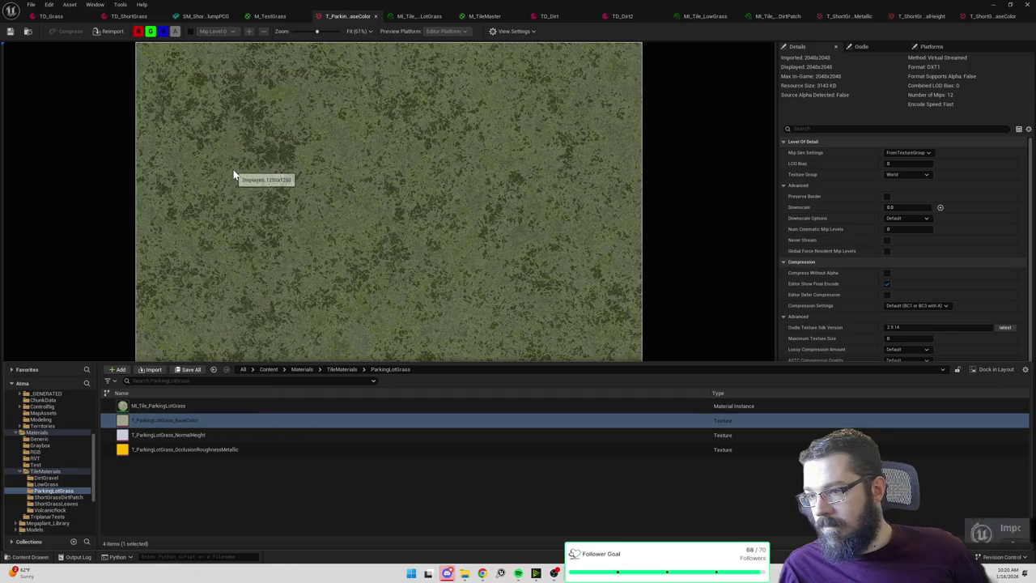
key("ctrl+space")
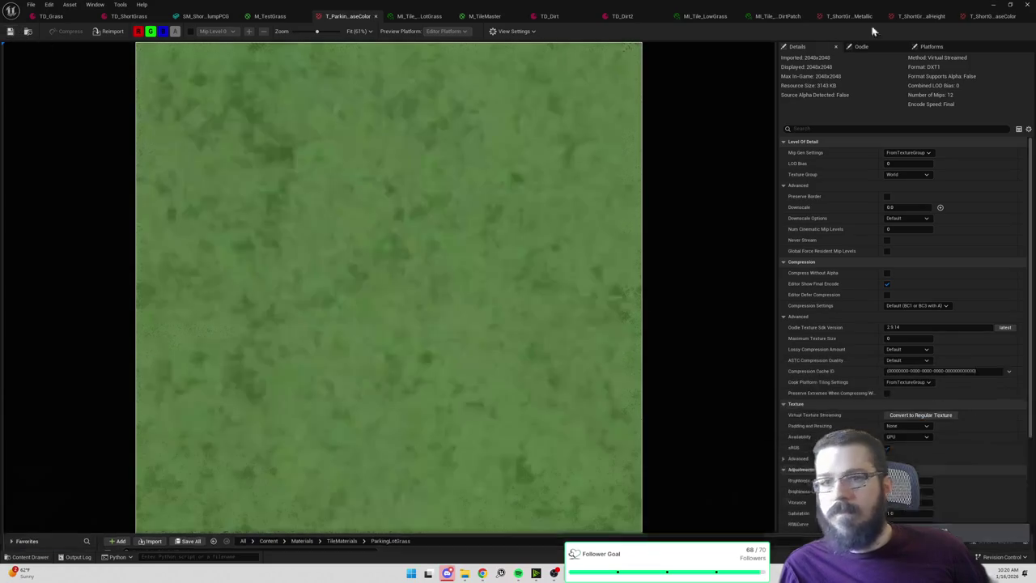
left_click(995, 8)
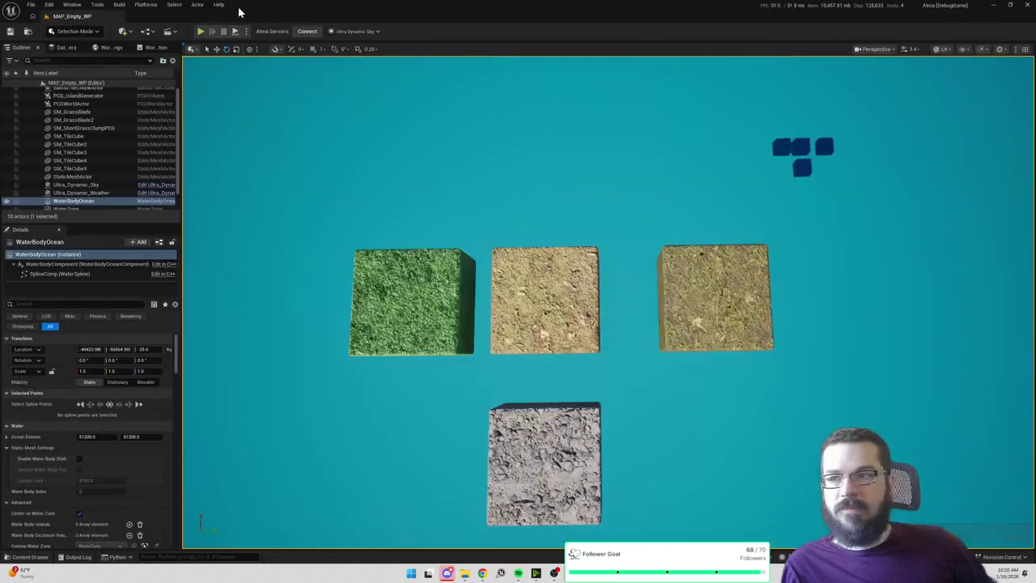
Play the level, walk the character over two grass spots, and stop with Esc.
left_click(202, 32)
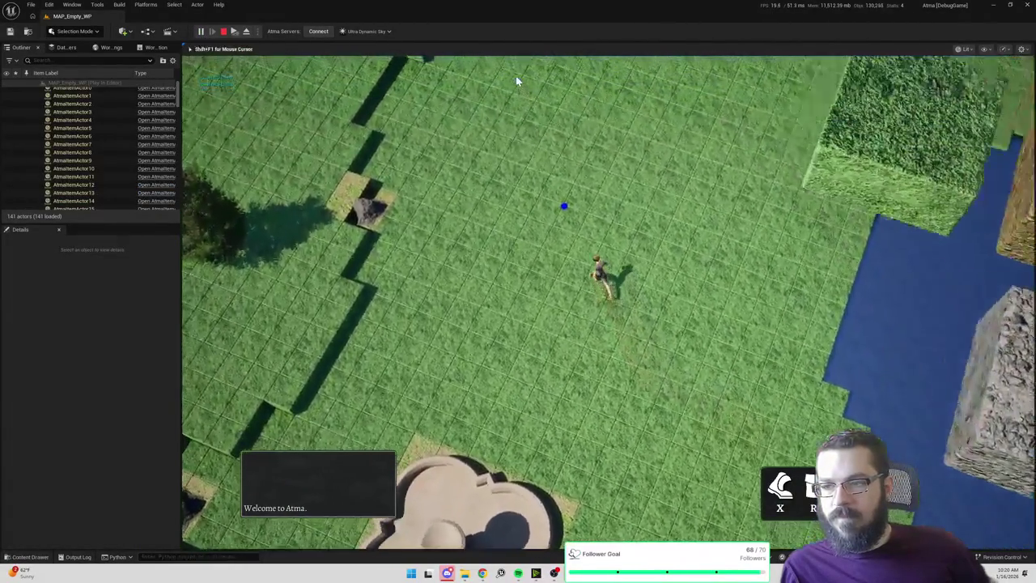
left_click(515, 75)
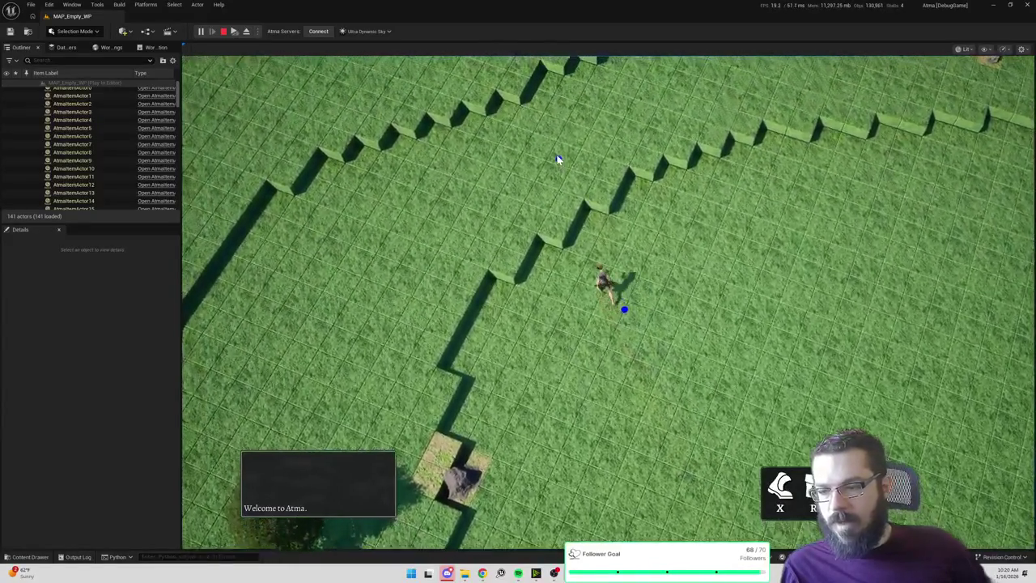
left_click(557, 159)
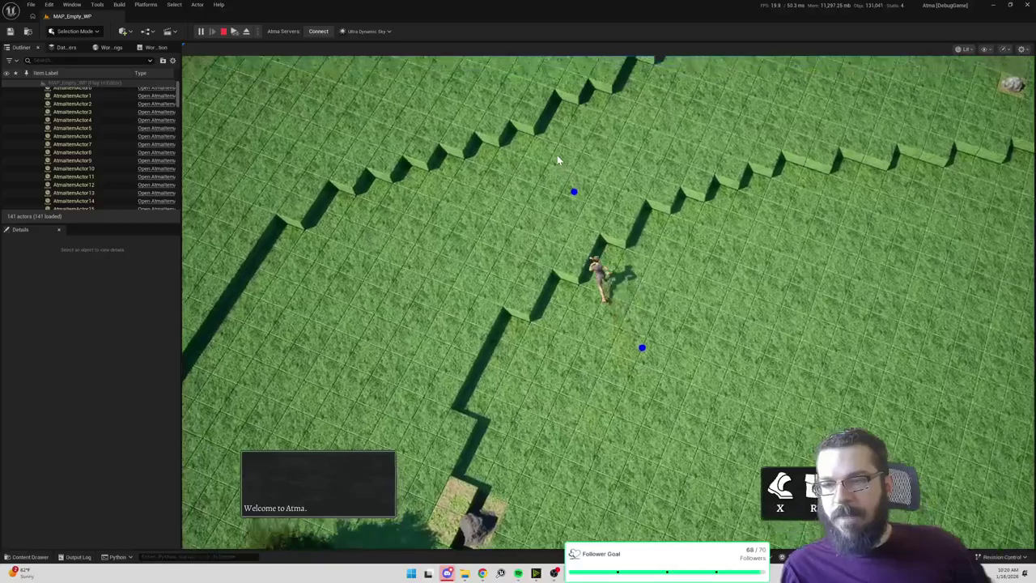
key("Escape")
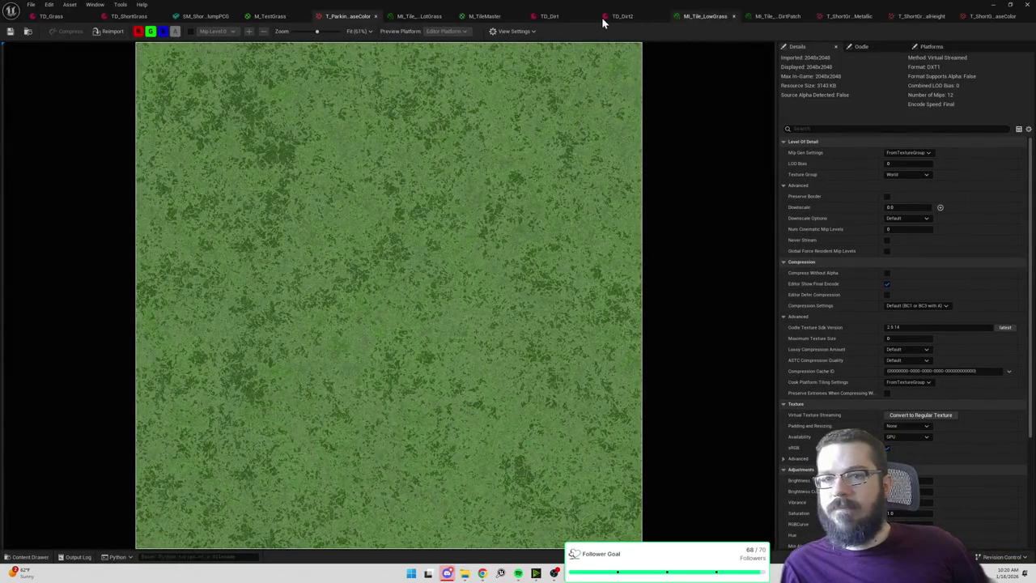
Change TD_Dirt's Material Override from MI_Tile_LowGrass to MI_Tile_ShortGrassDirtPatch.
left_click(570, 20)
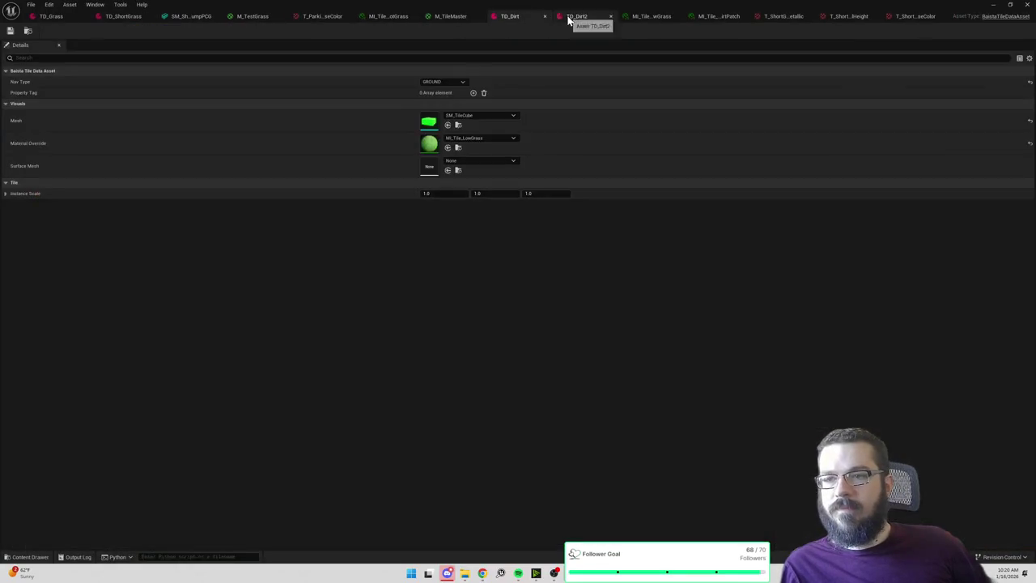
left_click(477, 139)
type("short")
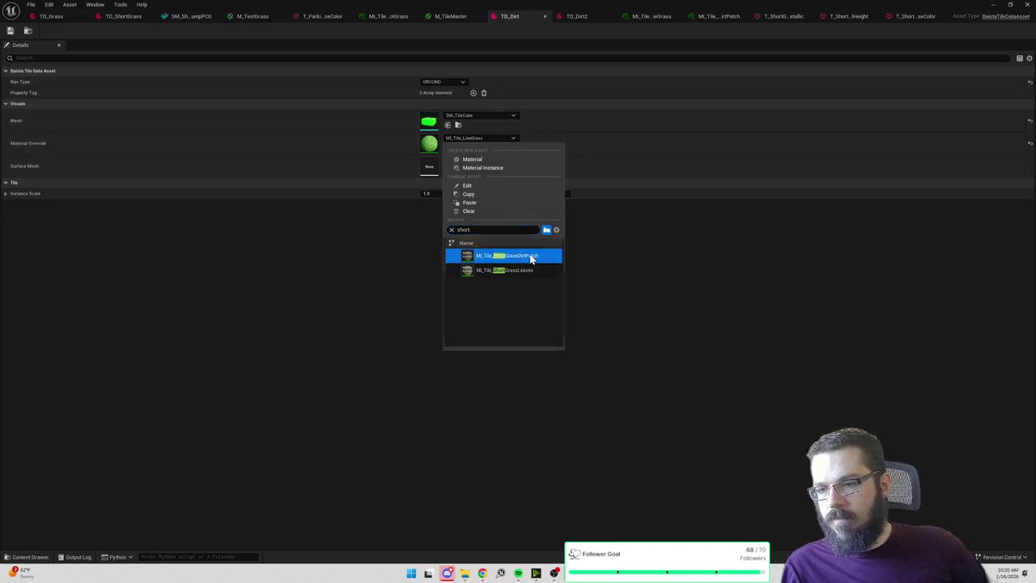
left_click(532, 256)
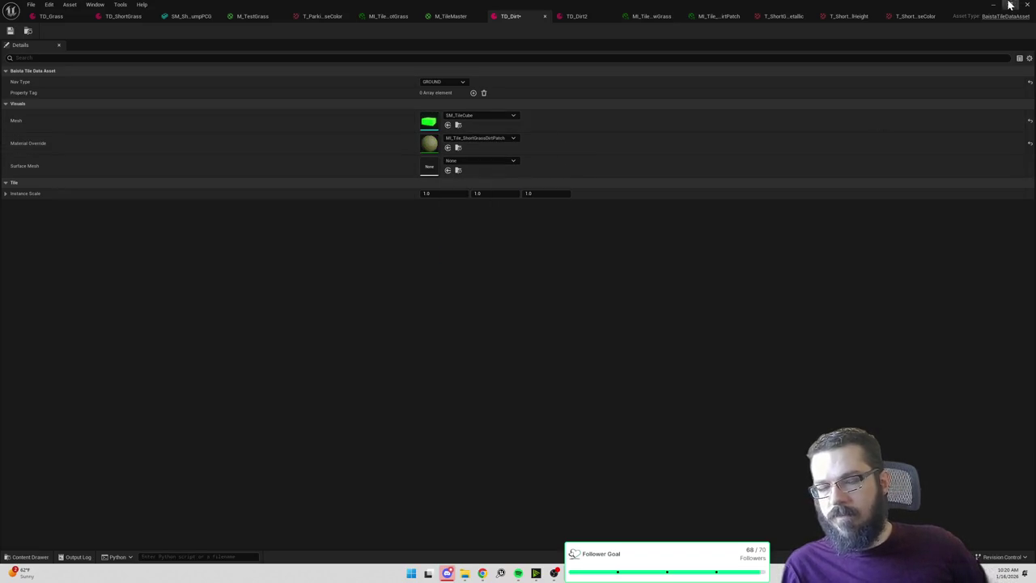
left_click(993, 6)
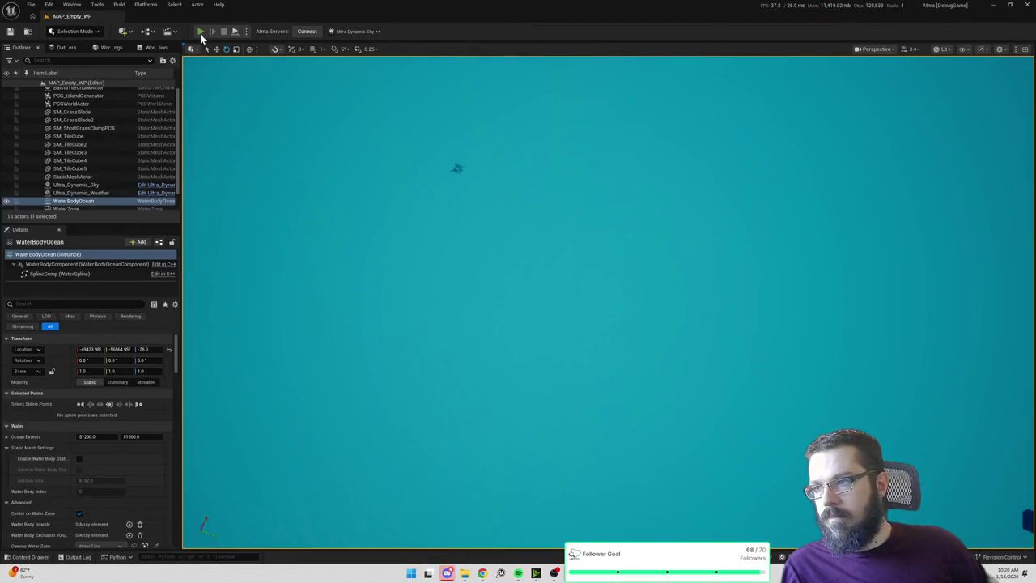
Start a new playtest with Alt+P and walk the character across the grass toward the dirt.
key("alt+p")
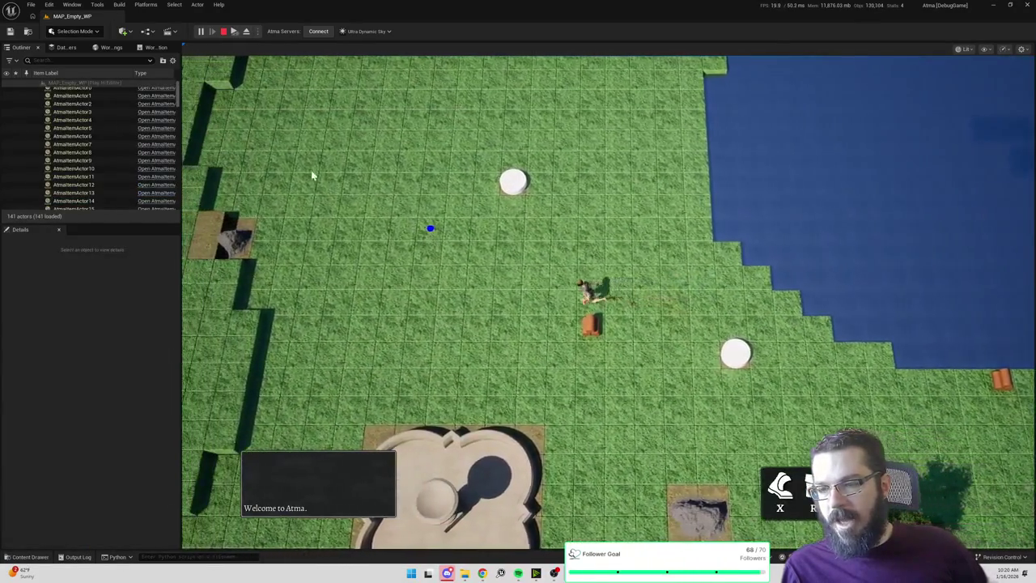
left_click(306, 136)
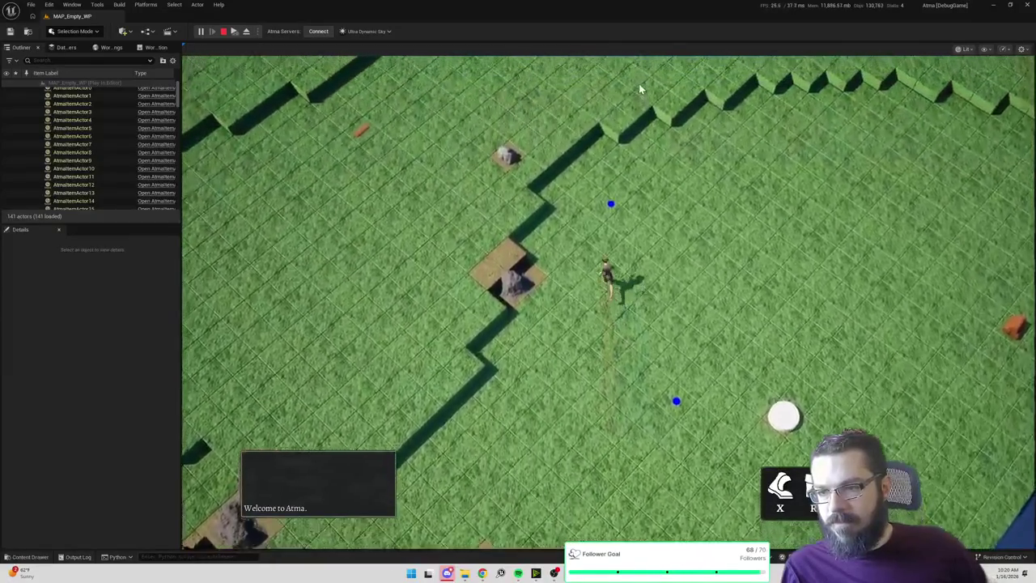
left_click(639, 84)
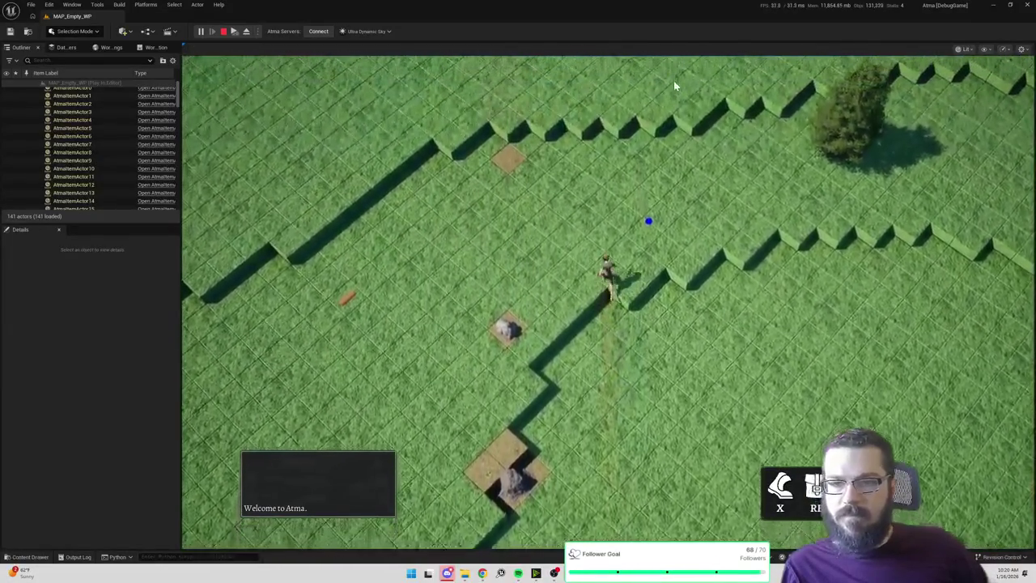
left_click(662, 101)
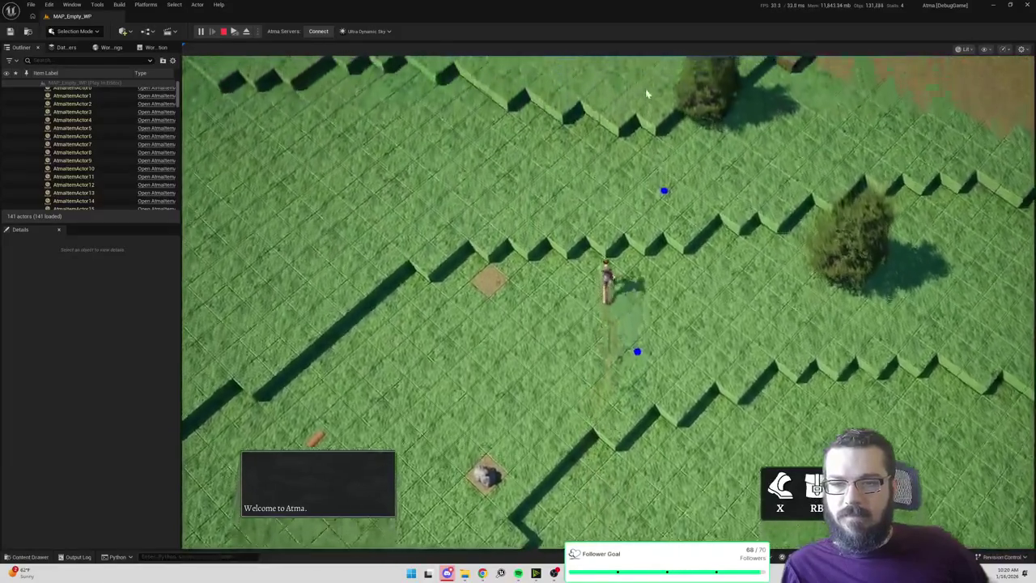
left_click(648, 91)
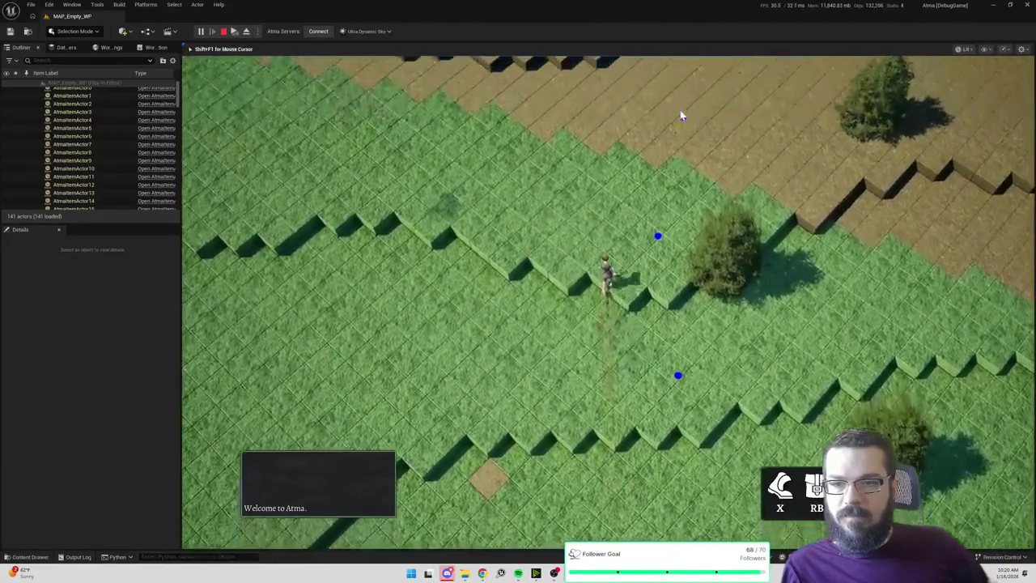
left_click(682, 118)
left_click(563, 103)
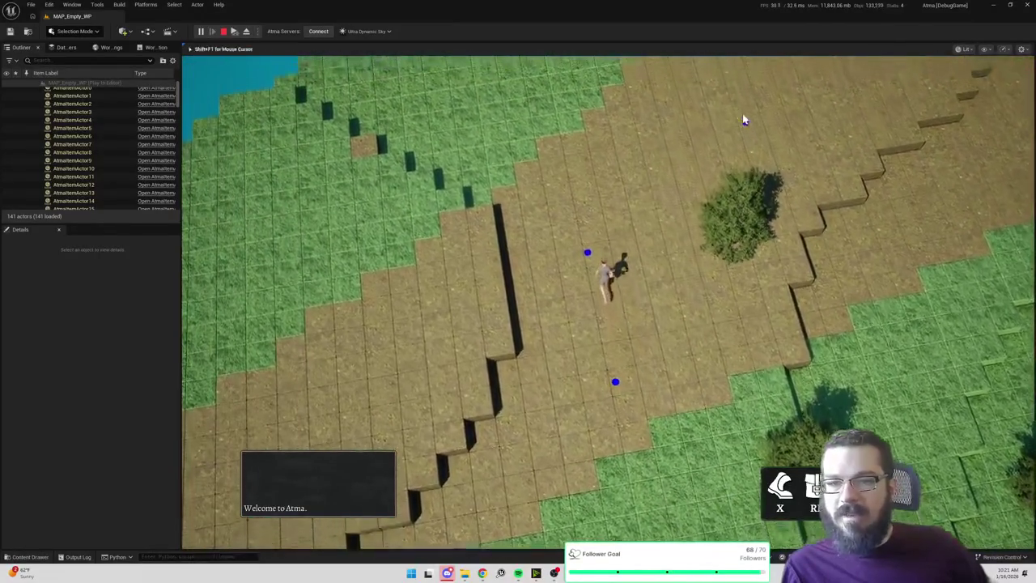
Walk the character over the dirt patch and along the dirt-grass border.
left_click(742, 126)
left_click(664, 207)
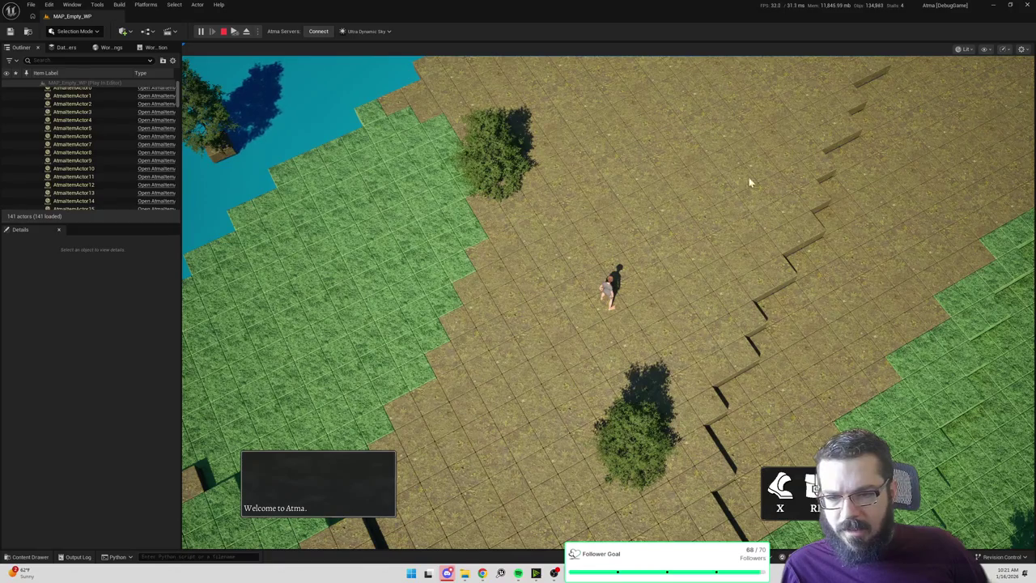
left_click(767, 104)
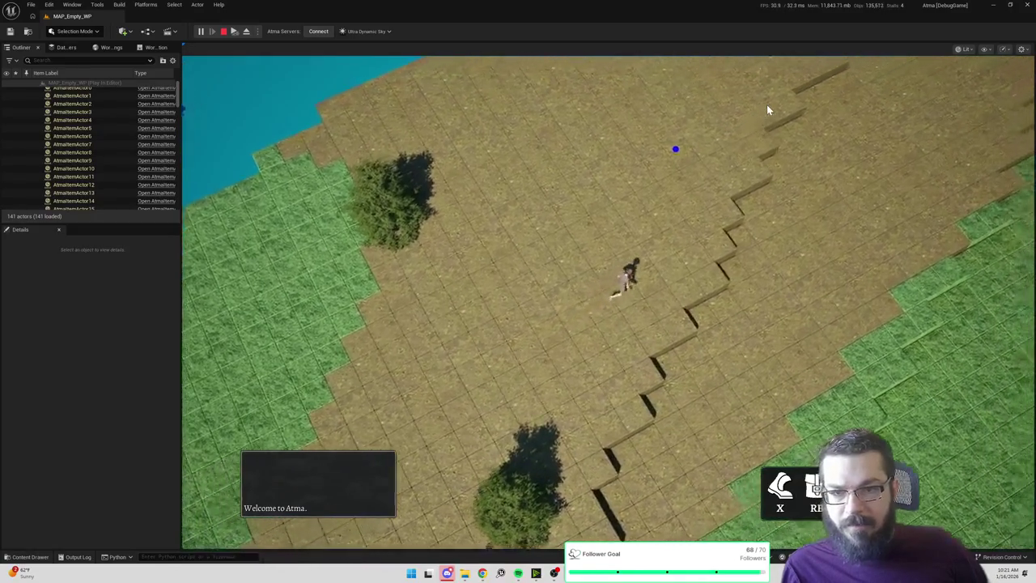
left_click(900, 212)
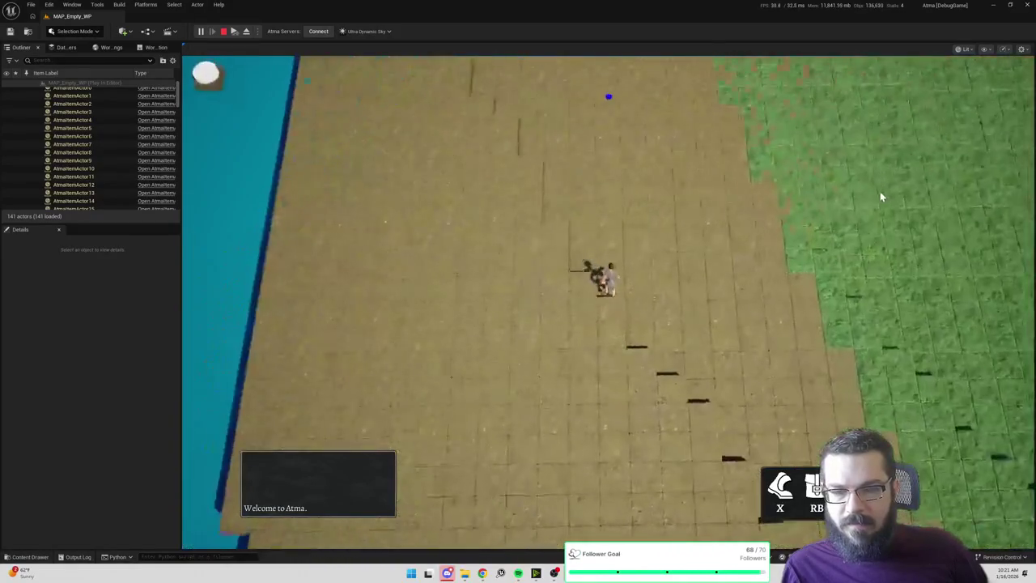
left_click(693, 116)
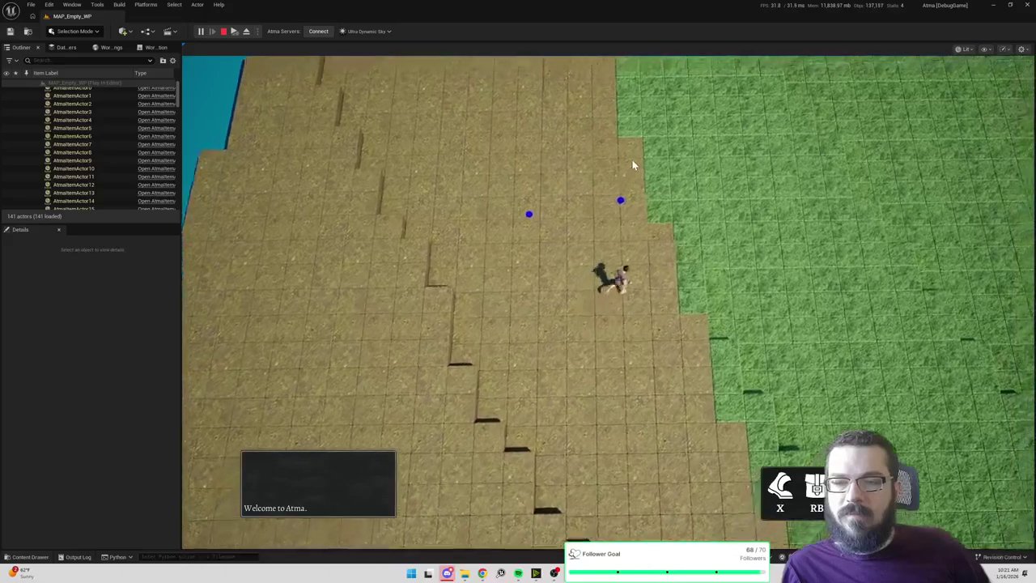
left_click(604, 108)
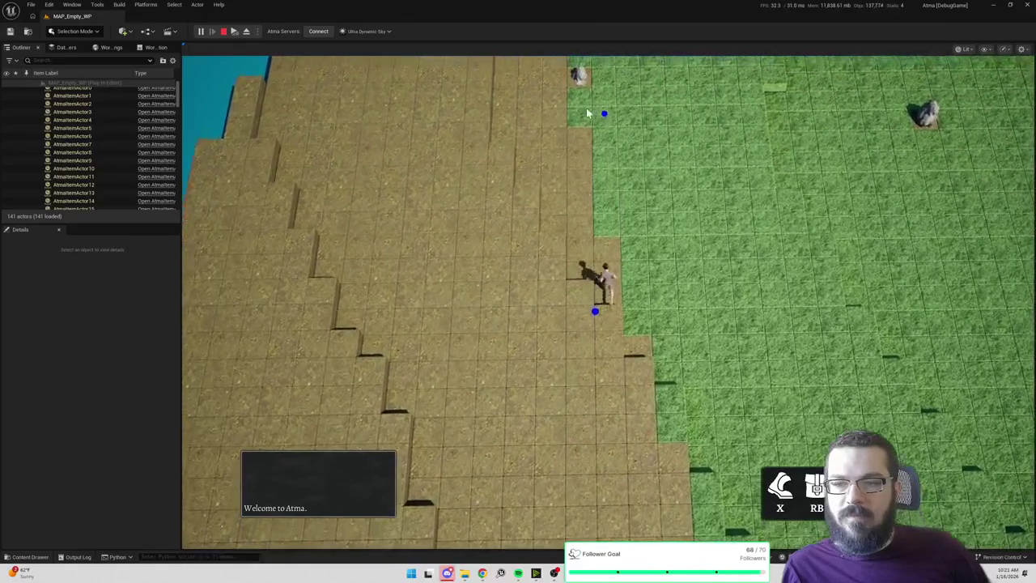
left_click(556, 115)
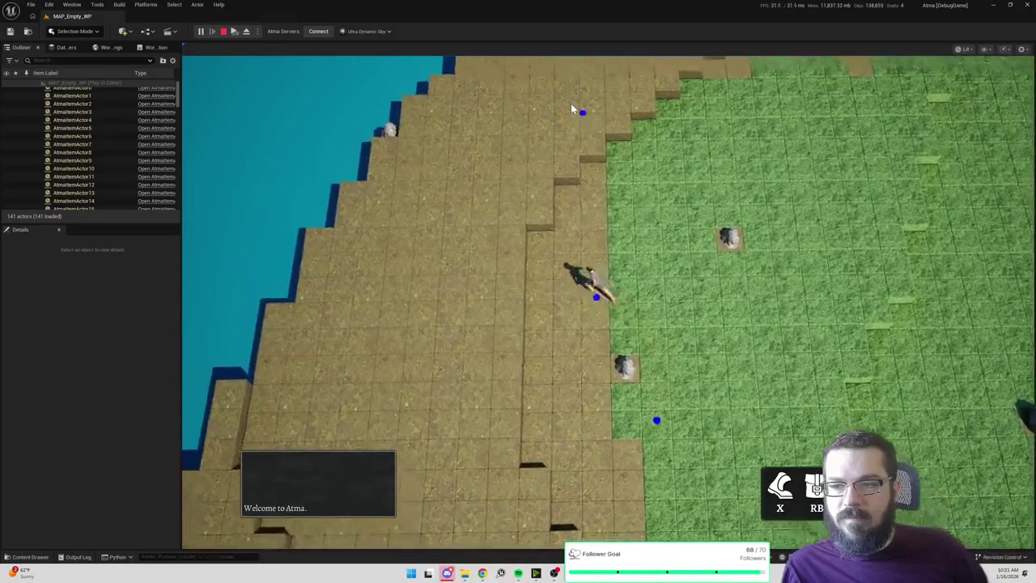
Walk up the grass field past the pickups, tree and fountain to the grass terraces.
left_click(721, 90)
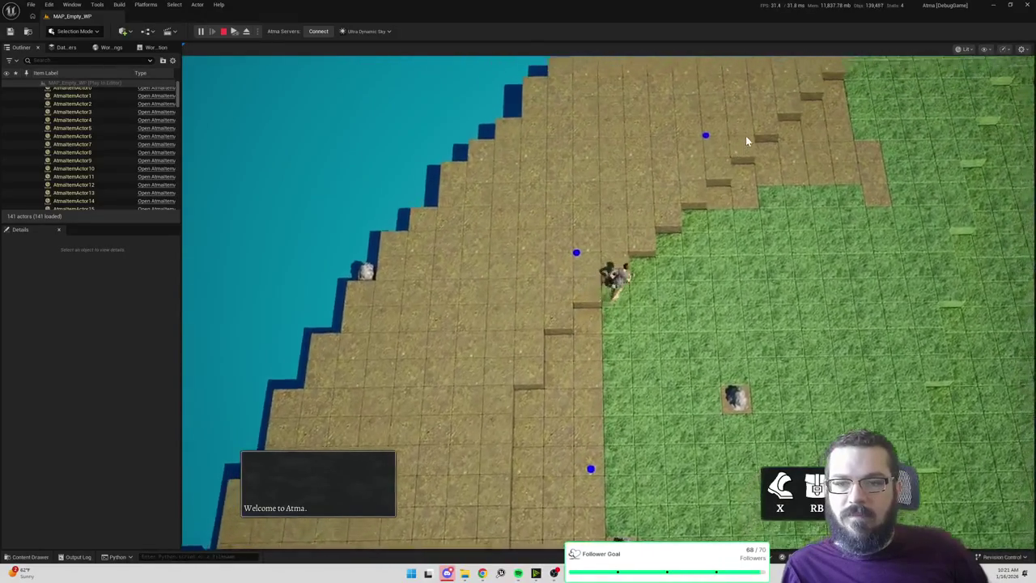
left_click(746, 135)
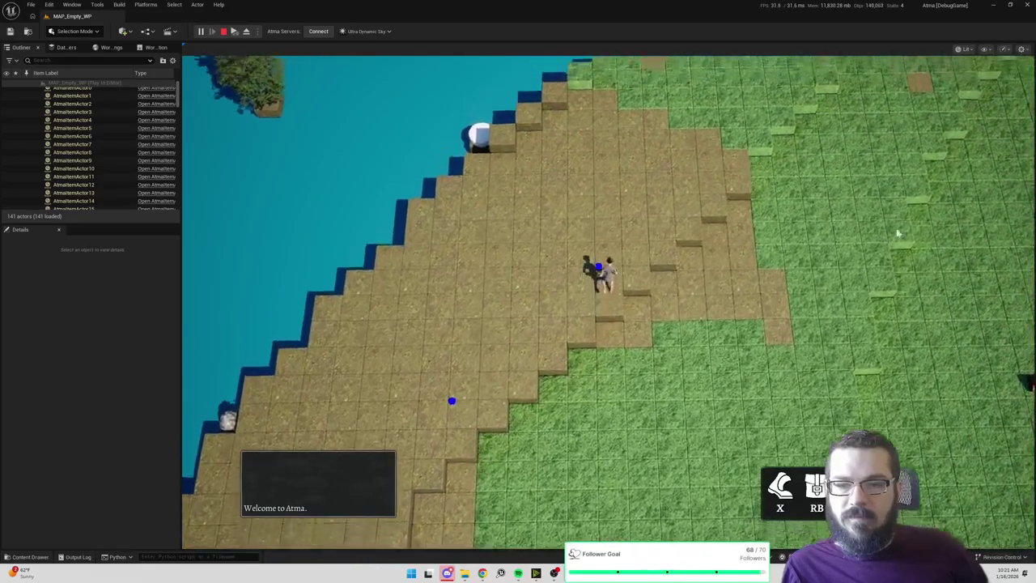
left_click(772, 103)
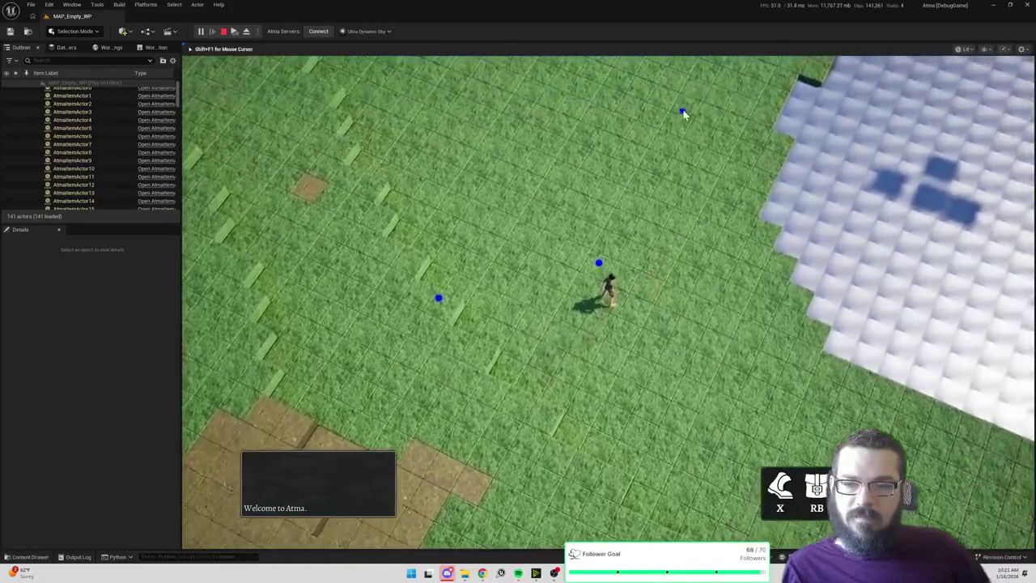
left_click(683, 116)
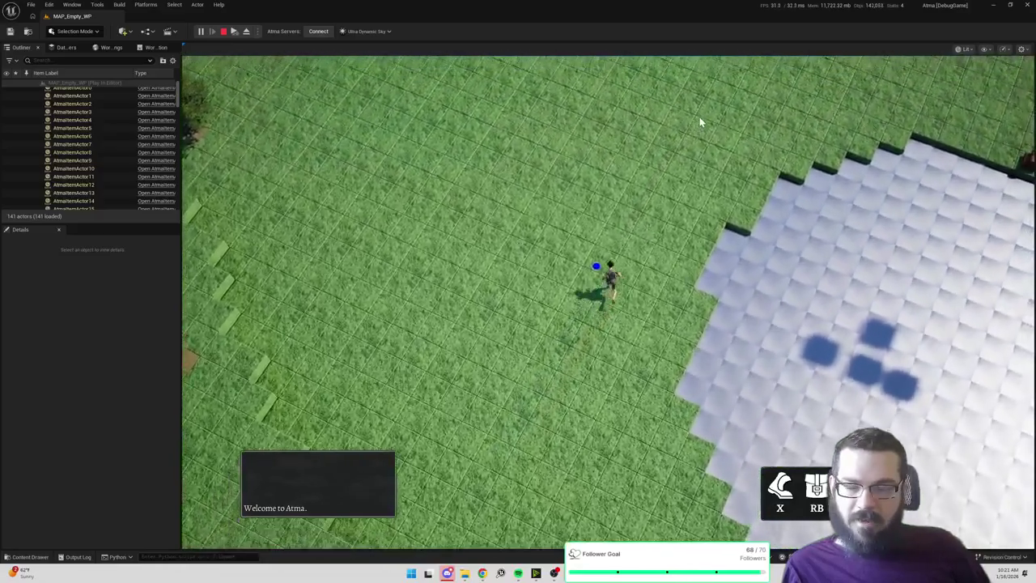
left_click(698, 121)
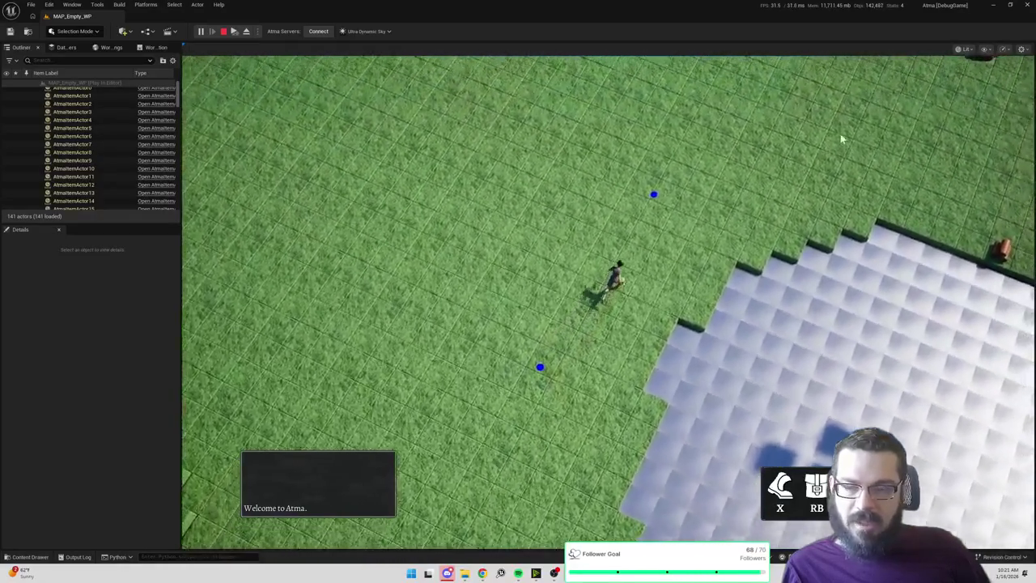
left_click(842, 137)
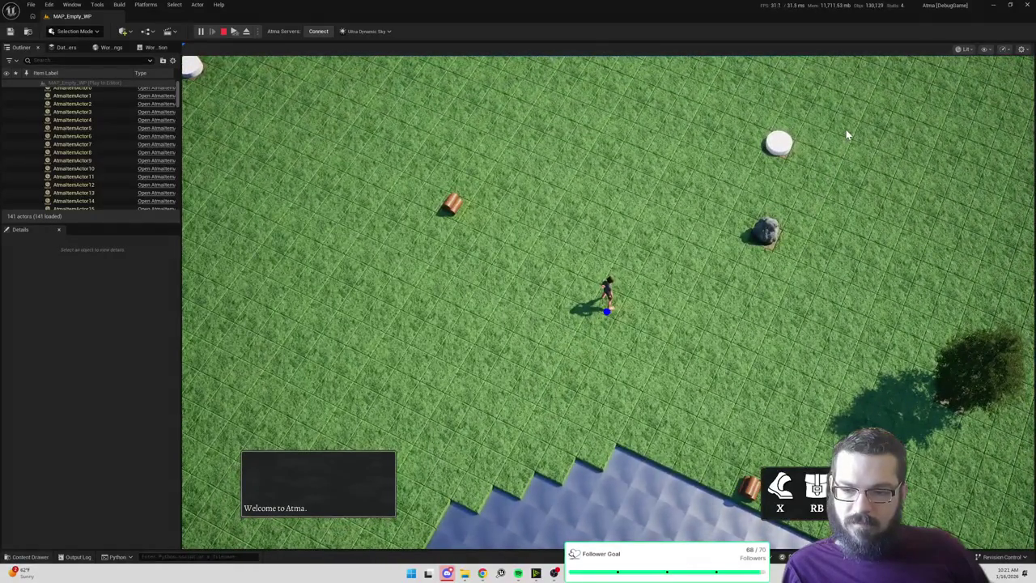
left_click(815, 321)
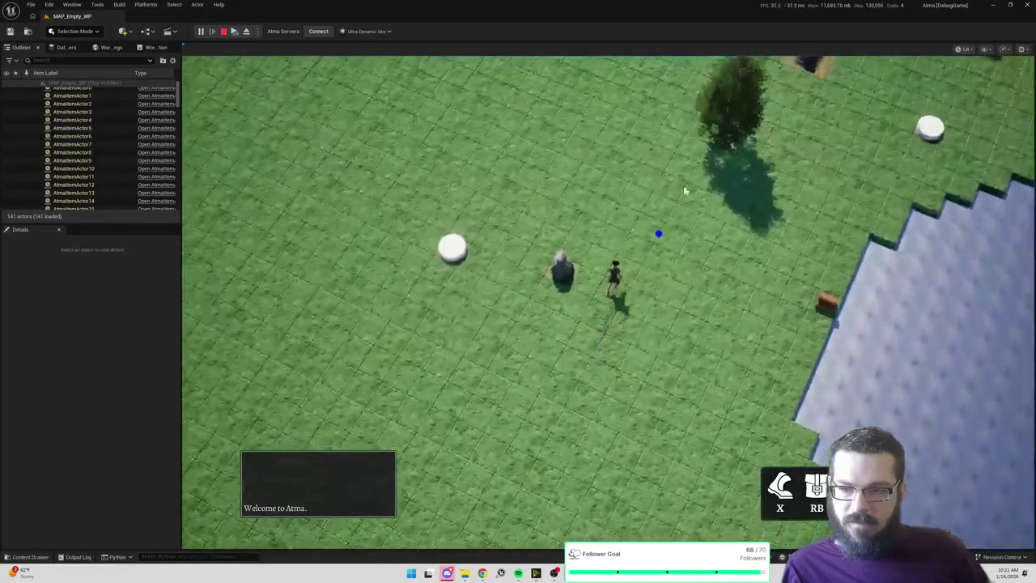
left_click(648, 138)
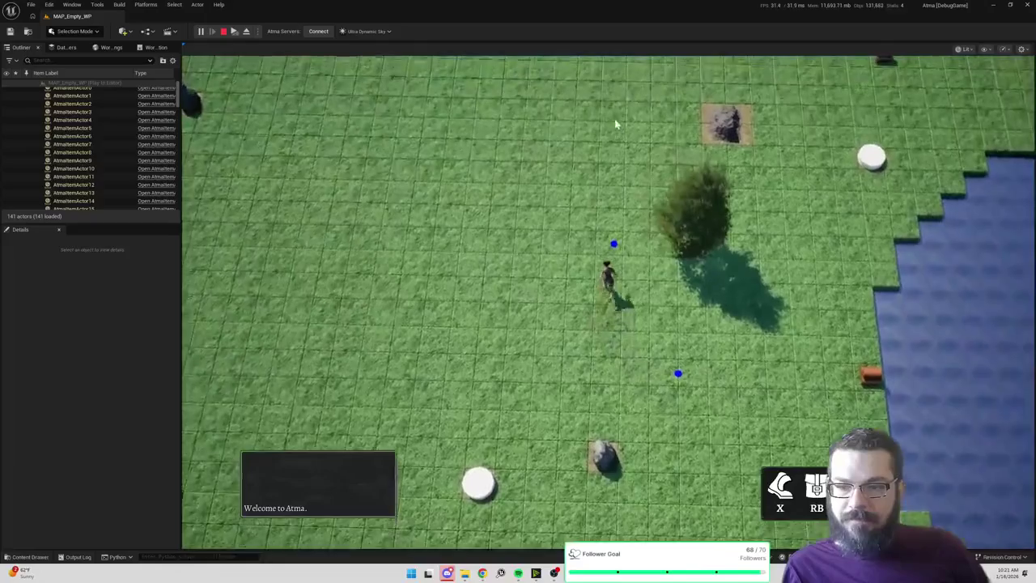
left_click(597, 115)
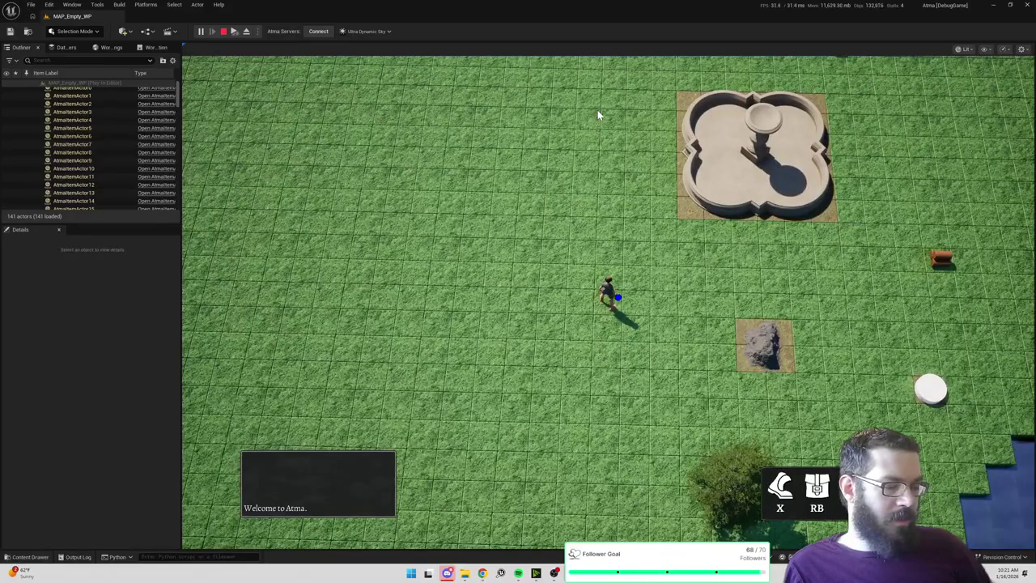
left_click(581, 122)
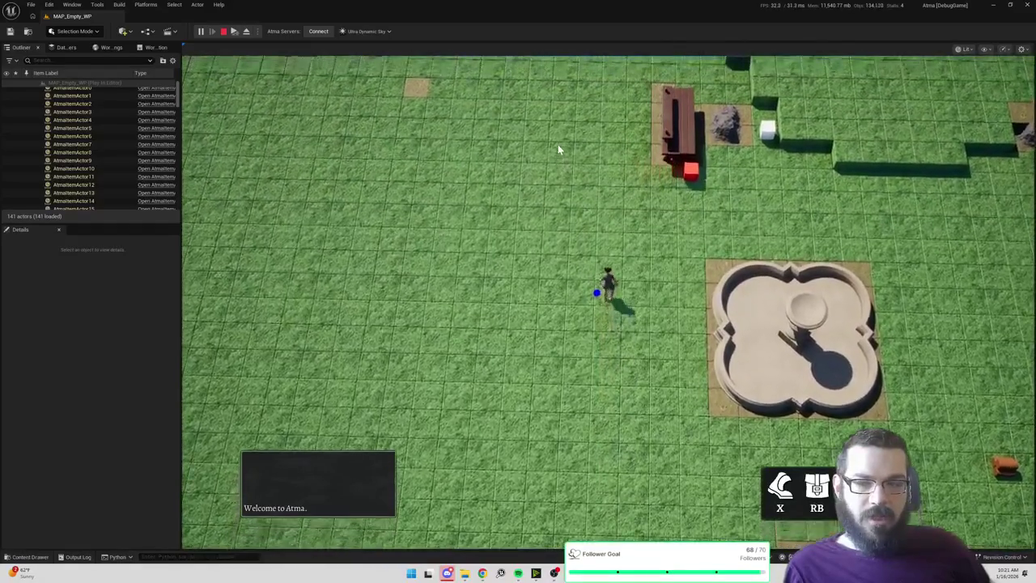
left_click(558, 149)
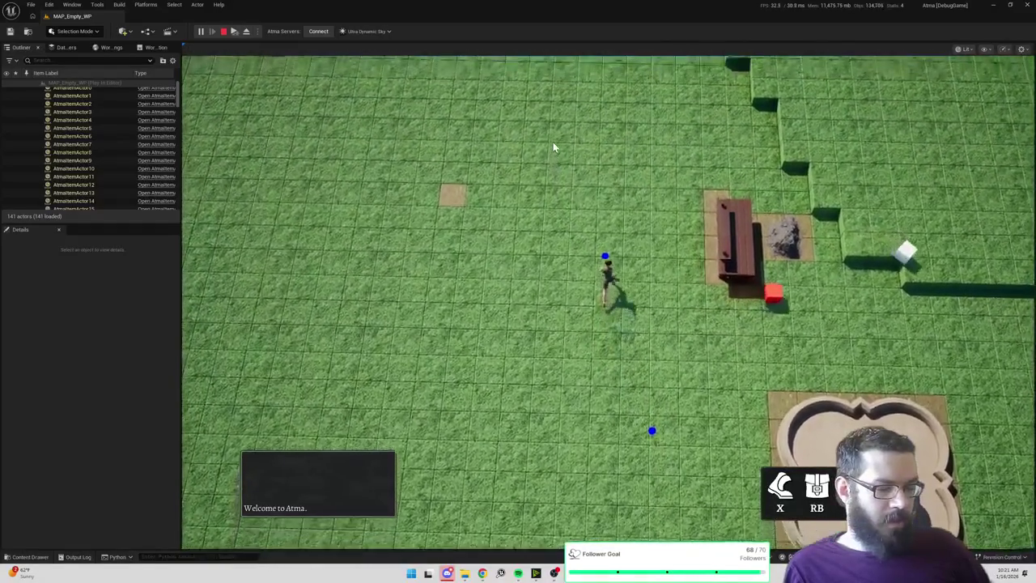
left_click(625, 144)
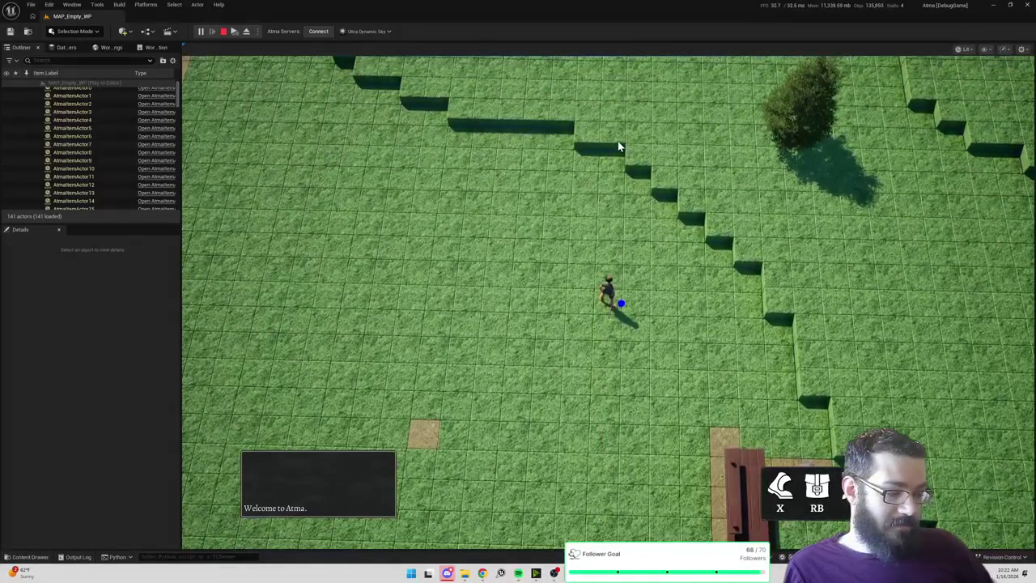
left_click(854, 294)
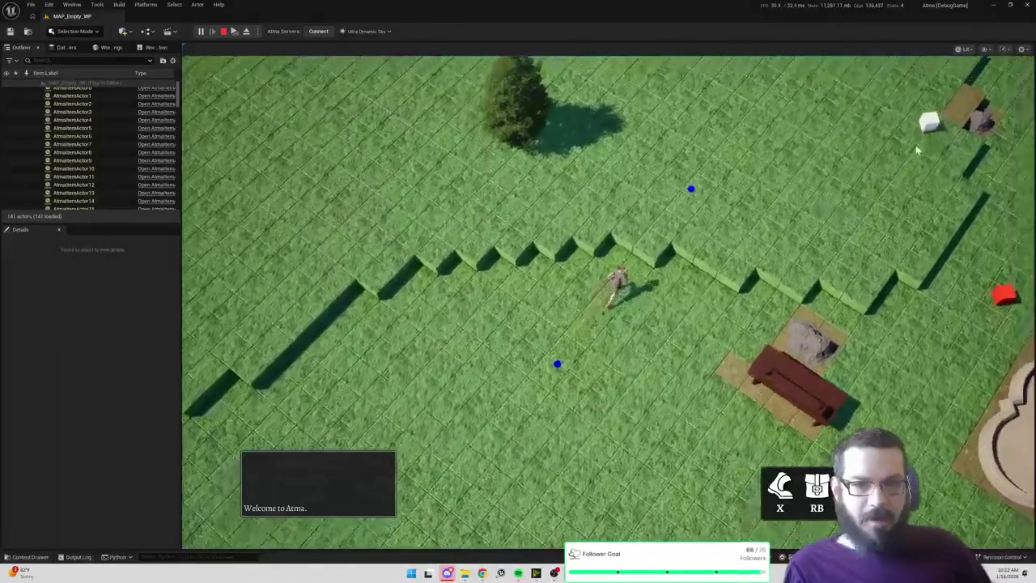
left_click(927, 202)
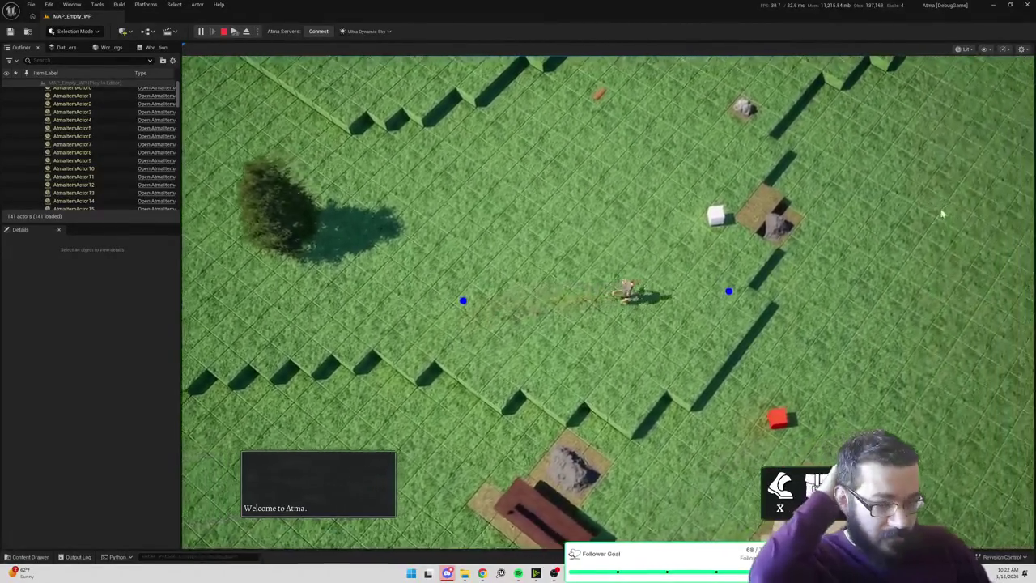
left_click(923, 285)
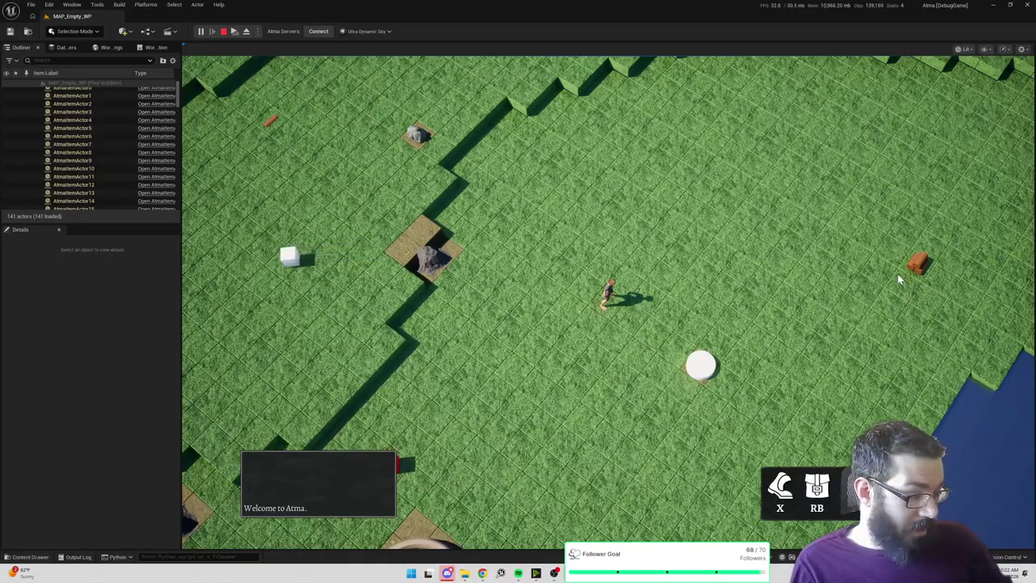
Climb the stepped grass ledges and head along the shoreline toward the snowy tiles.
left_click(588, 168)
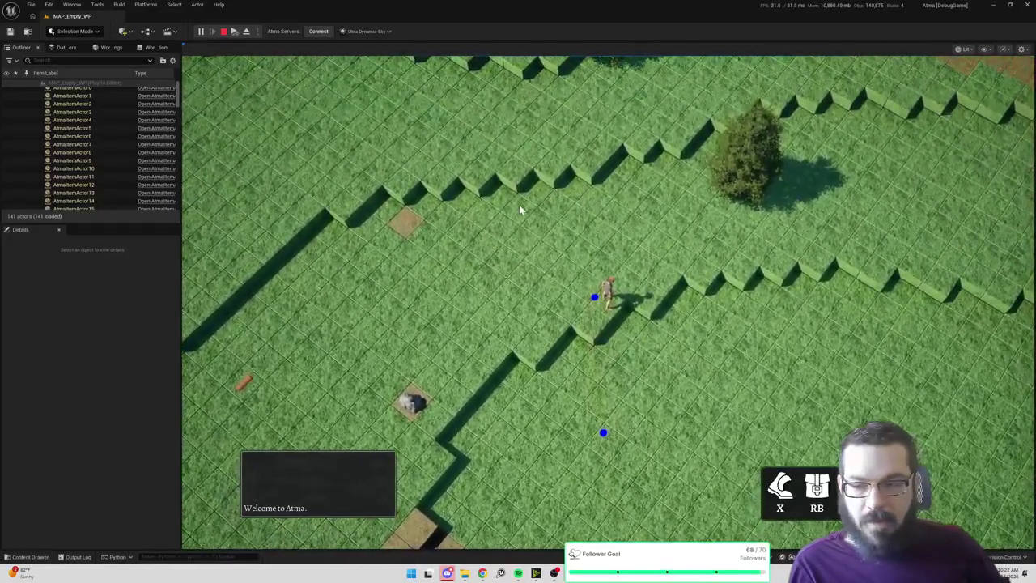
left_click(521, 210)
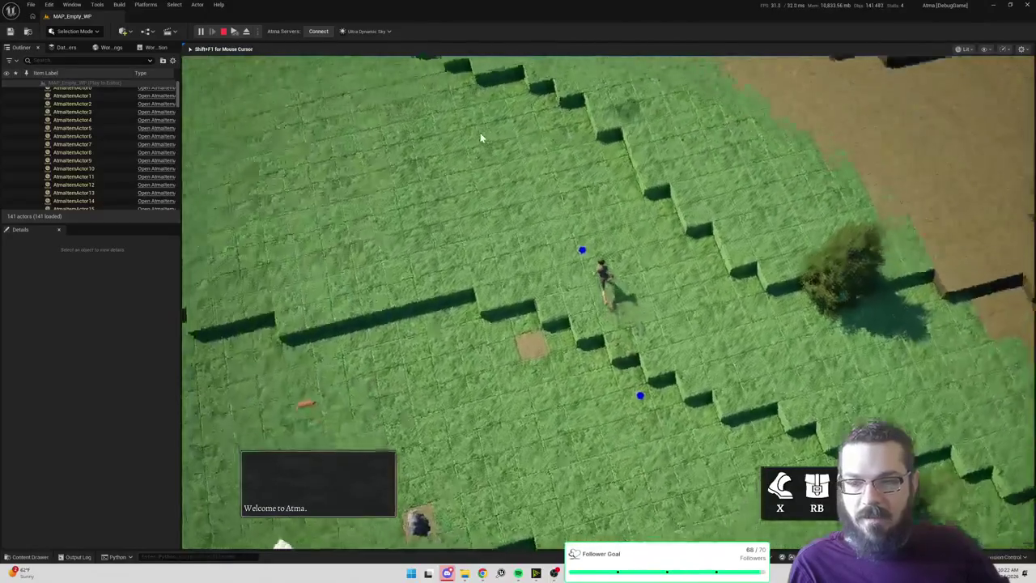
left_click(500, 145)
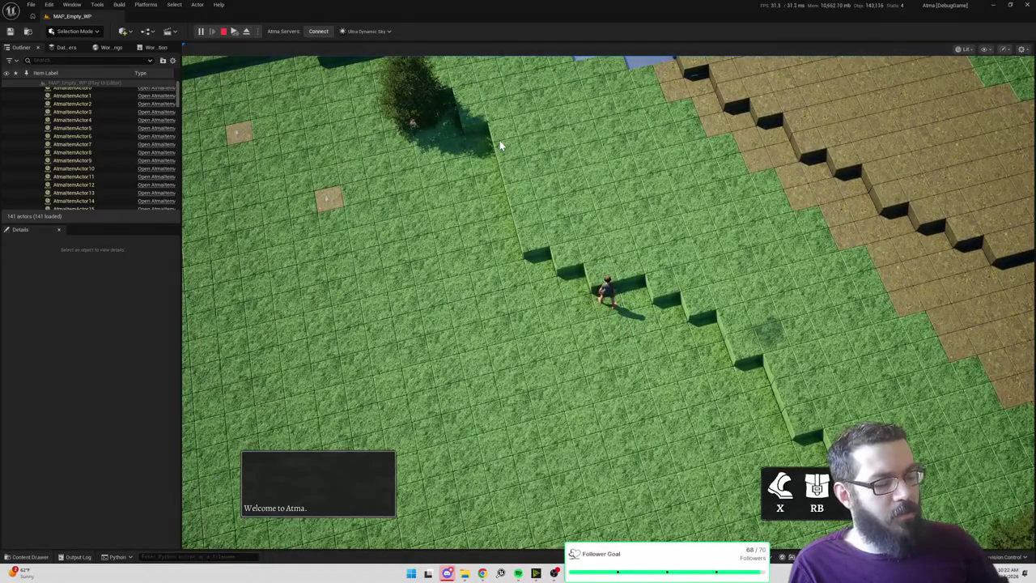
left_click(405, 219)
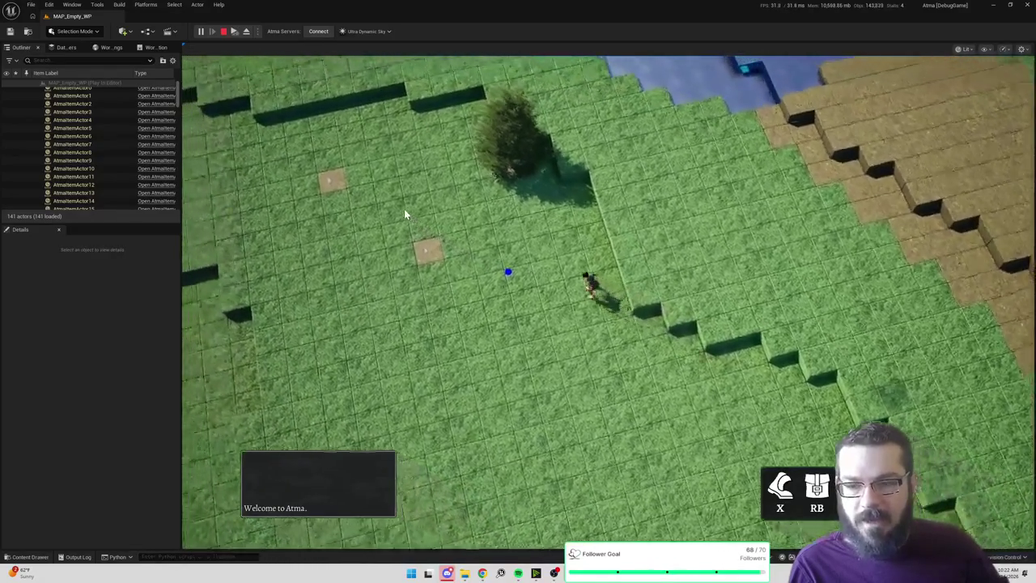
left_click(405, 210)
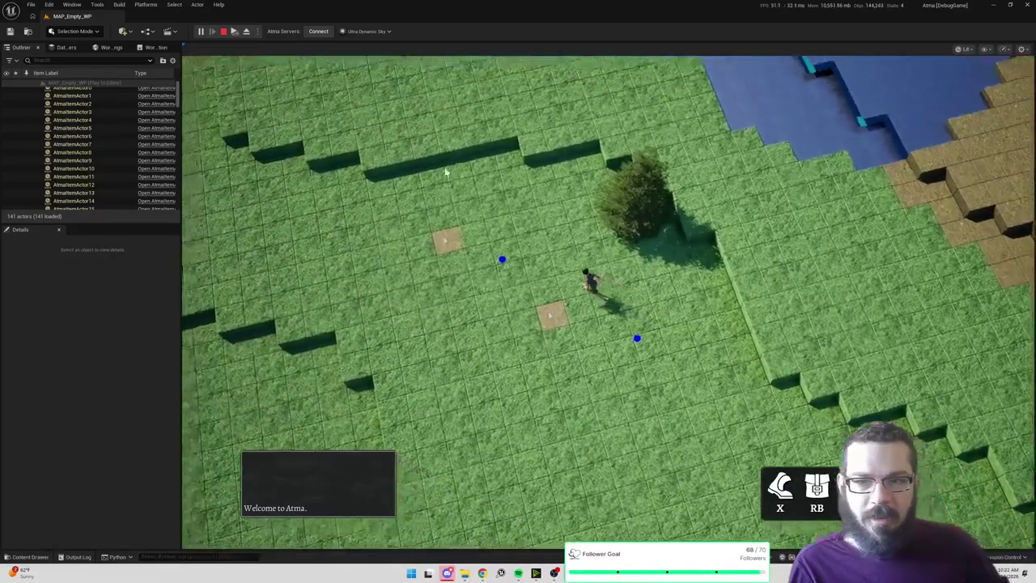
left_click(490, 127)
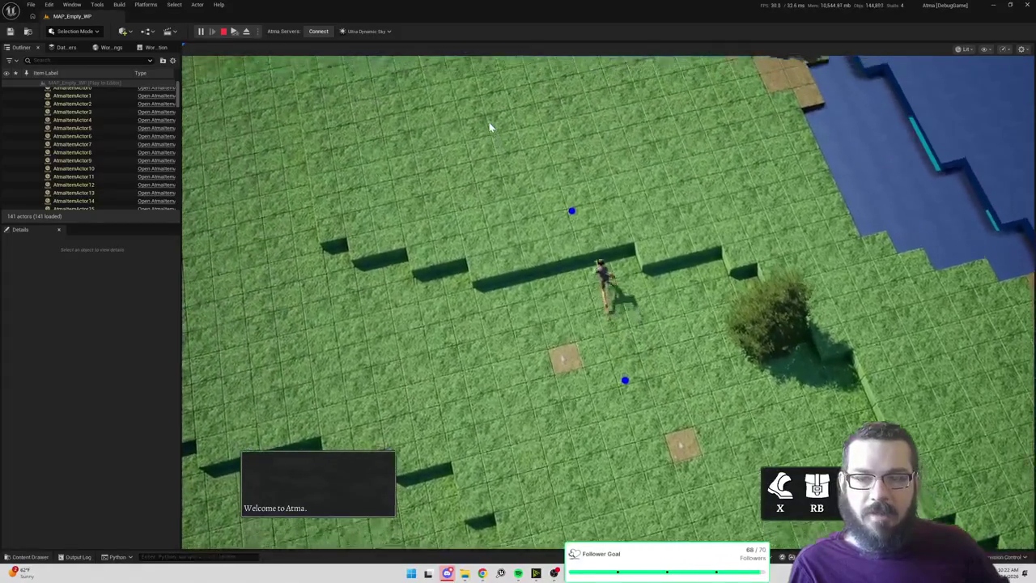
left_click(608, 131)
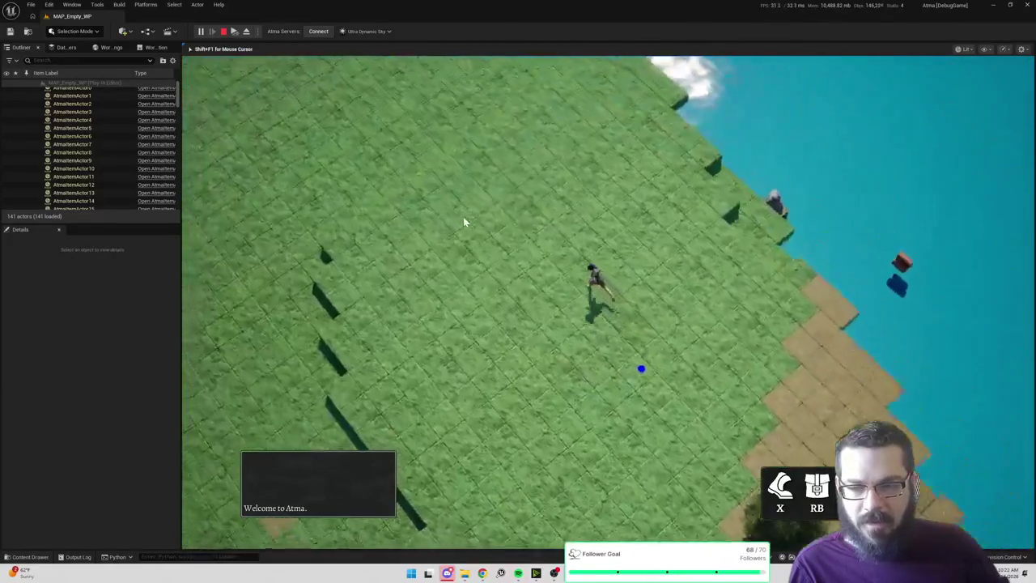
left_click(463, 127)
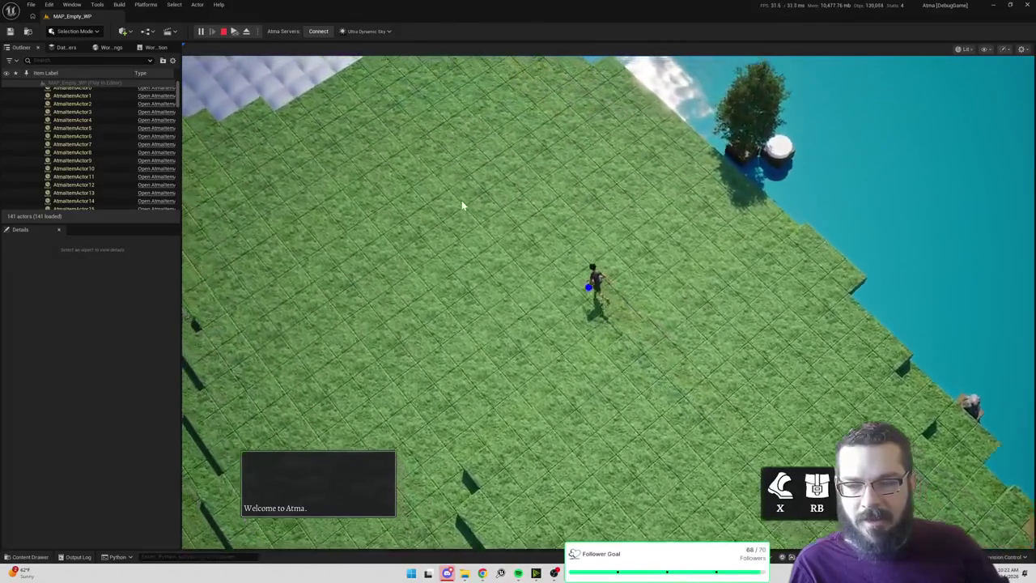
left_click(460, 194)
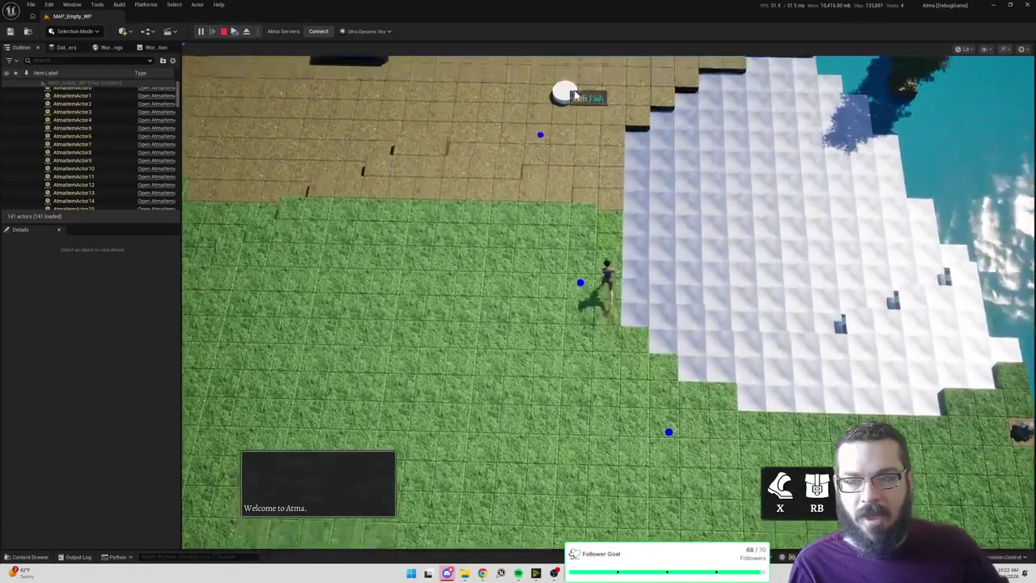
Walk the character over the dirt terrace toward the water and back.
left_click(597, 77)
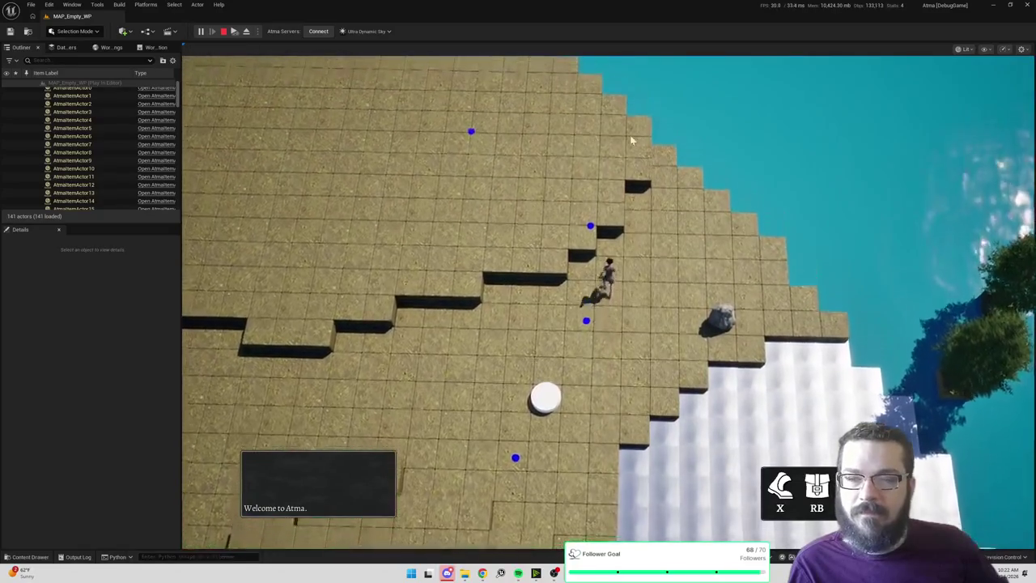
left_click(514, 145)
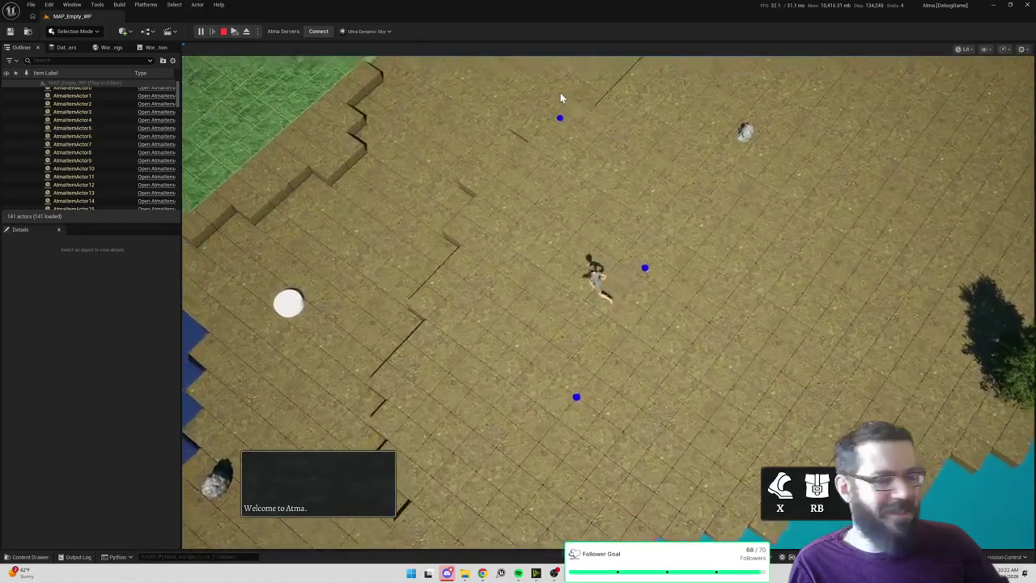
left_click(567, 94)
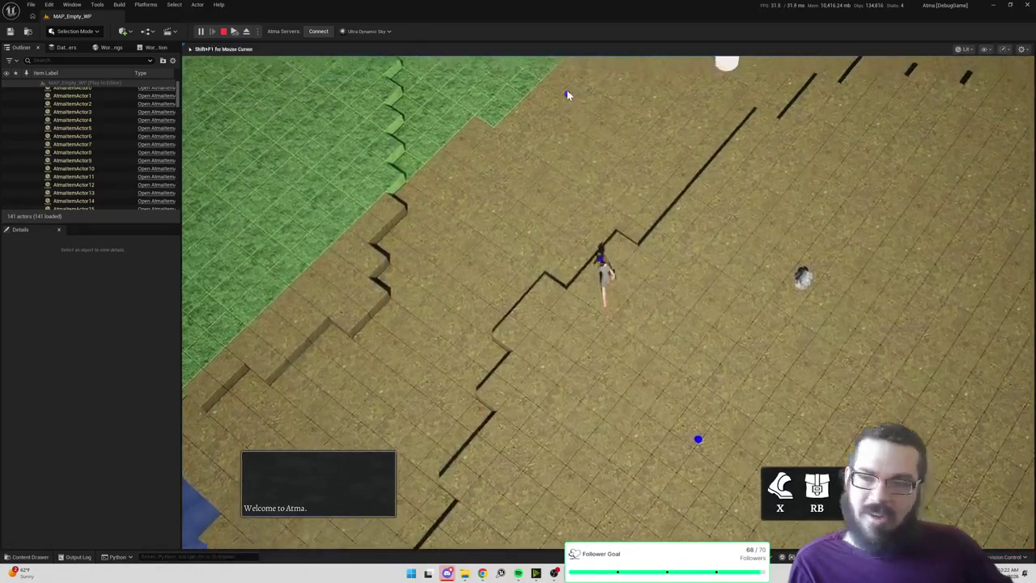
left_click(507, 86)
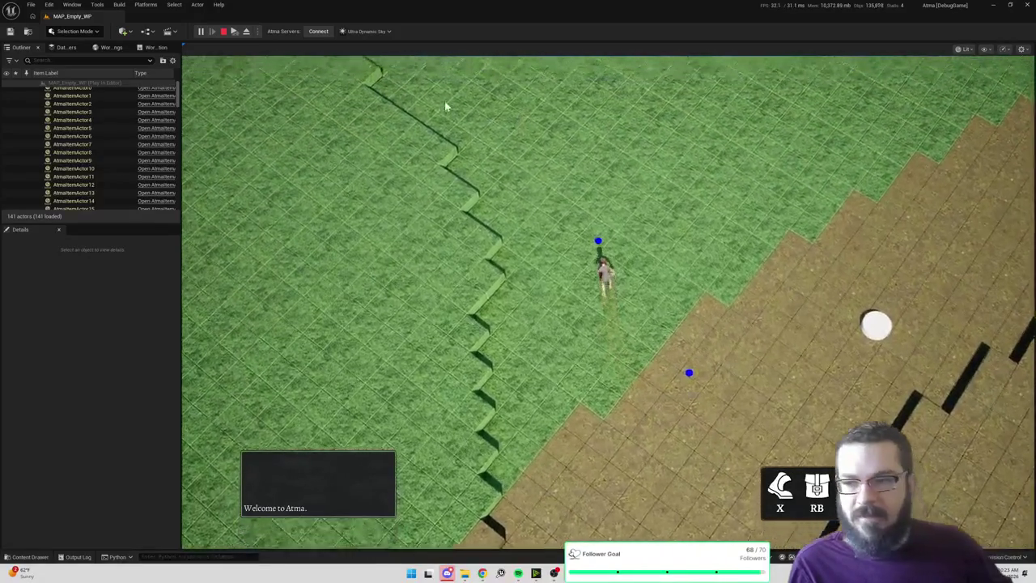
Walk the character across the open grass tiles up the grid.
left_click(445, 107)
left_click(654, 85)
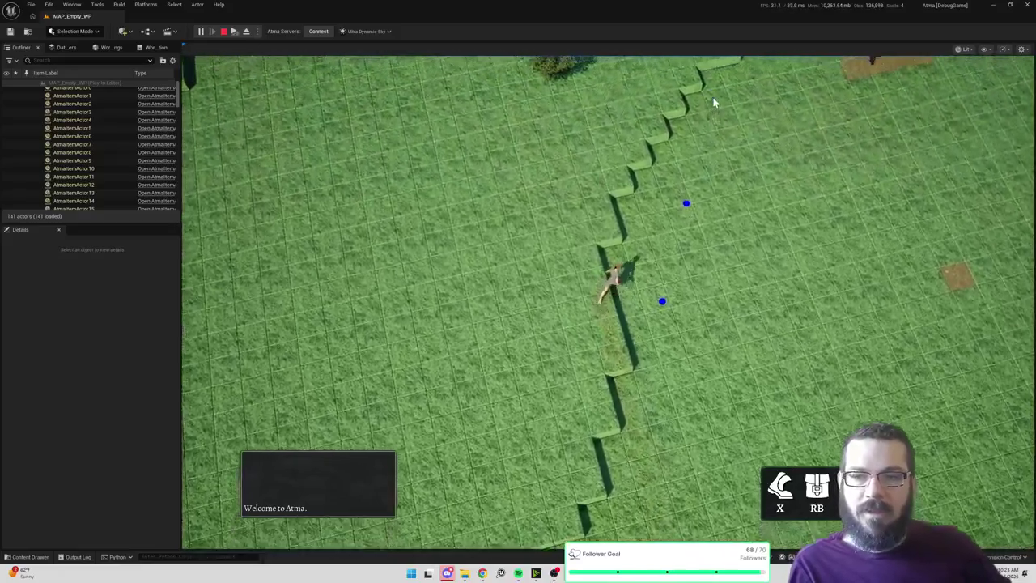
left_click(714, 102)
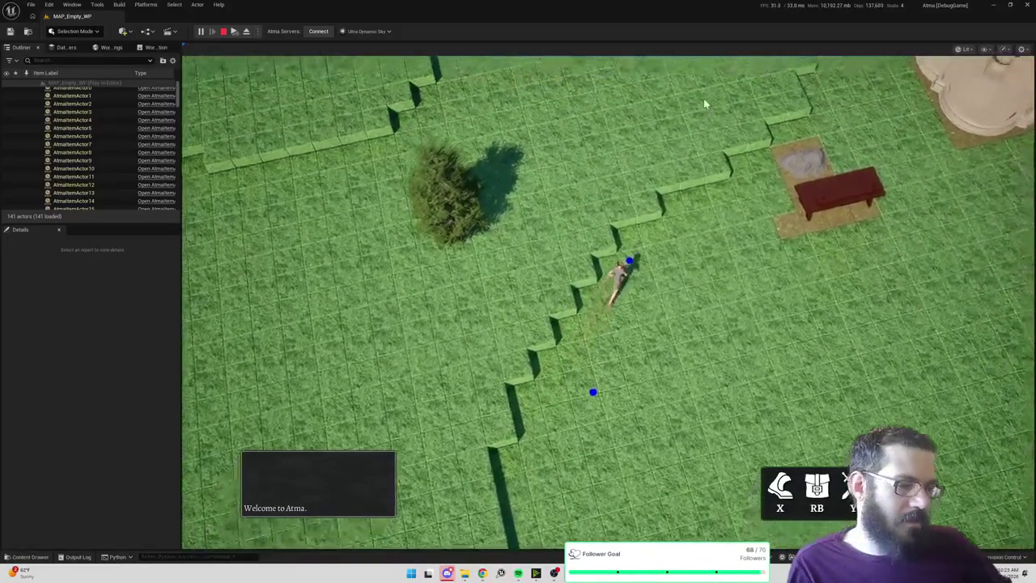
left_click(698, 115)
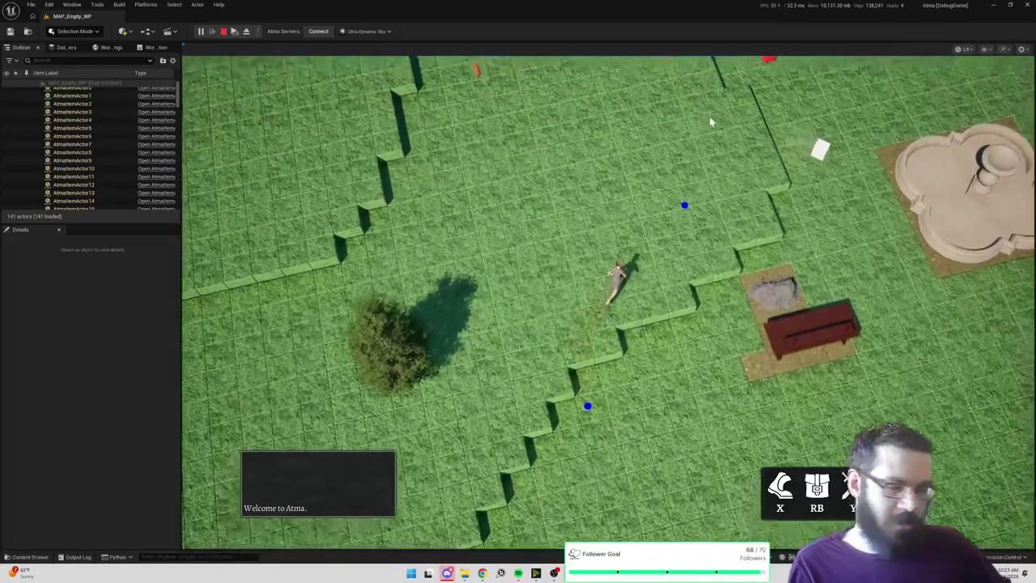
left_click(775, 144)
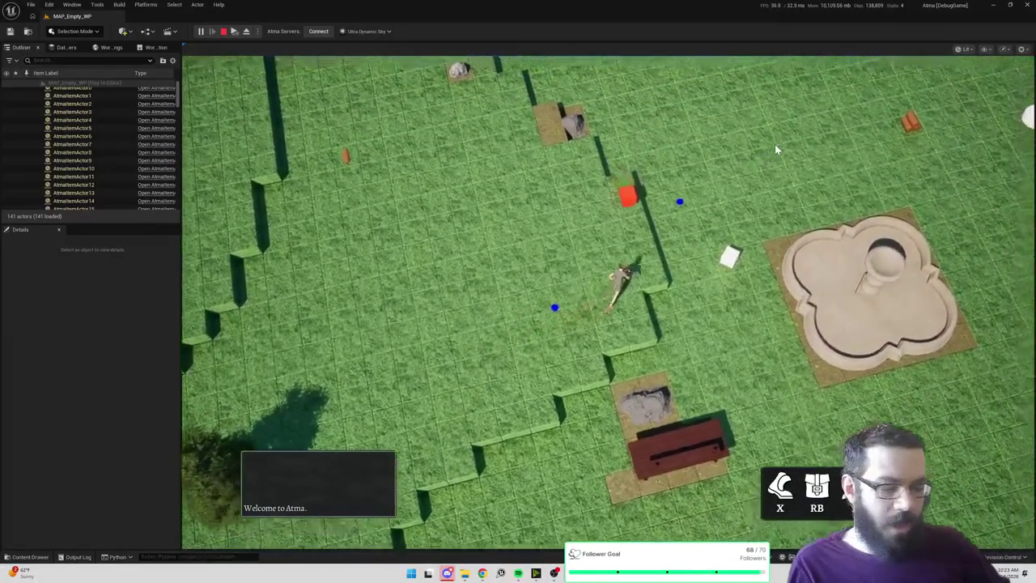
left_click(775, 144)
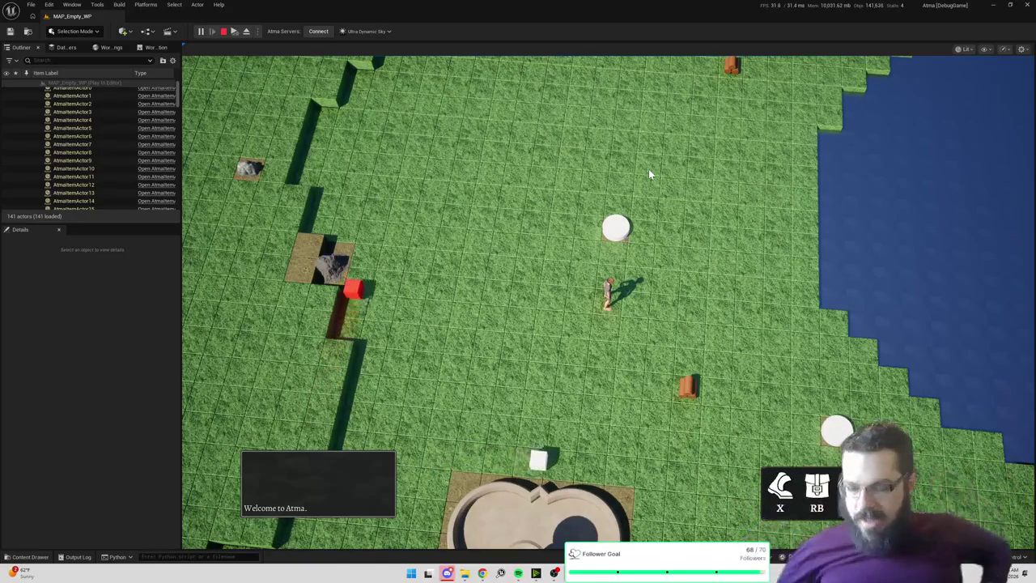
Walk the character up the field, then toward the lower-right grass.
left_click(463, 159)
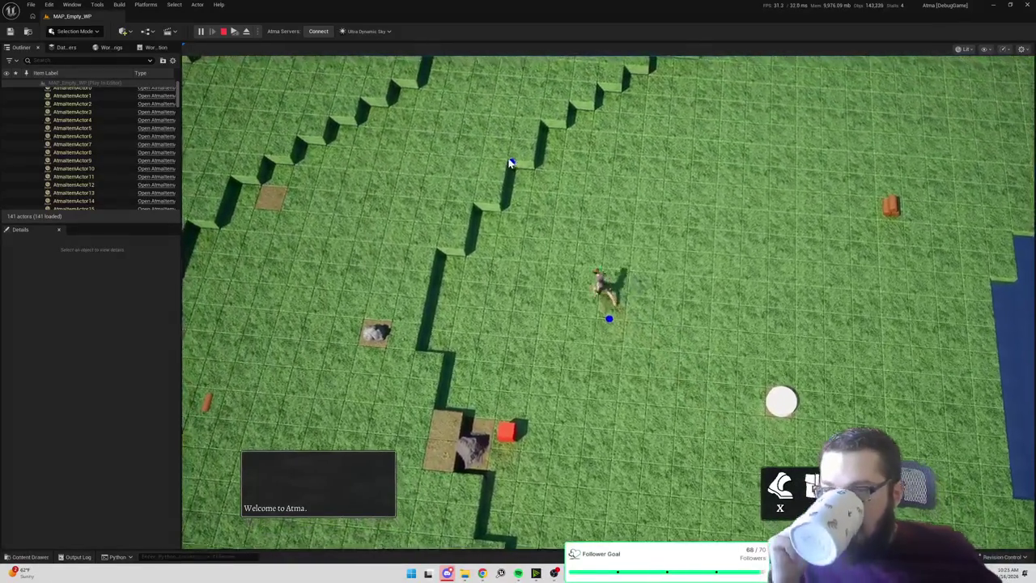
left_click(509, 162)
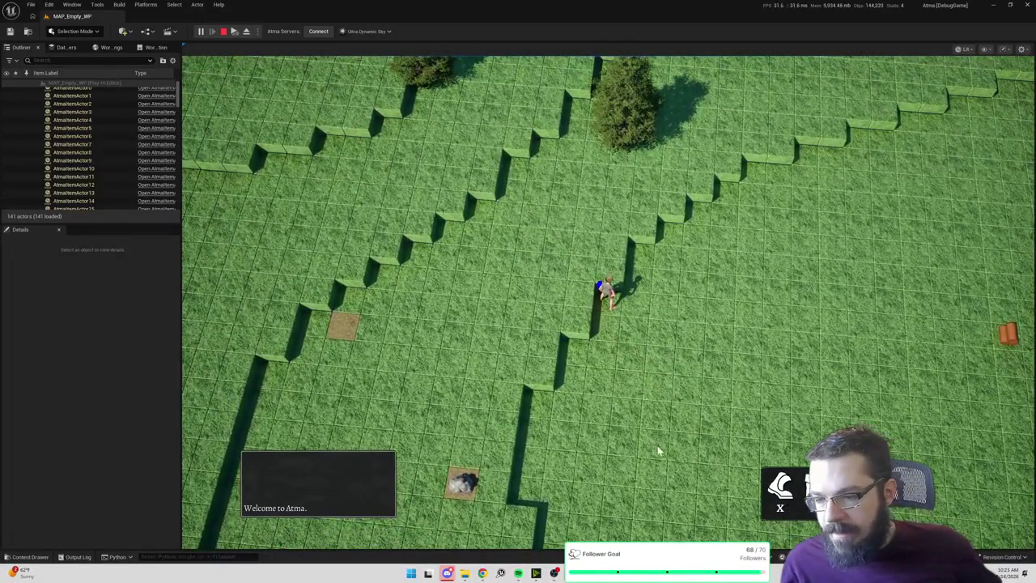
left_click(658, 451)
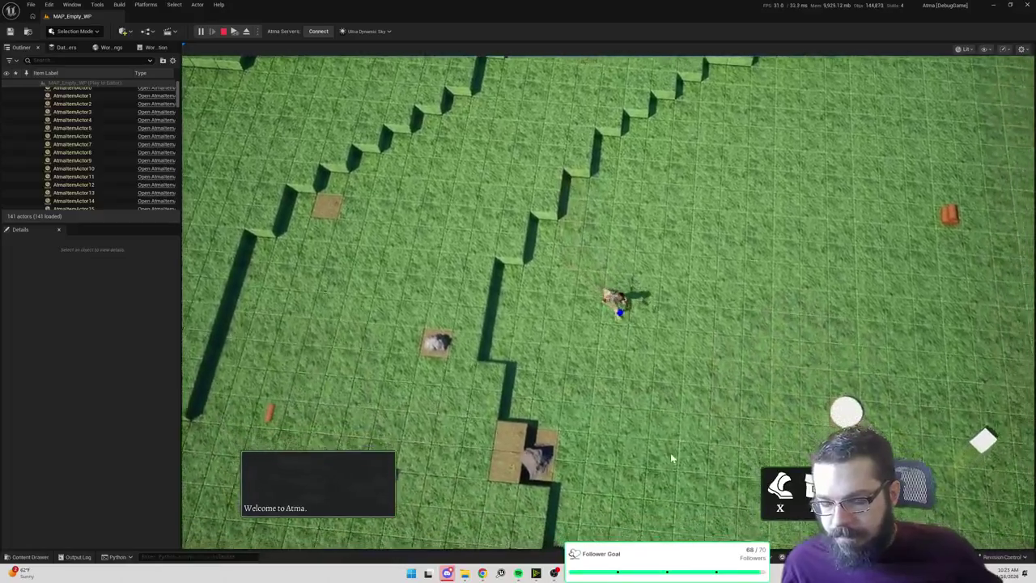
left_click(670, 481)
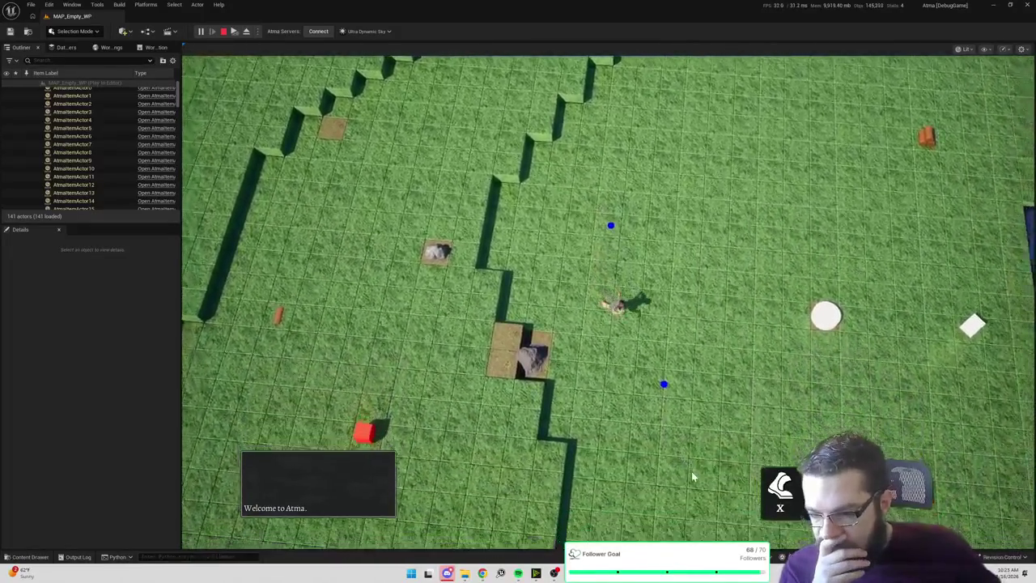
left_click(684, 474)
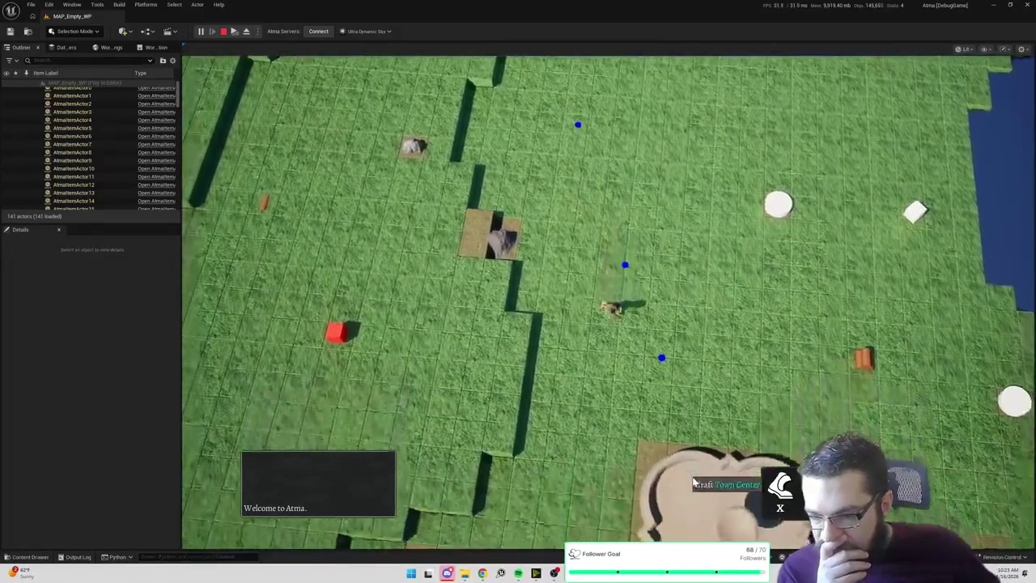
left_click(842, 409)
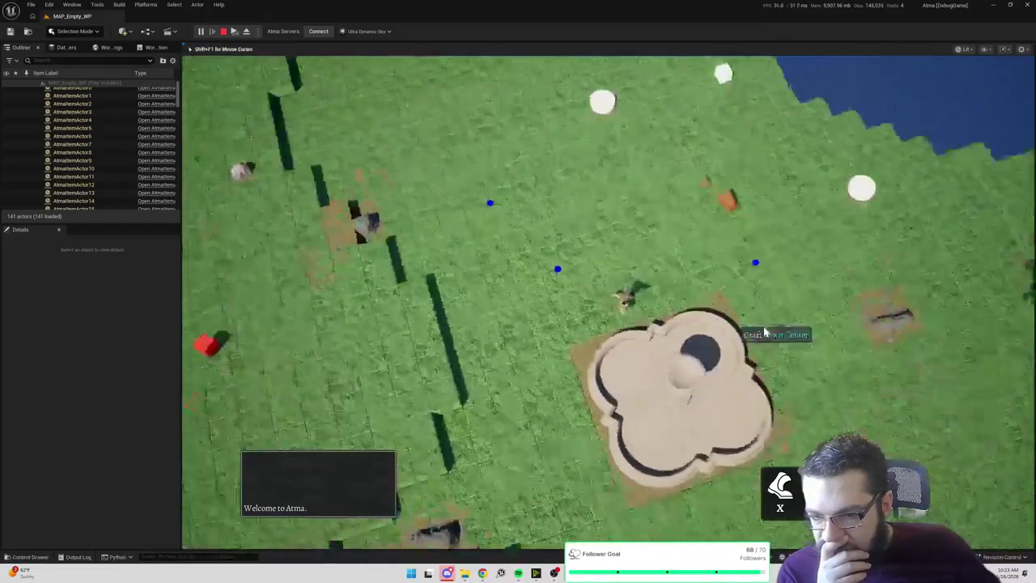
Rotate the camera, pick up the wood, and walk on toward the dirt patch.
key("e")
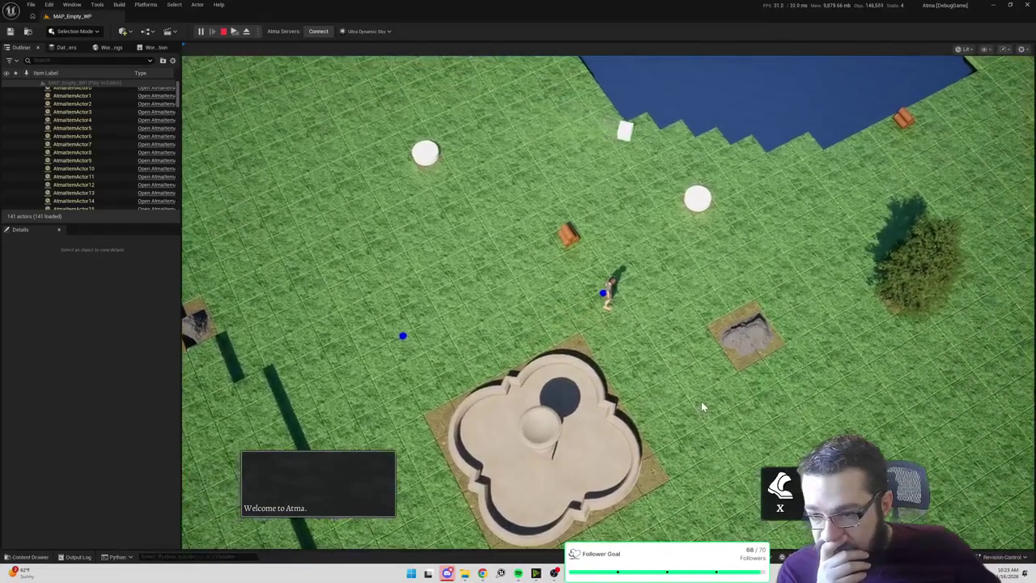
left_click(606, 292)
left_click(567, 241)
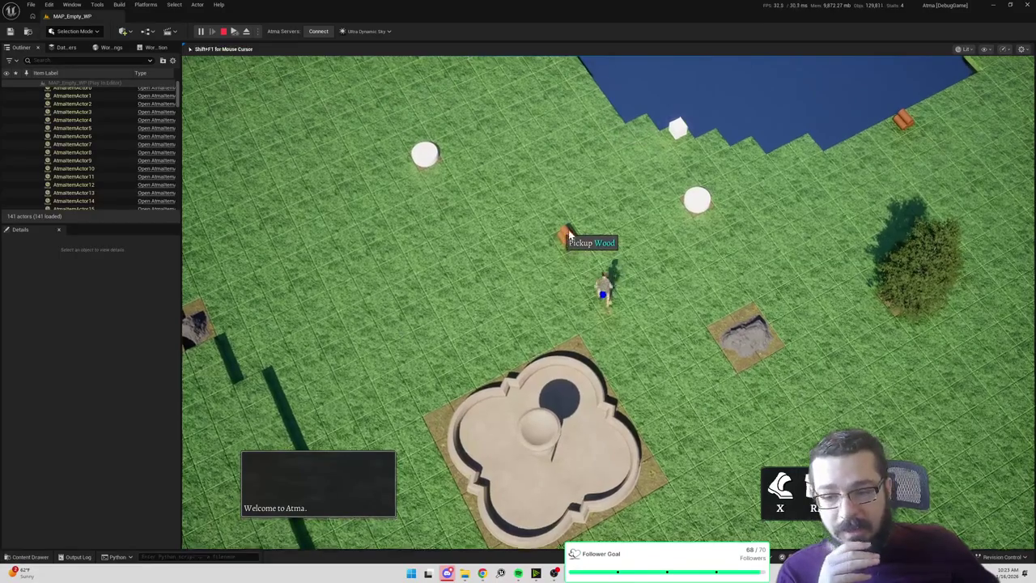
left_click(656, 350)
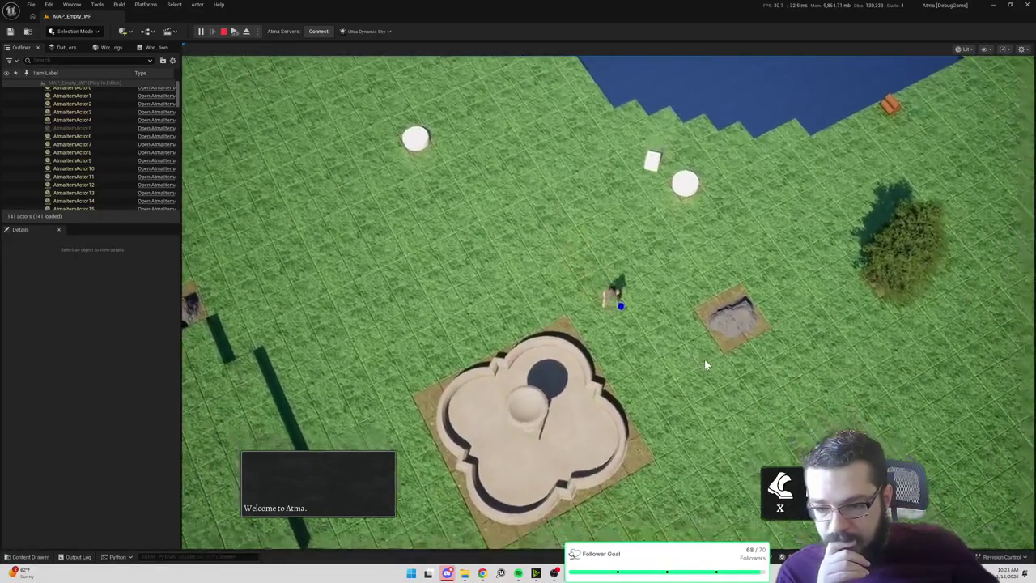
left_click(763, 380)
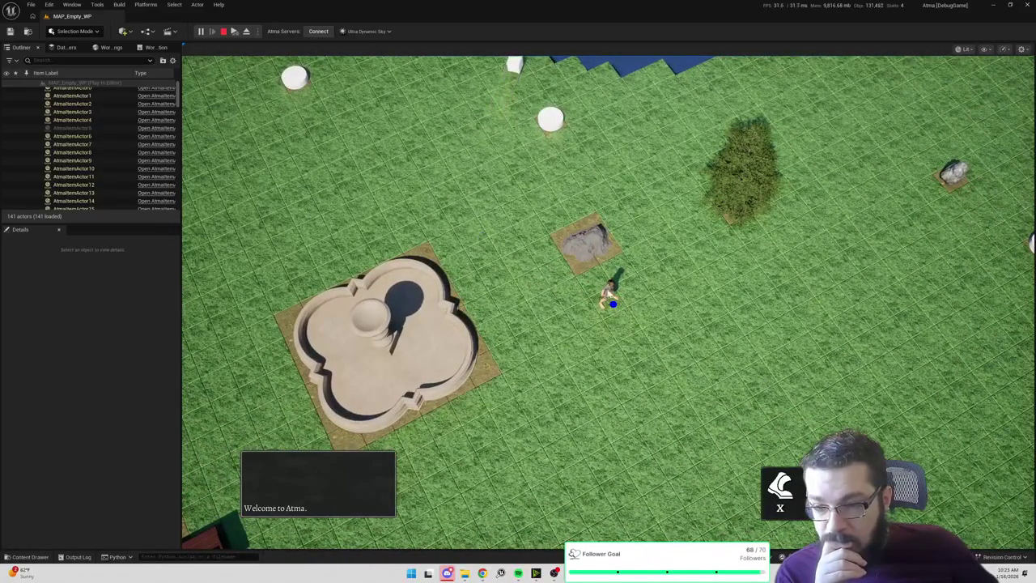
Rotate the camera again and walk the character to a few more spots.
key("q")
left_click(653, 166)
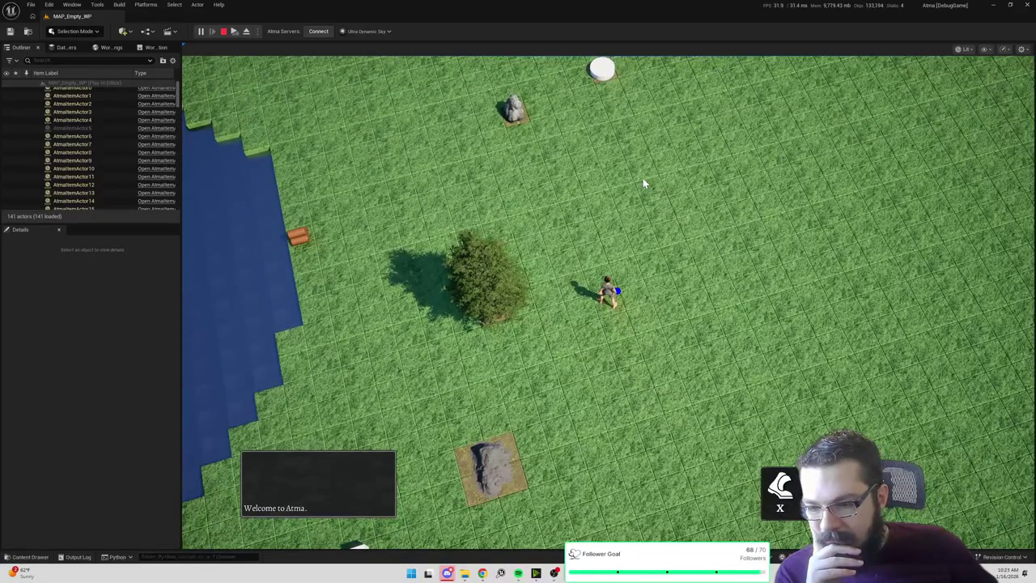
left_click(664, 190)
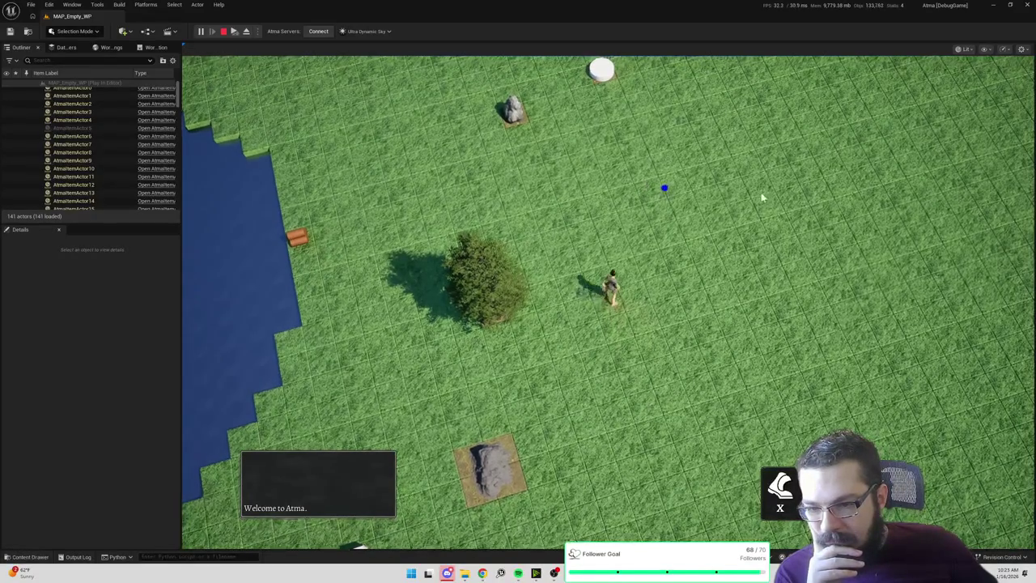
scroll(755, 191, "up", 3)
scroll(362, 196, "down", 3)
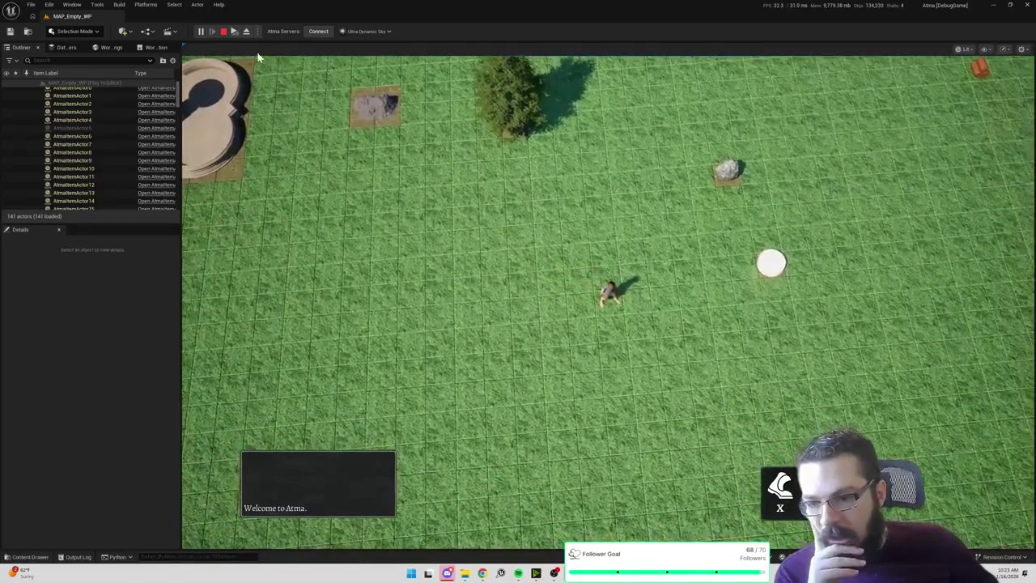
left_click(451, 217)
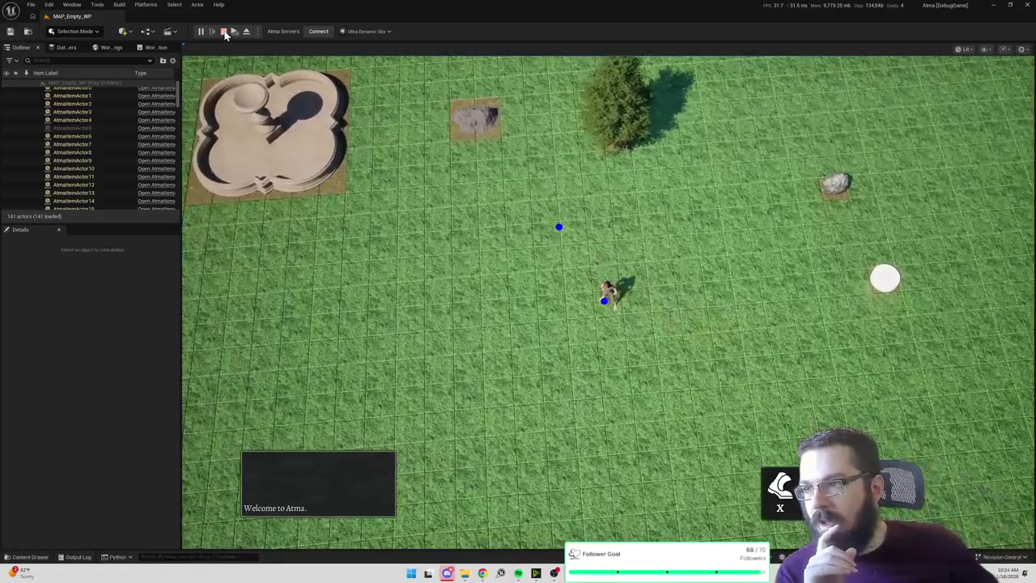
Stop the playtest and show the Content root folder in the Content Drawer.
left_click(224, 31)
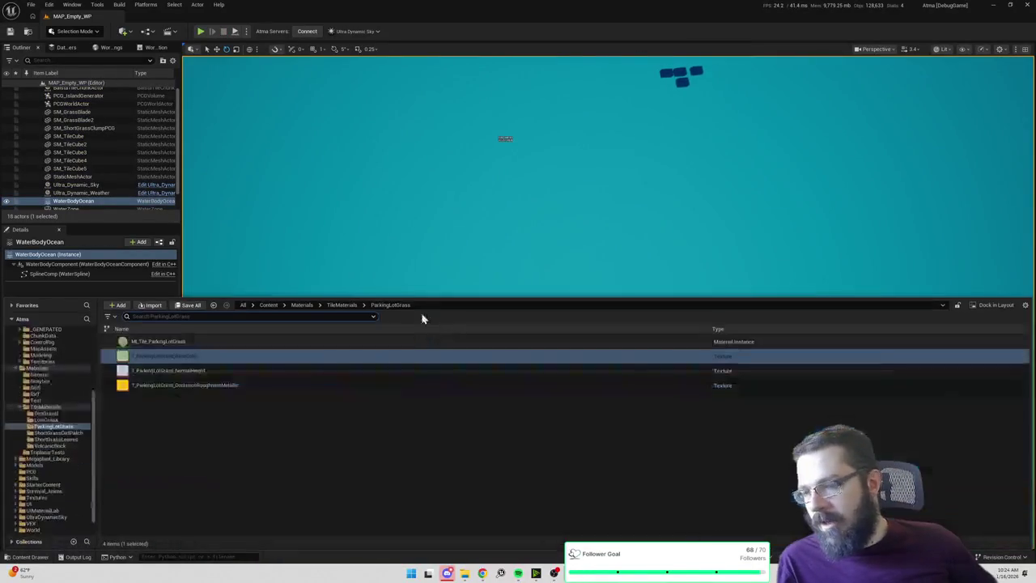
key("ctrl+space")
left_click(267, 306)
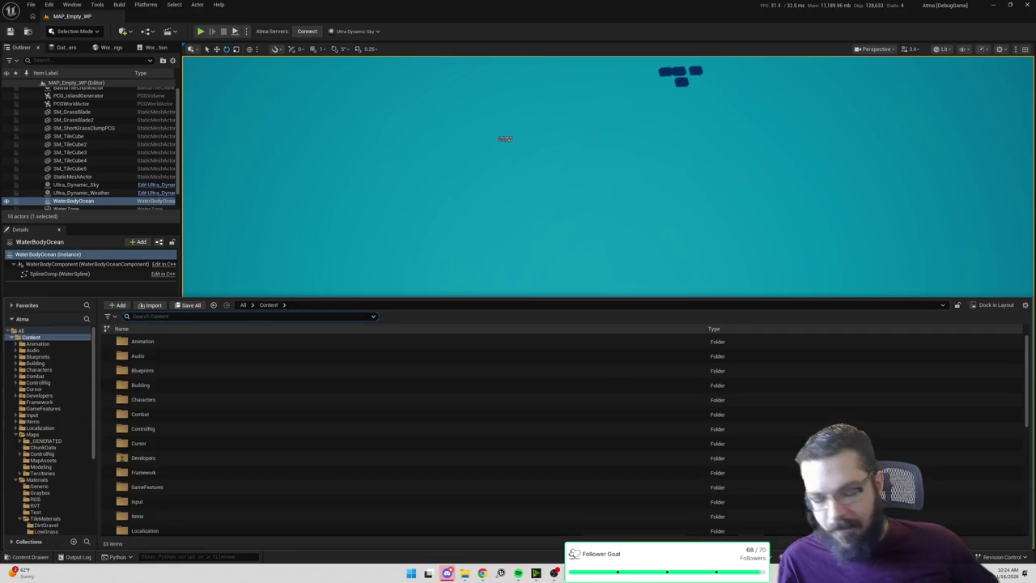
key("alt+Tab")
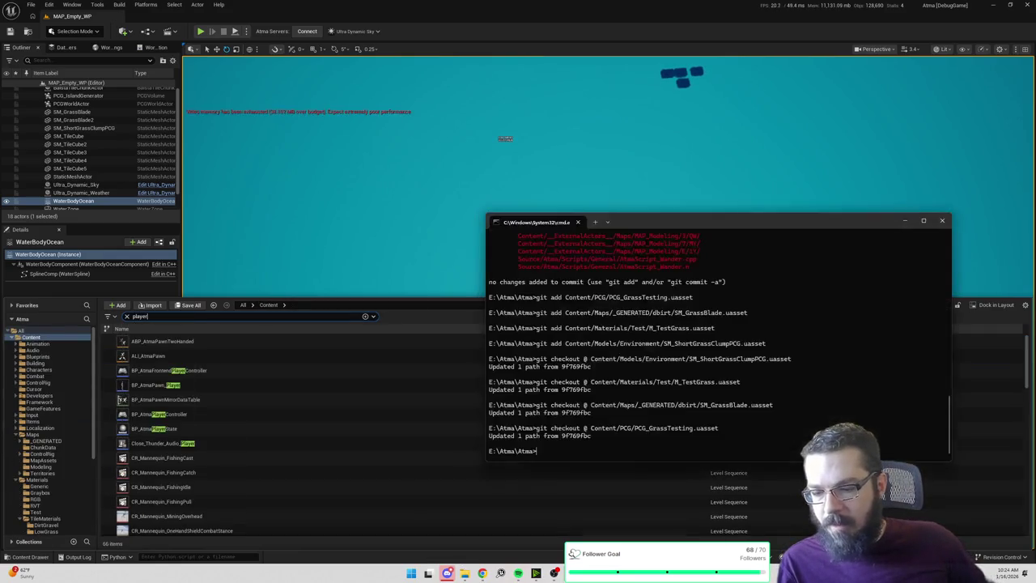
Check the project's git status and stage all changed files with git add.
type("git status")
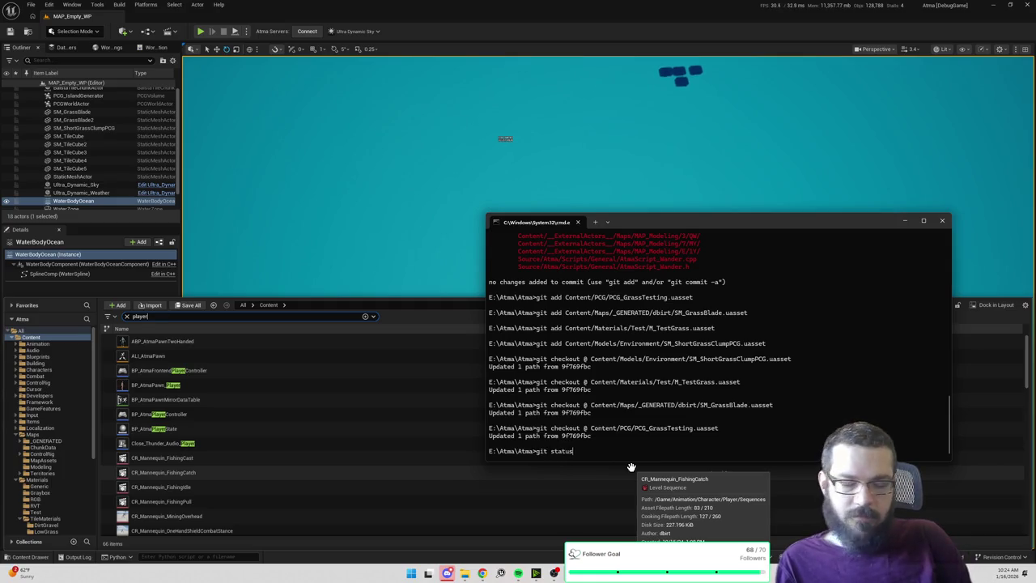
key("Return")
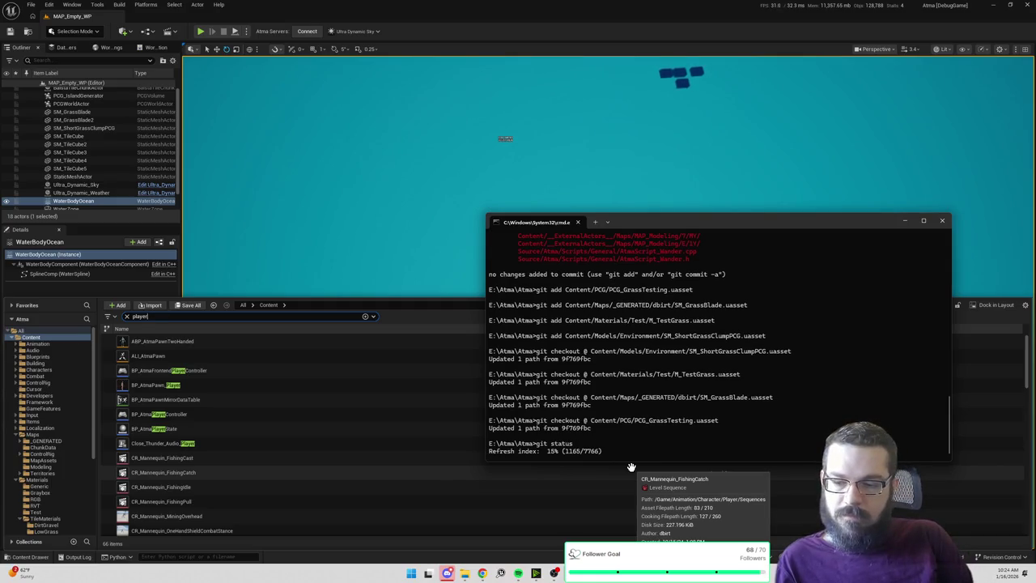
type("git add .")
key("Return")
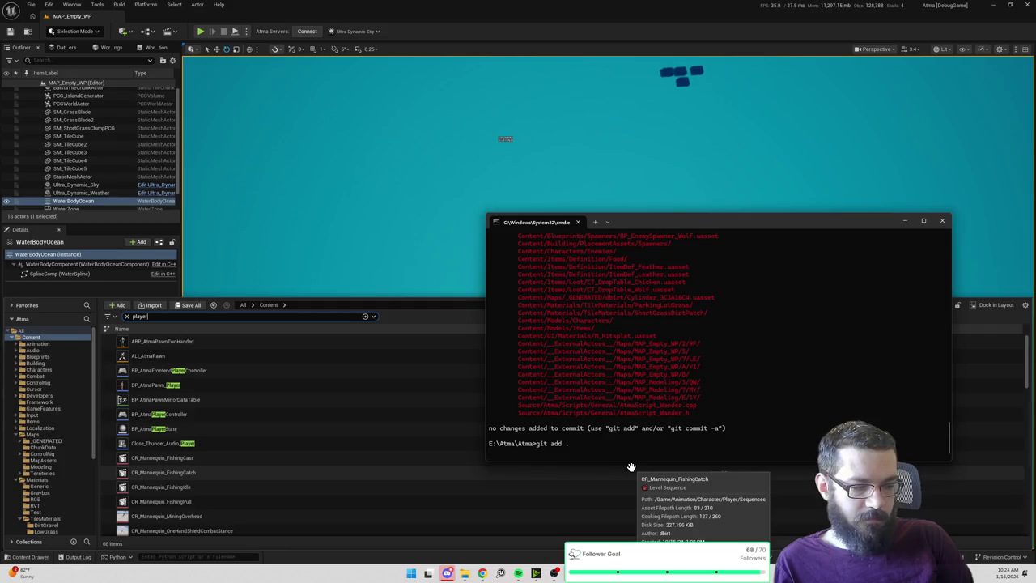
Commit as "Wolf and chicken added. Roaming behaviors added. attack script tweaked" and push to origin main.
type("git commit -m \"Wolf and chicken added. Roaming behaviors added. attack script")
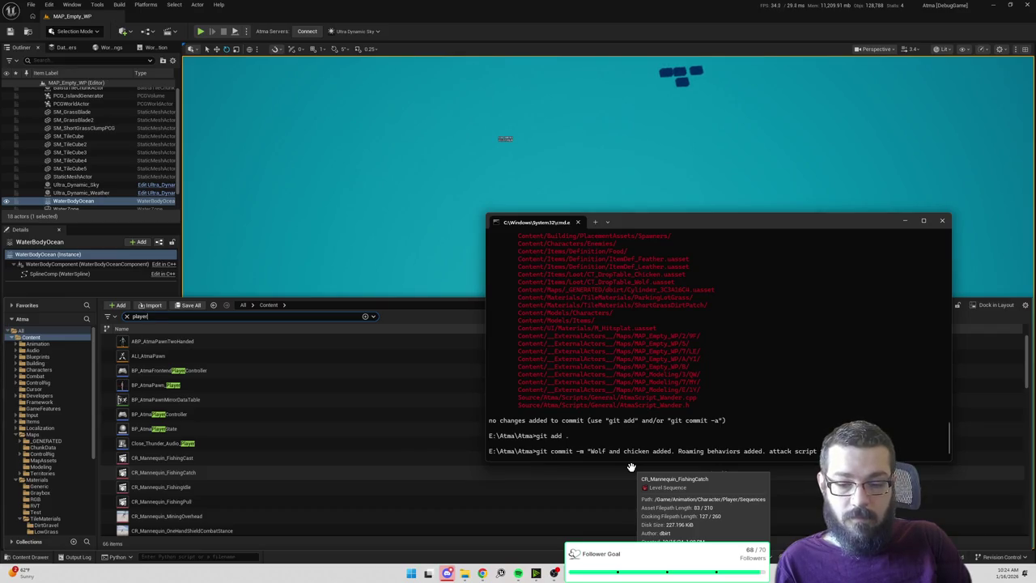
type("\"")
key("Return")
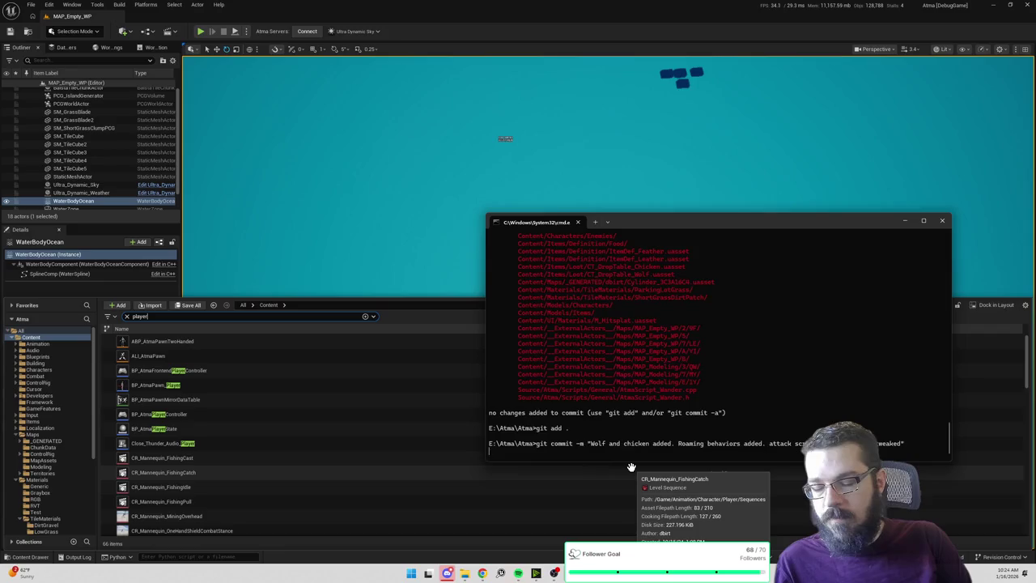
type("gitg")
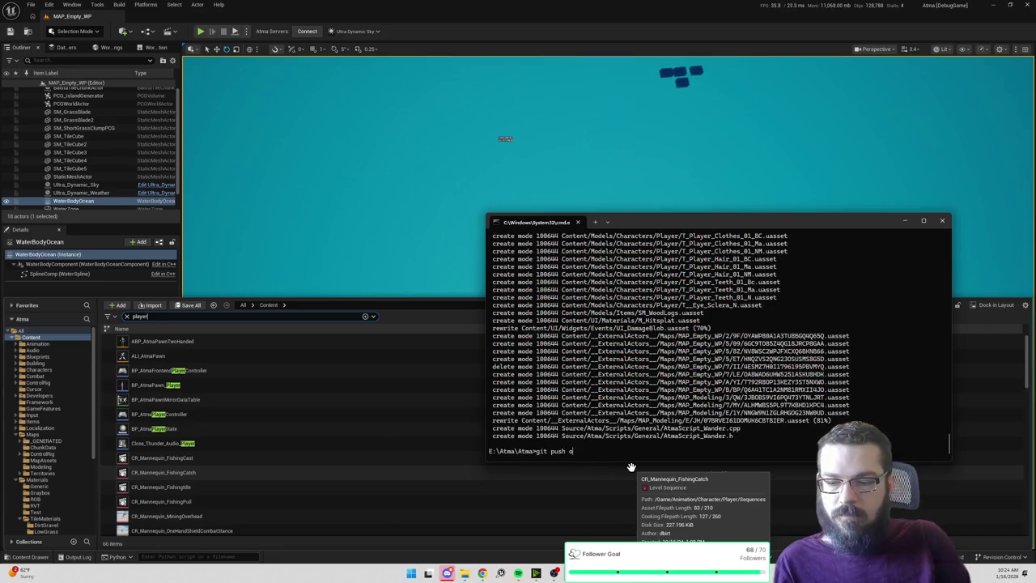
type("rigin main")
key("Return")
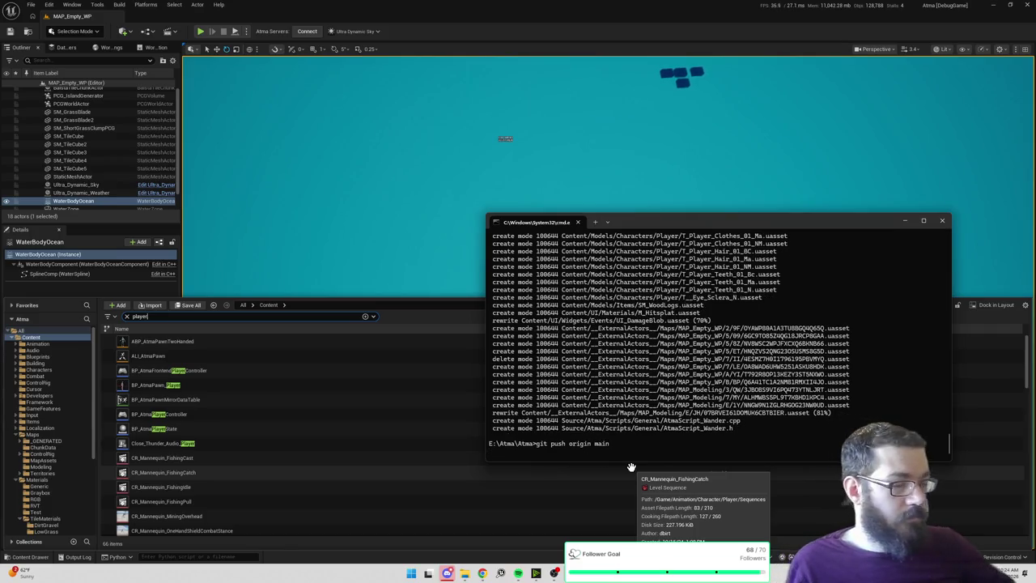
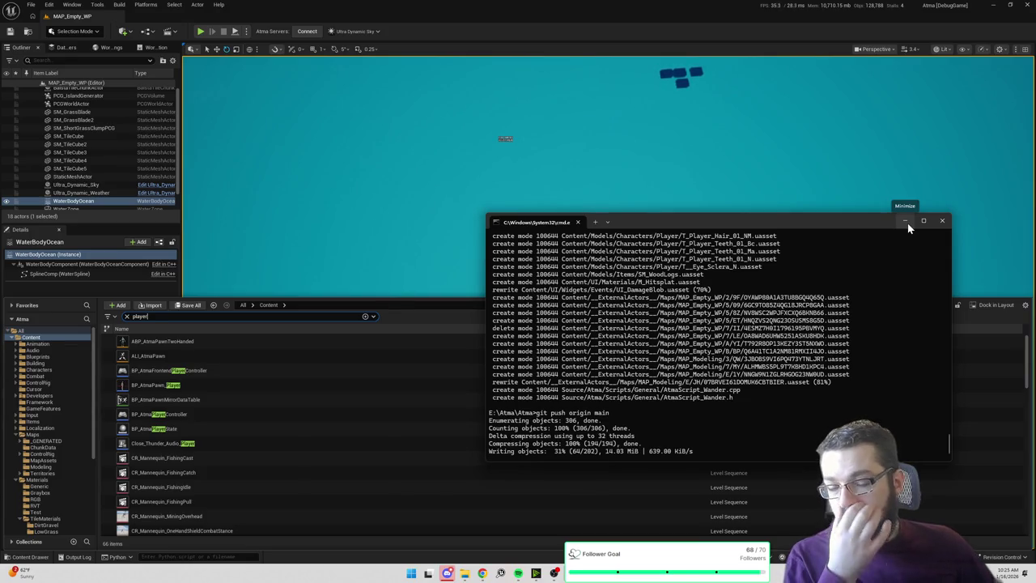
Minimize the terminal and open SK_Player from an SK_ search in the content browser.
left_click(906, 221)
left_click_drag(625, 183, 469, 176)
key("ctrl+space")
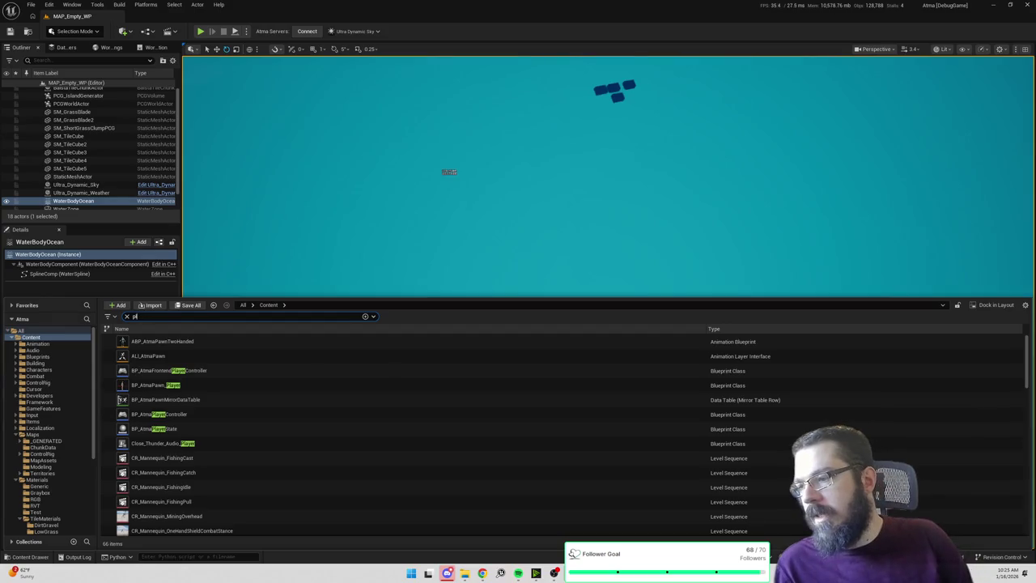
type("SK_")
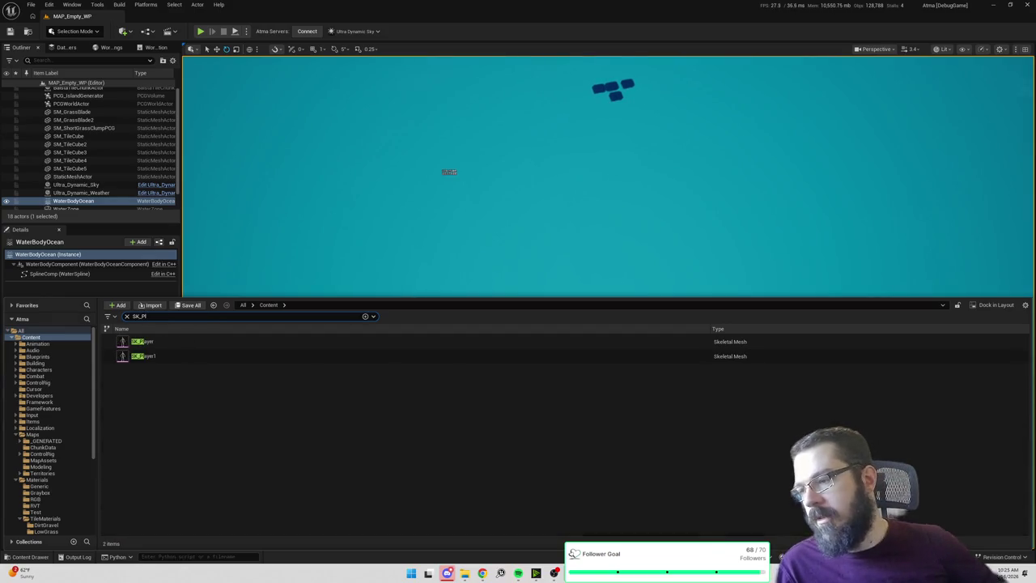
left_click(177, 340)
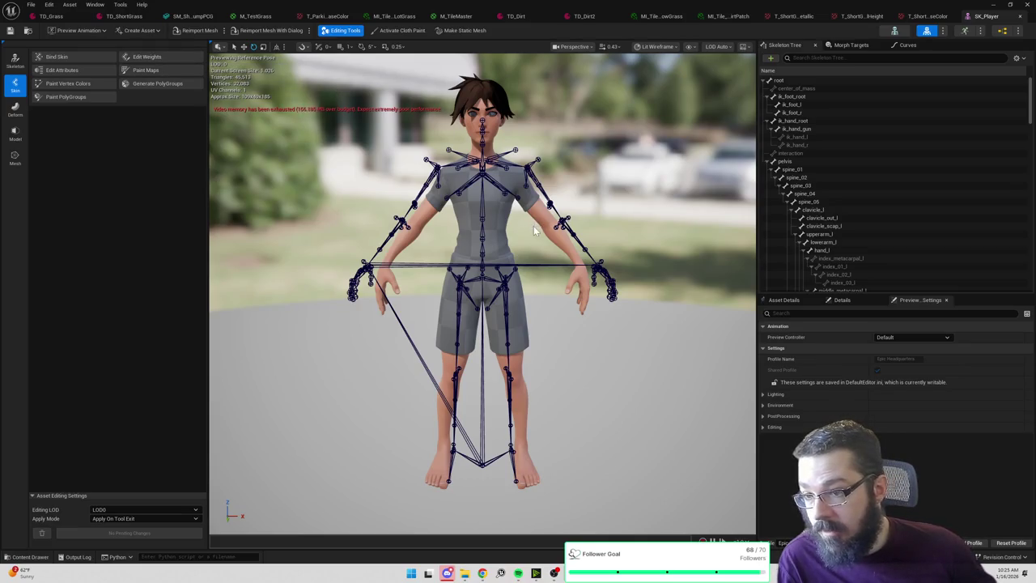
Switch to Skeleton mode and start Edit Skeleton, framing the character in the viewport.
left_click(15, 61)
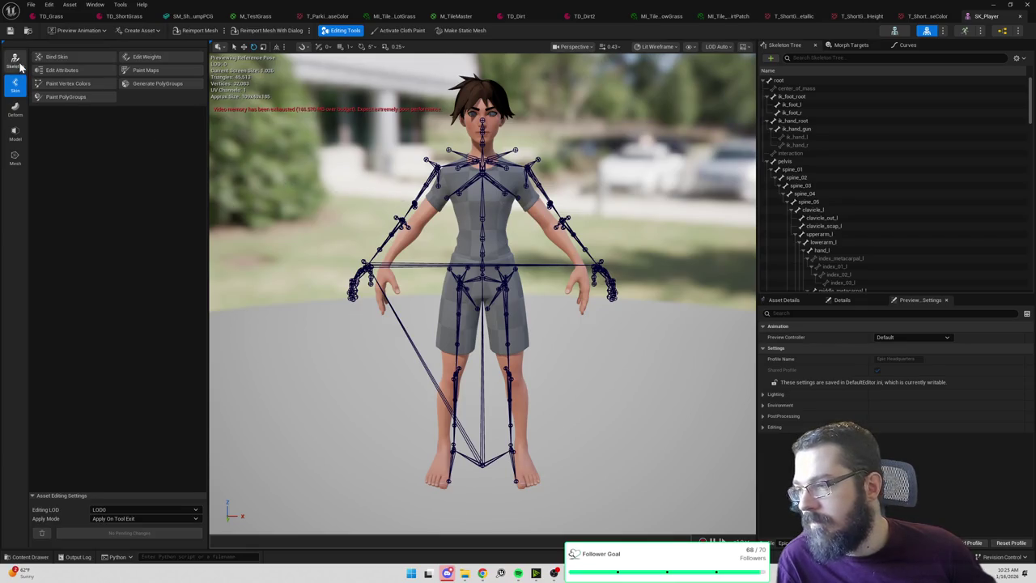
left_click(83, 58)
mouse_move(373, 155)
left_mouse_down()
mouse_move(429, 150)
mouse_move(356, 170)
mouse_move(421, 166)
left_mouse_up()
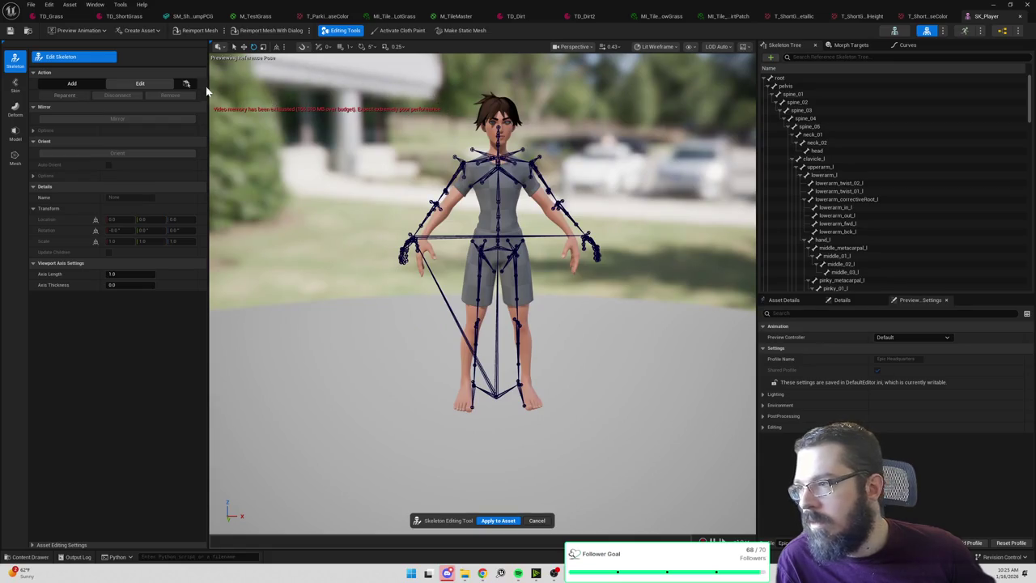
left_click_drag(435, 153, 437, 136)
scroll(486, 193, "up", 5)
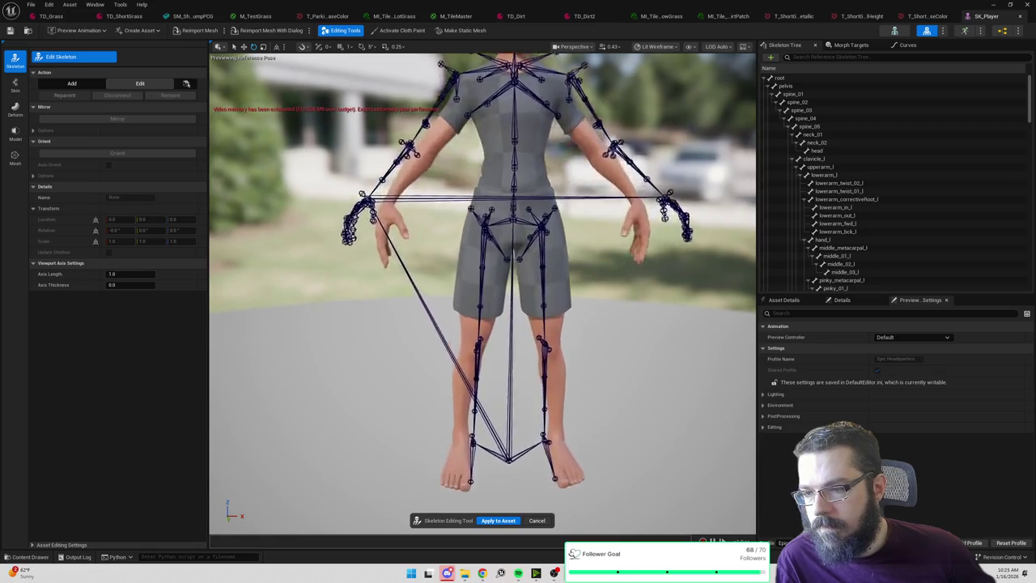
Try rotating thigh_correctiveRoot_r and the right thigh about 42 degrees, undoing both rotations.
left_click(486, 192)
scroll(489, 188, "down", 5)
scroll(493, 182, "down", 4)
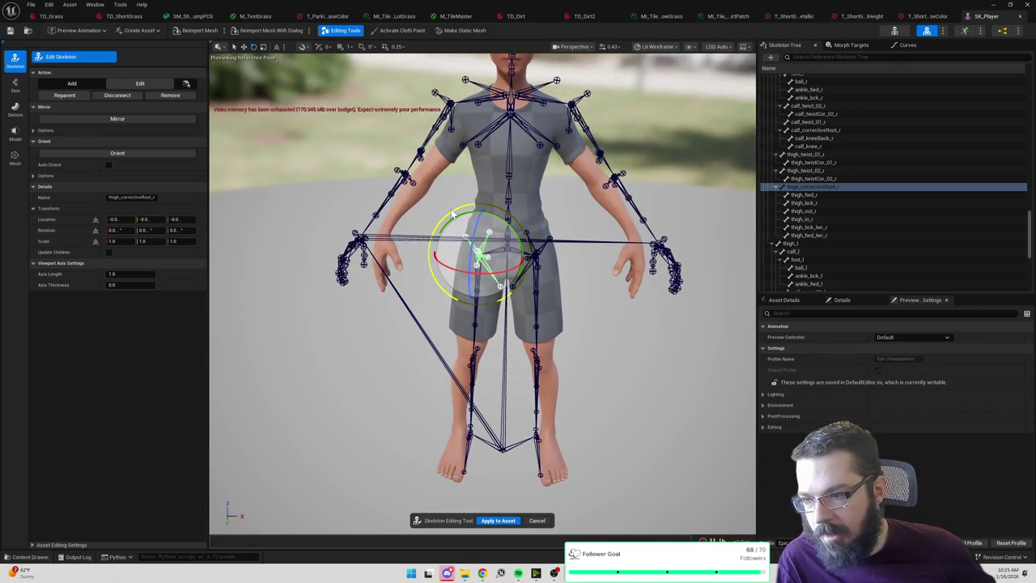
left_click_drag(459, 211, 466, 217)
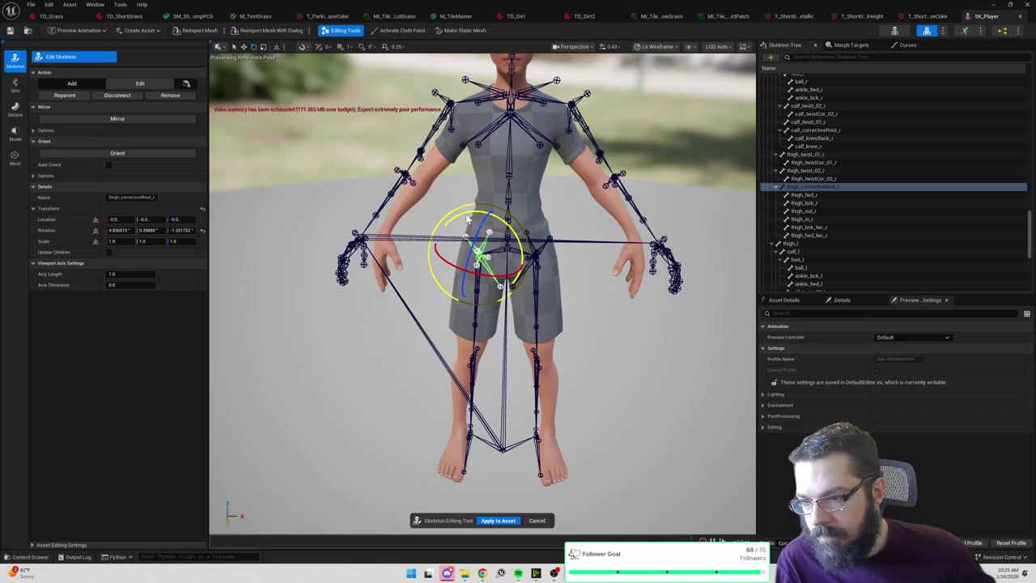
key("ctrl+z")
scroll(483, 292, "up", 8)
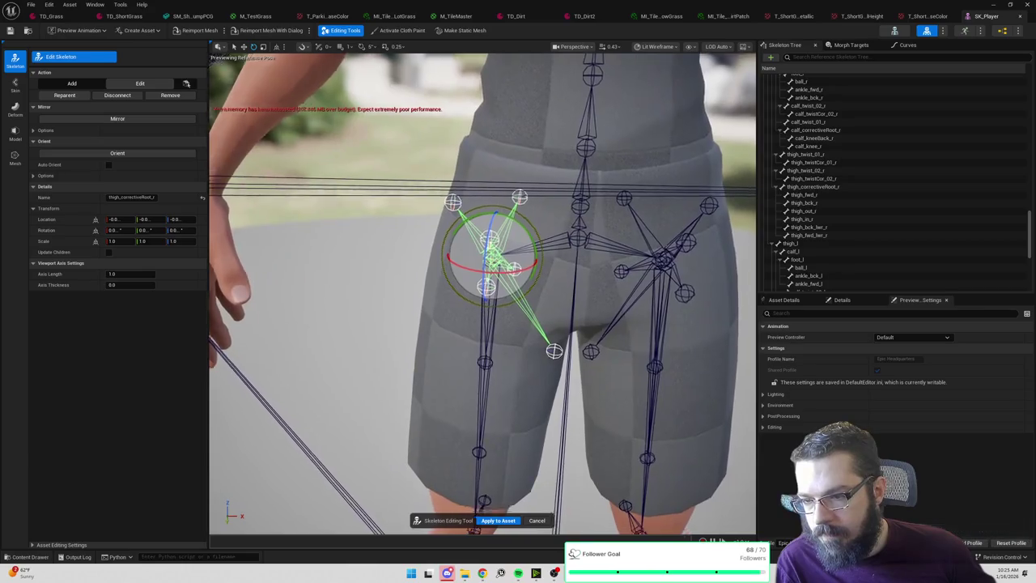
scroll(482, 292, "up", 6)
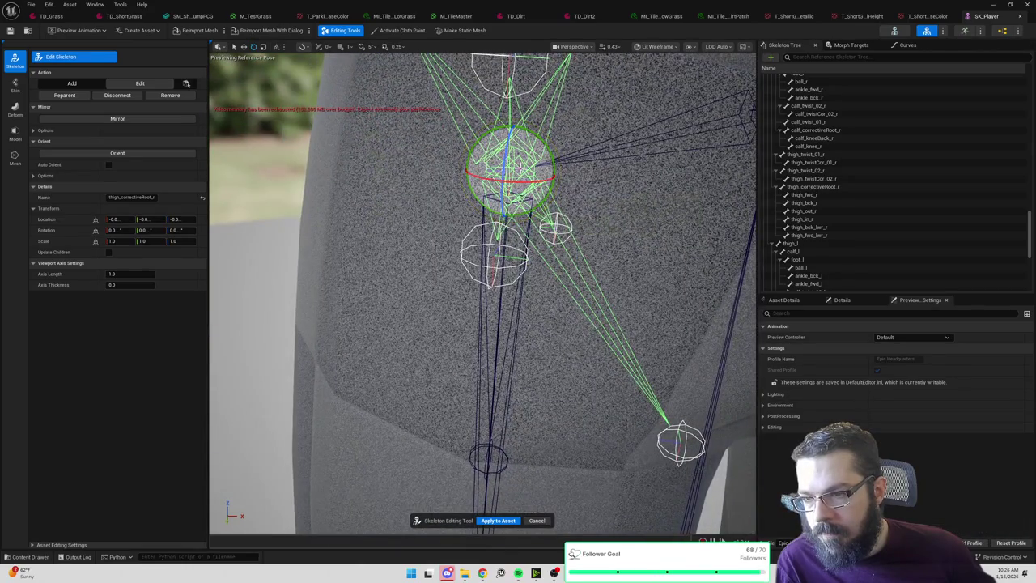
mouse_move(524, 187)
left_mouse_down()
mouse_move(591, 186)
mouse_move(446, 189)
left_mouse_up()
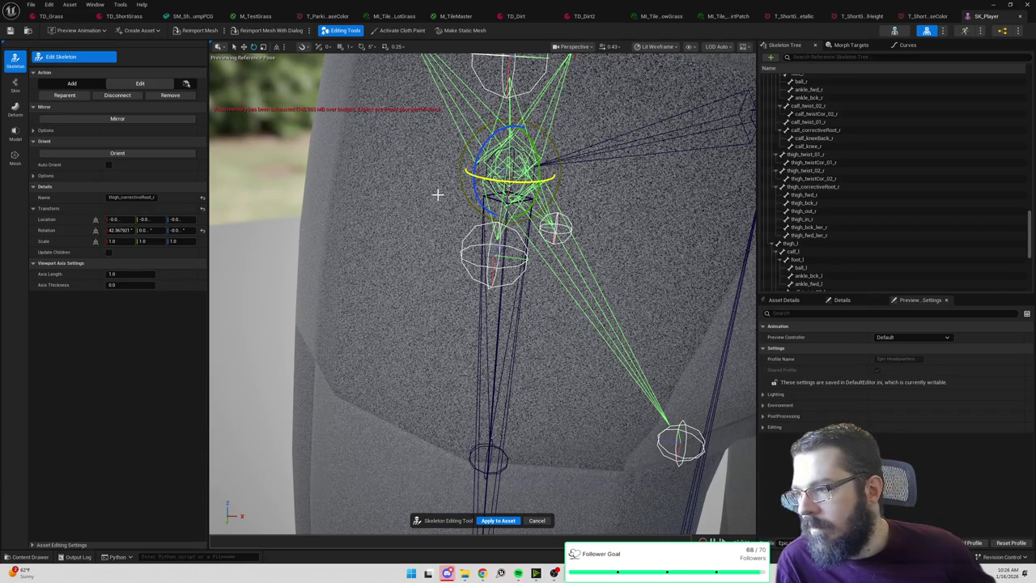
key("ctrl+z")
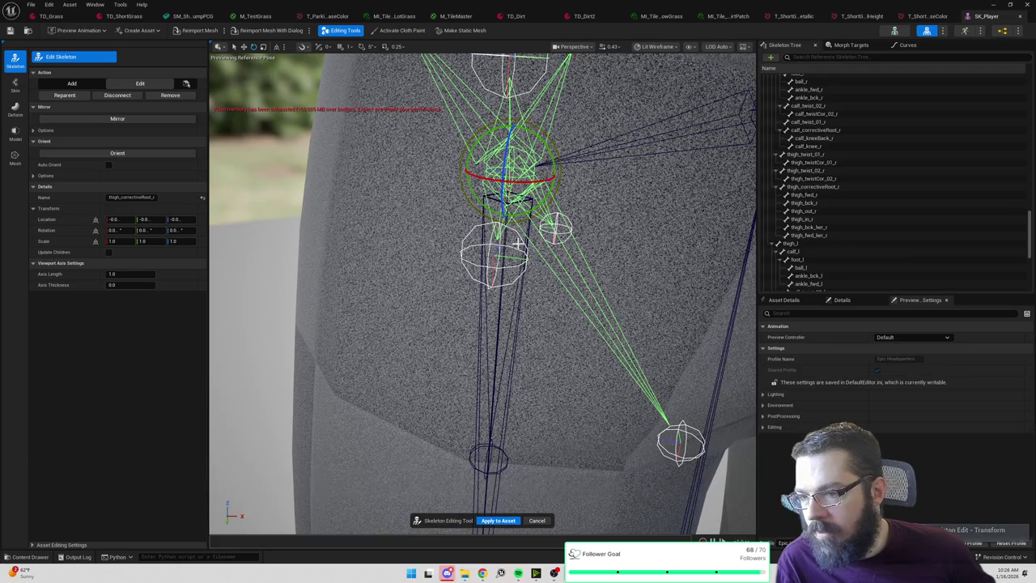
Reselect thigh_correctiveRoot_r, then select the thigh_twist_02_r bone.
scroll(856, 225, "up", 5)
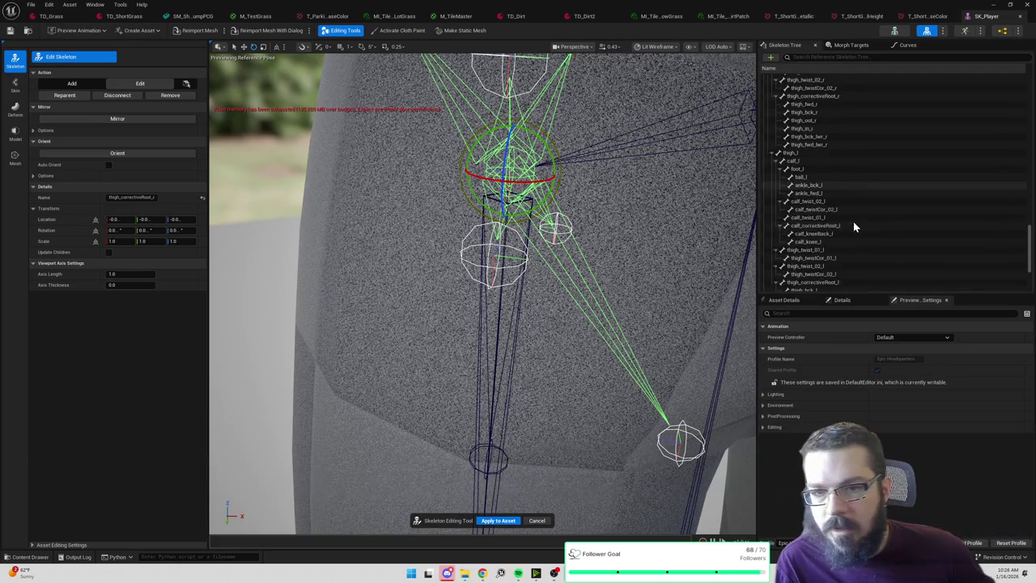
scroll(859, 232, "down", 5)
left_click(523, 171)
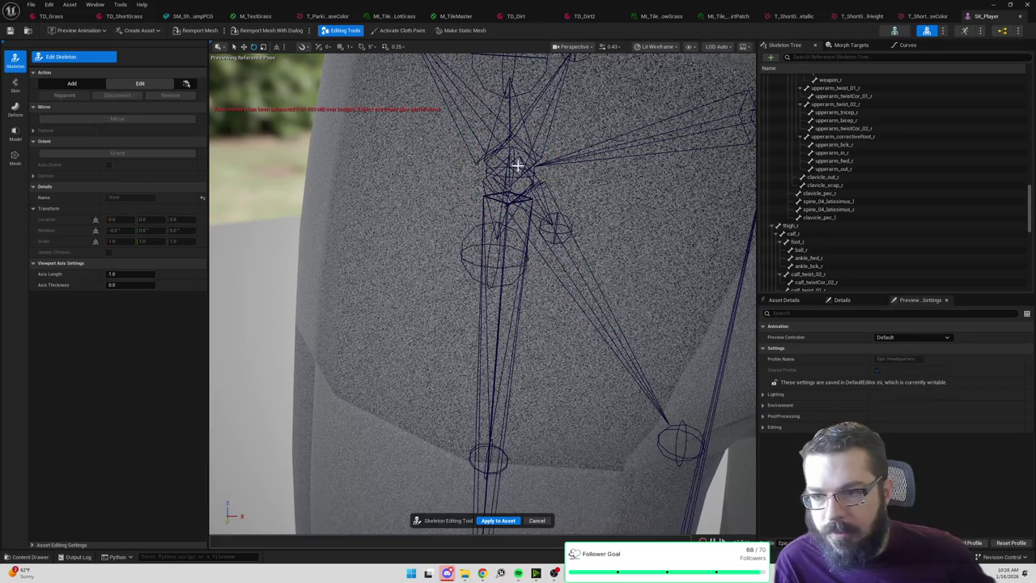
left_click(516, 160)
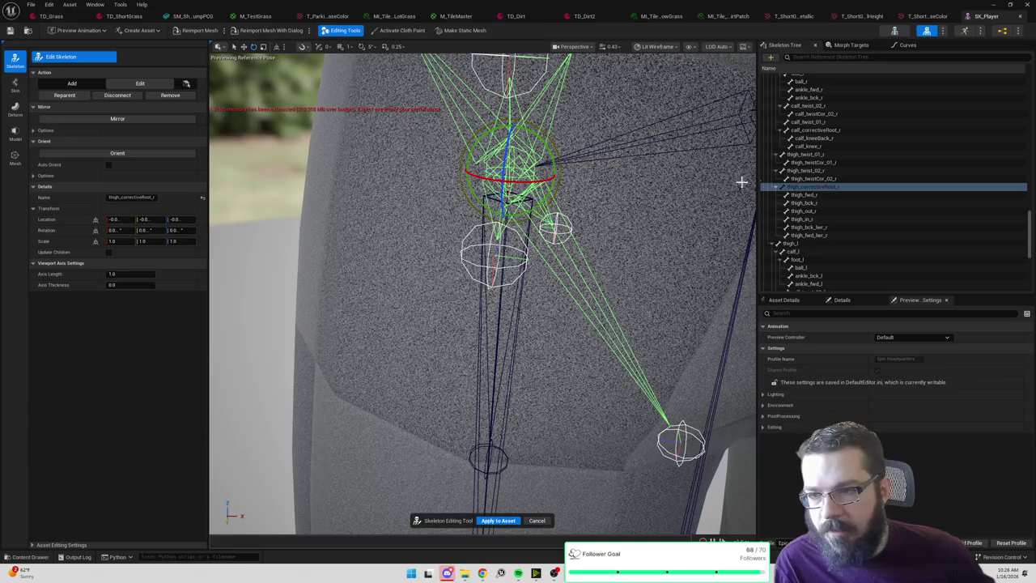
left_click(807, 171)
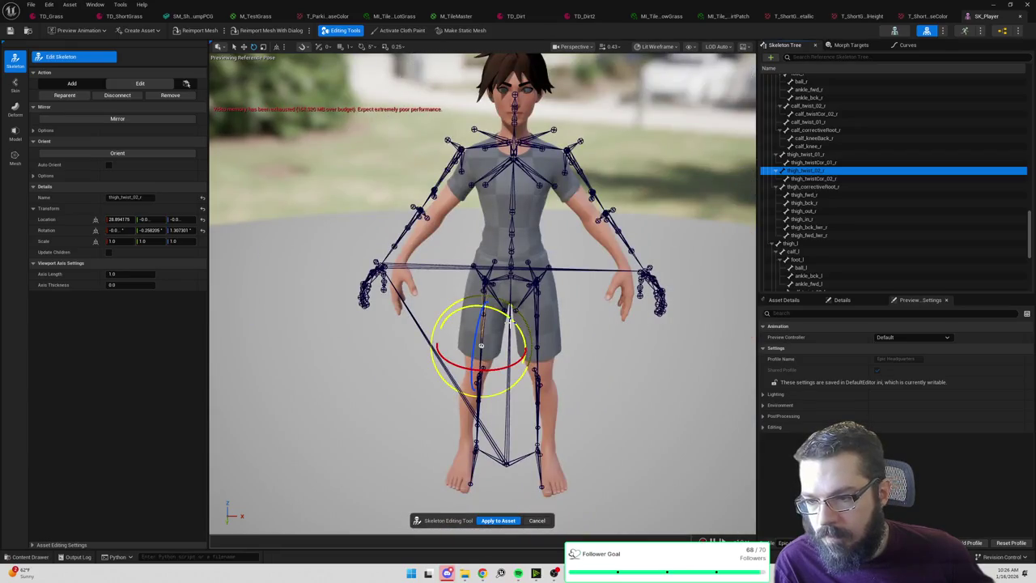
left_click_drag(510, 318, 525, 331)
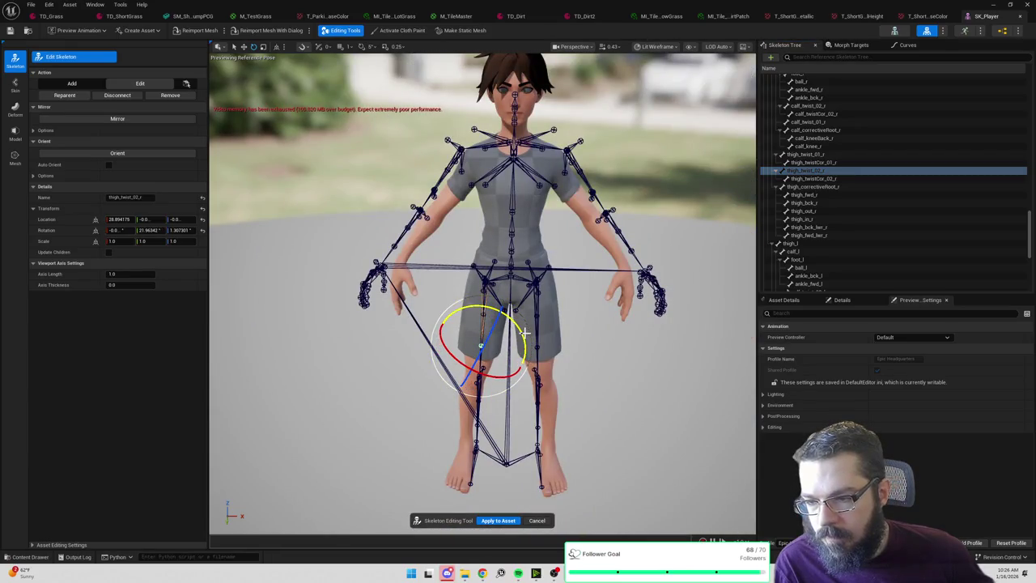
key("ctrl+z")
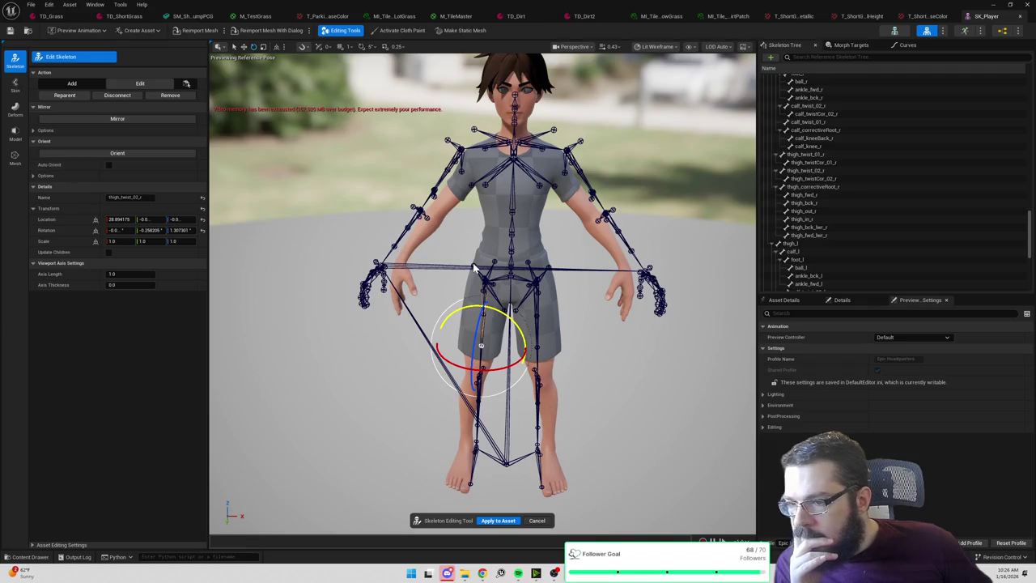
left_click(461, 151)
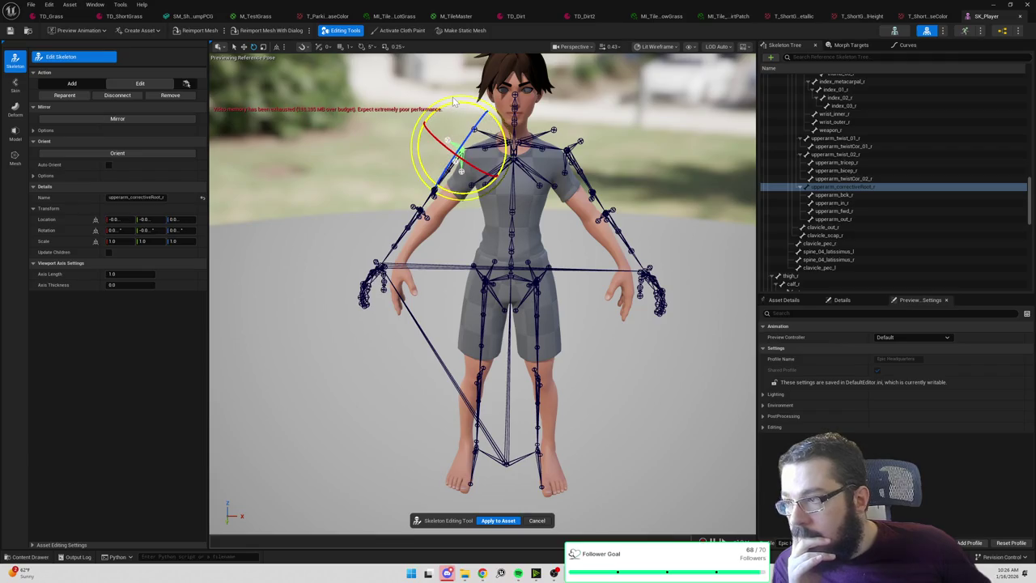
left_click_drag(453, 103, 387, 117)
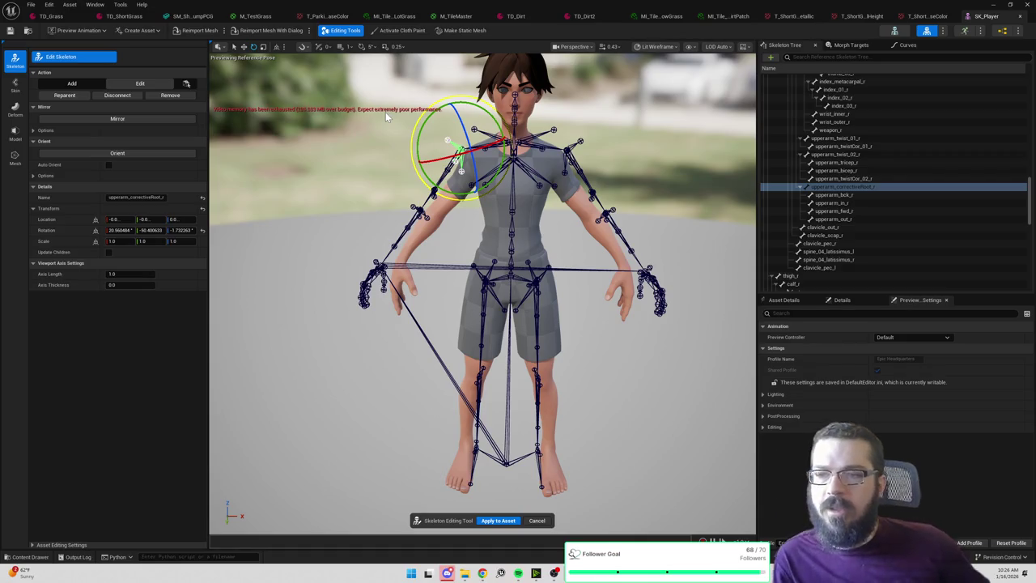
key("ctrl+z")
key("w")
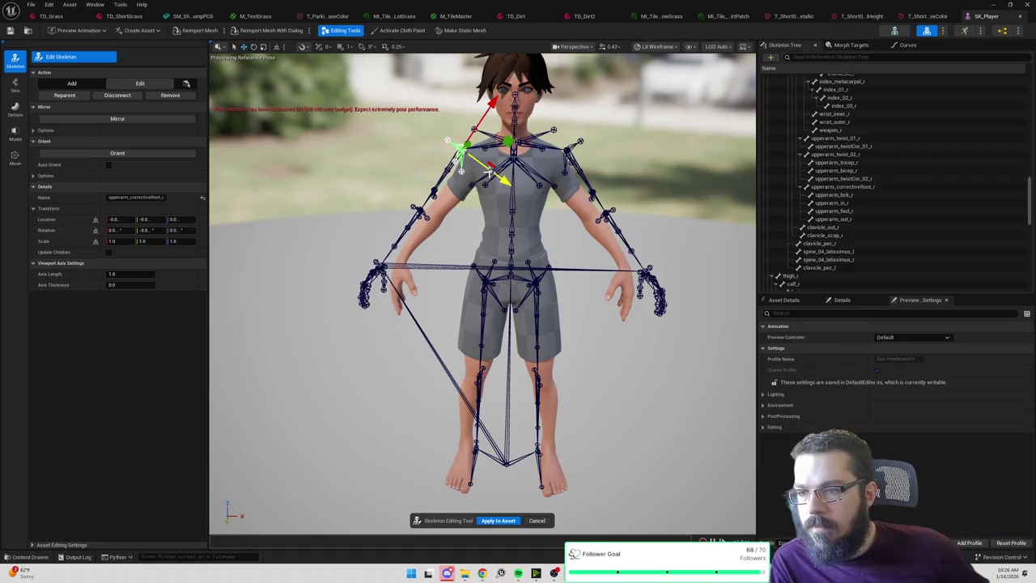
left_click_drag(471, 162, 459, 154)
key("ctrl+z")
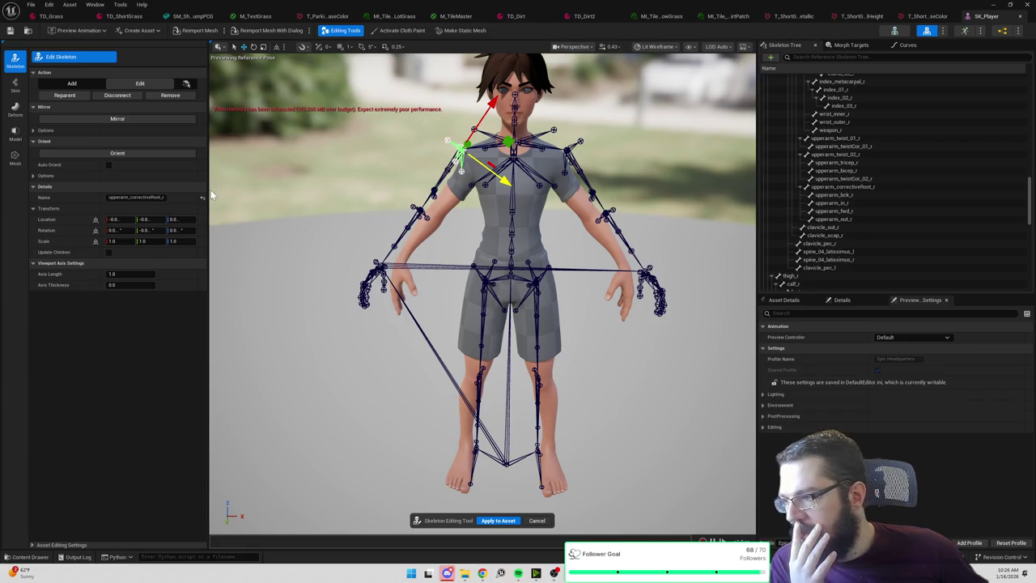
left_click(13, 112)
left_click(15, 134)
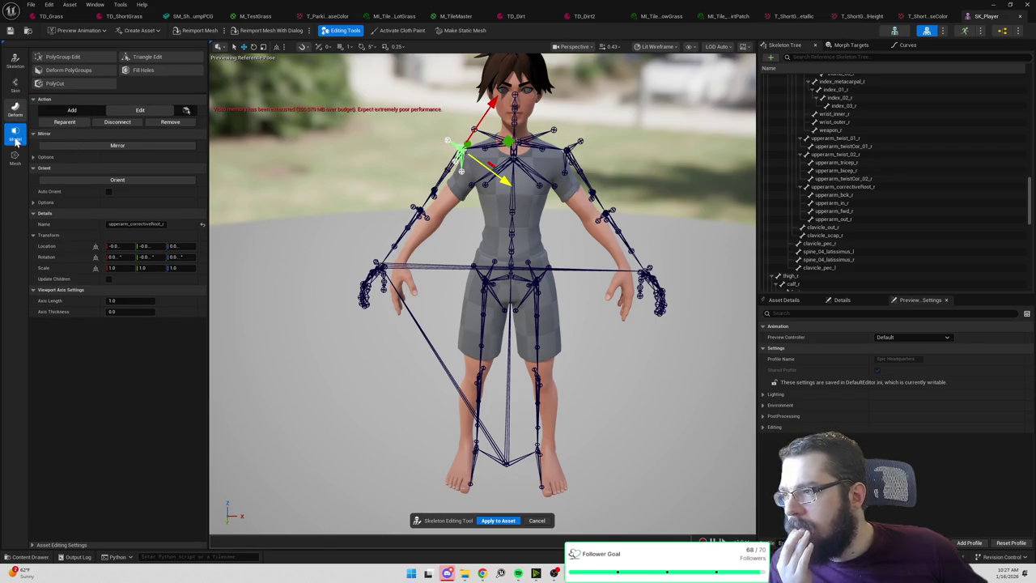
left_click(15, 159)
left_click(15, 61)
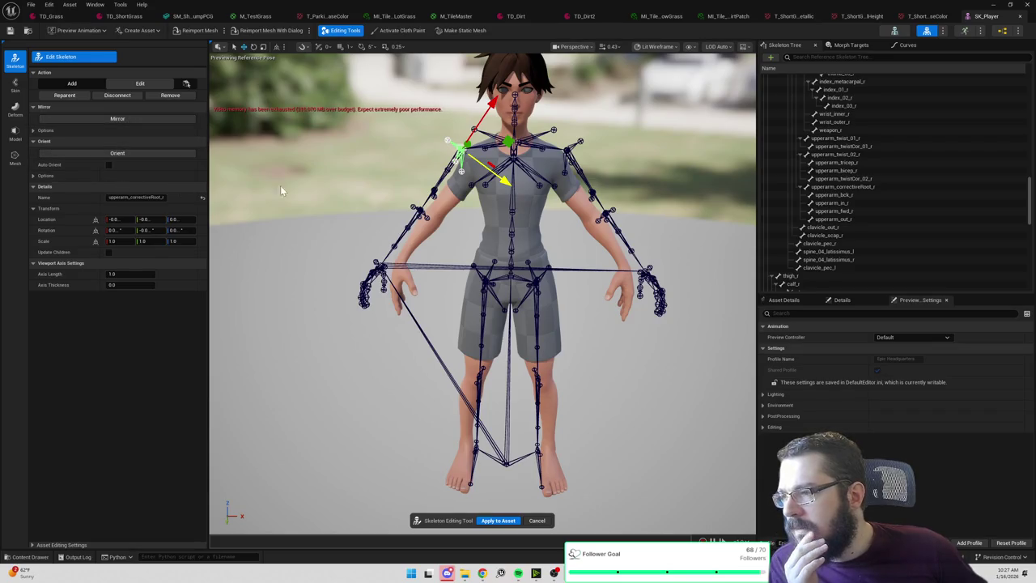
left_click(109, 251)
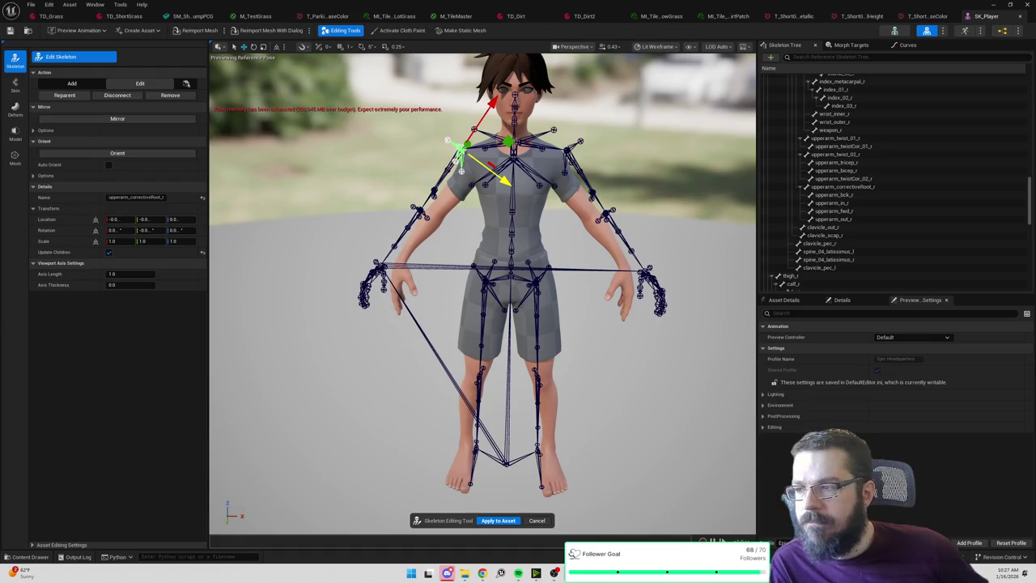
scroll(494, 223, "up", 1)
key("e")
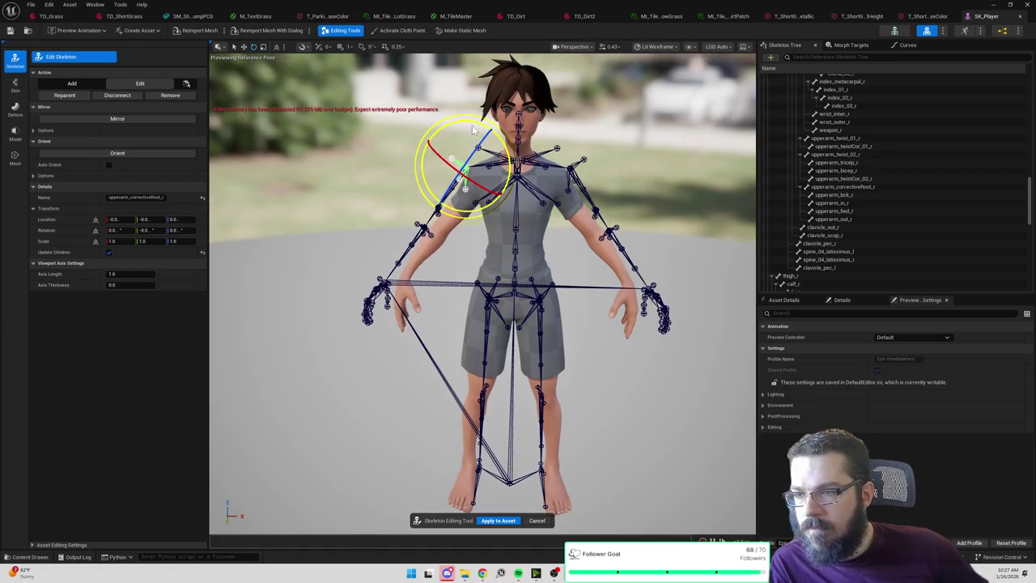
left_click_drag(472, 128, 468, 126)
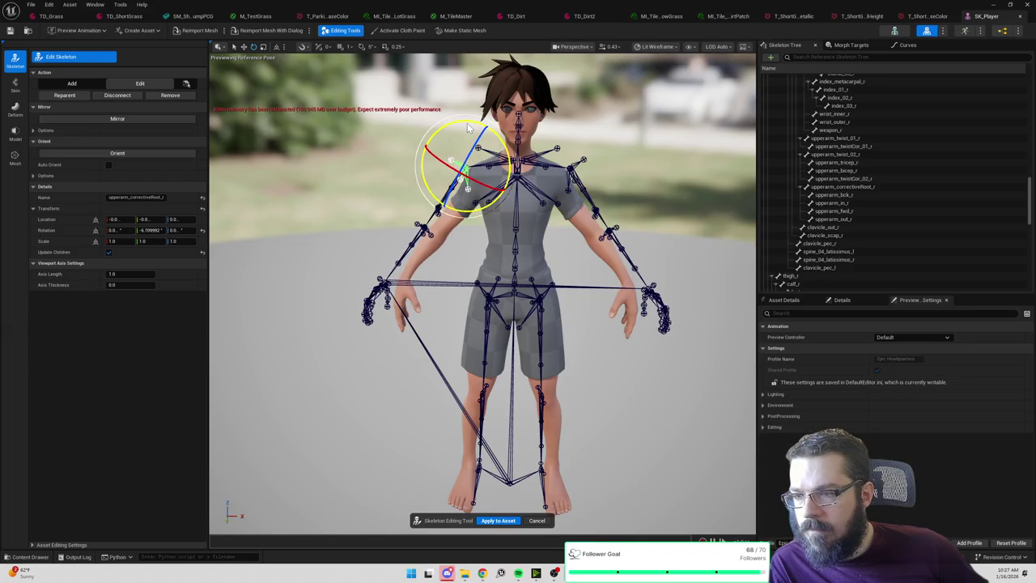
key("ctrl+z")
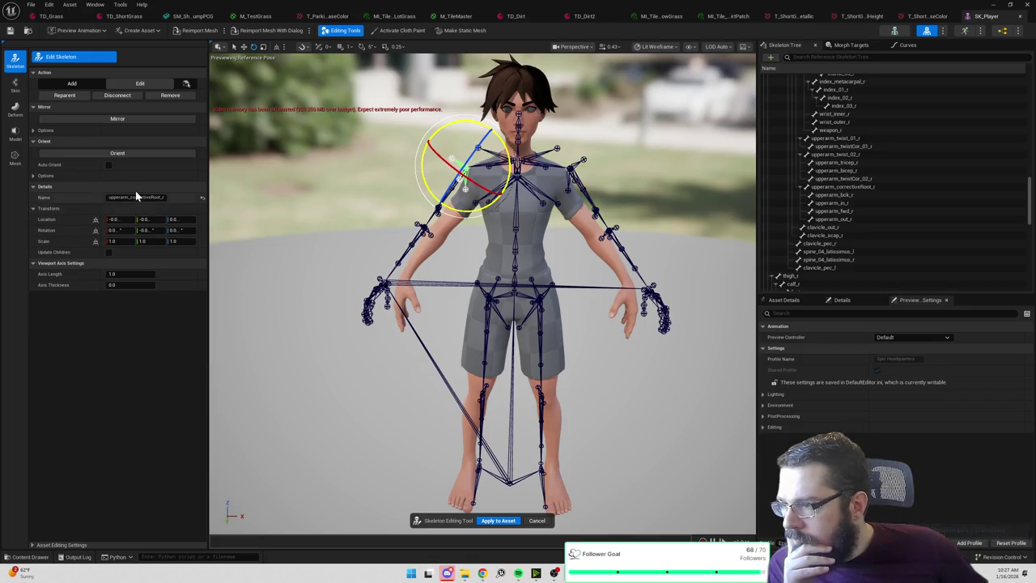
left_click(34, 176)
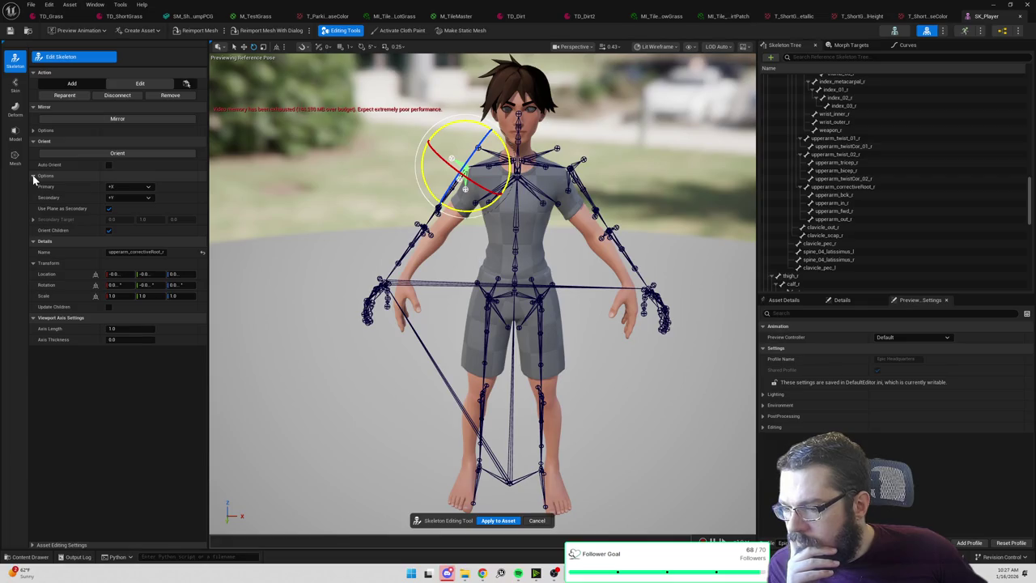
left_click(32, 175)
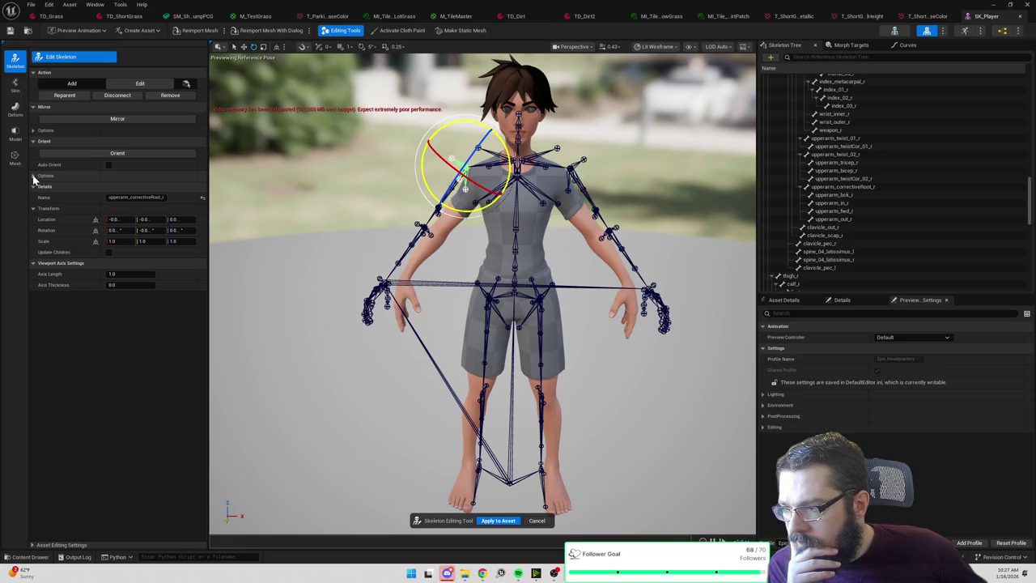
left_click(33, 175)
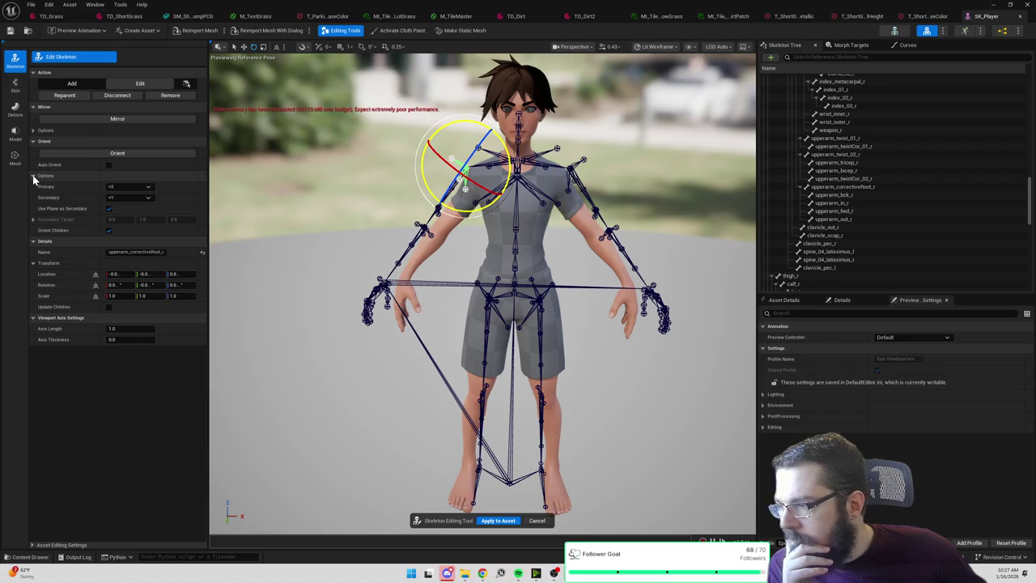
left_click(33, 174)
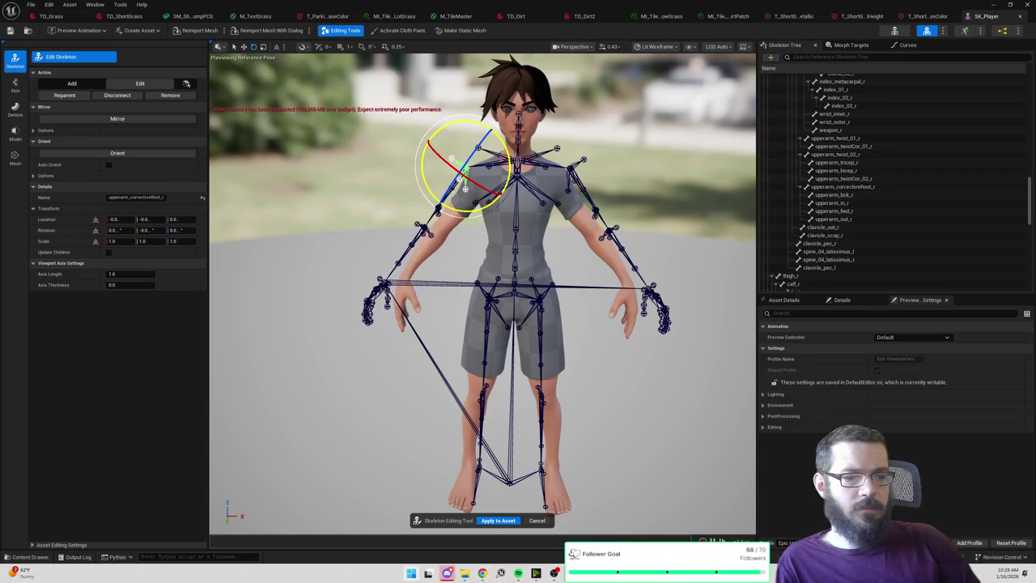
Snip the viewport region showing the skeleton pose, then minimize Snipping Tool.
key("super+shift+s")
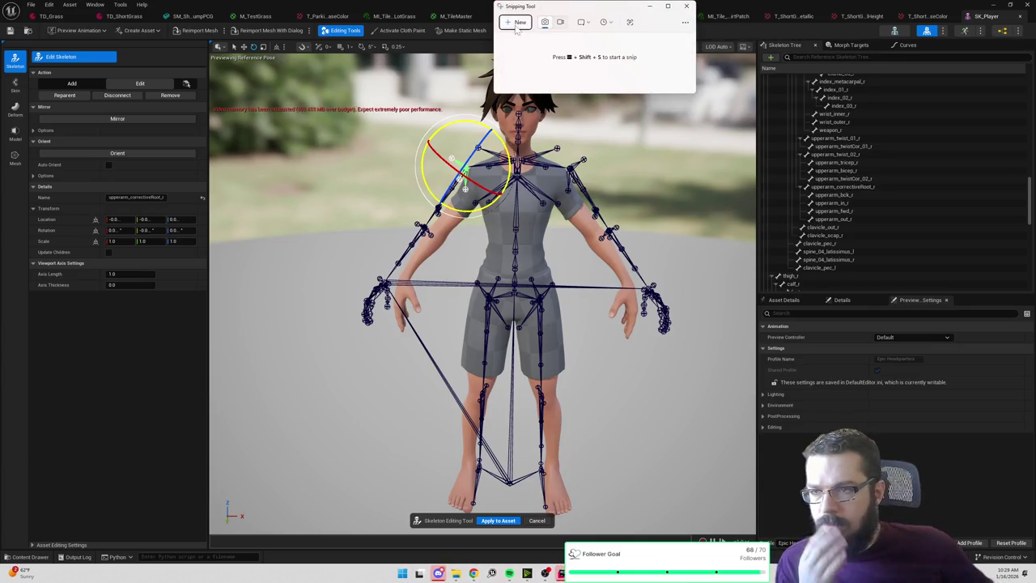
left_click(519, 22)
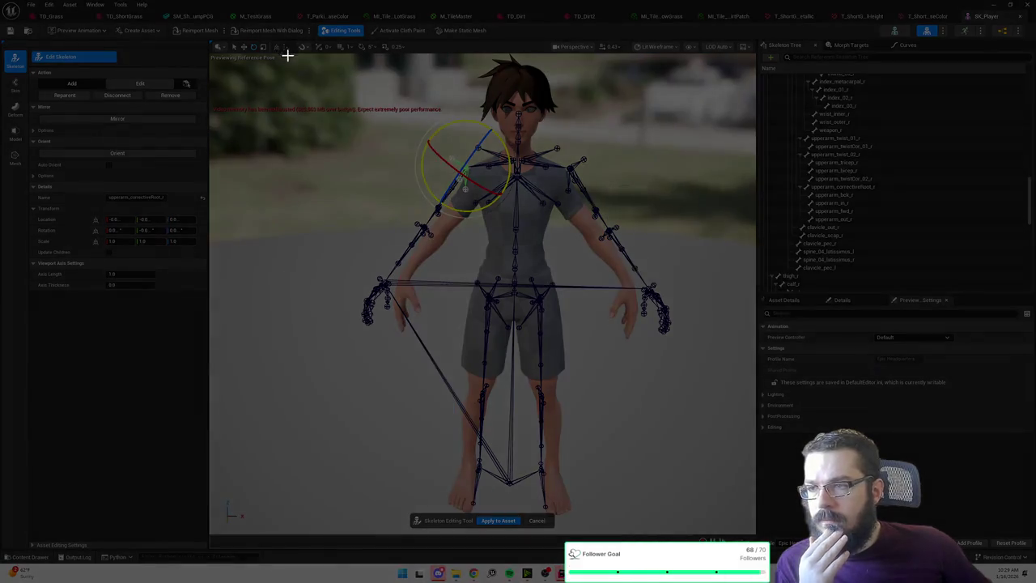
mouse_move(246, 39)
left_mouse_down()
mouse_move(361, 104)
mouse_move(733, 527)
left_mouse_up()
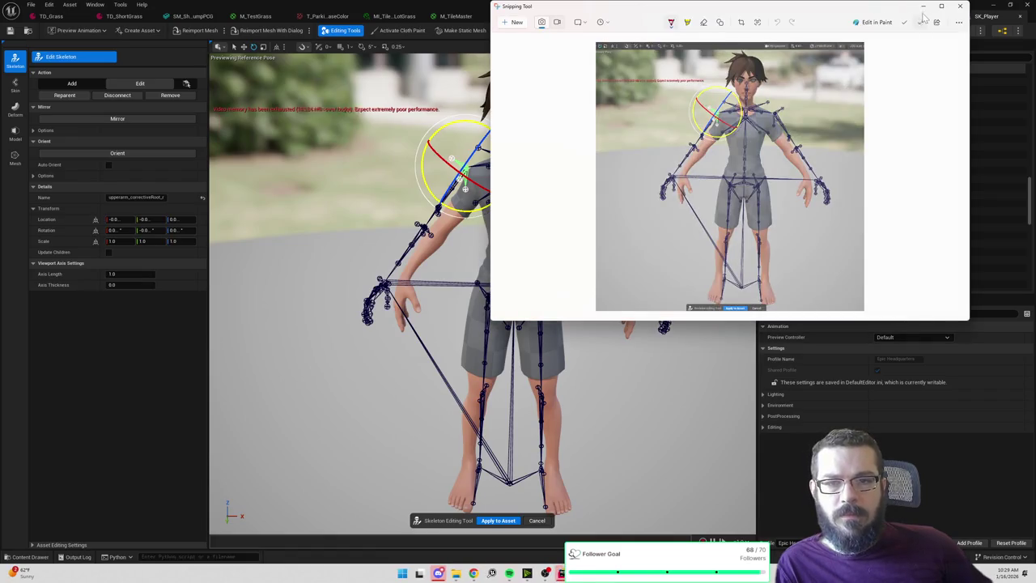
left_click(923, 6)
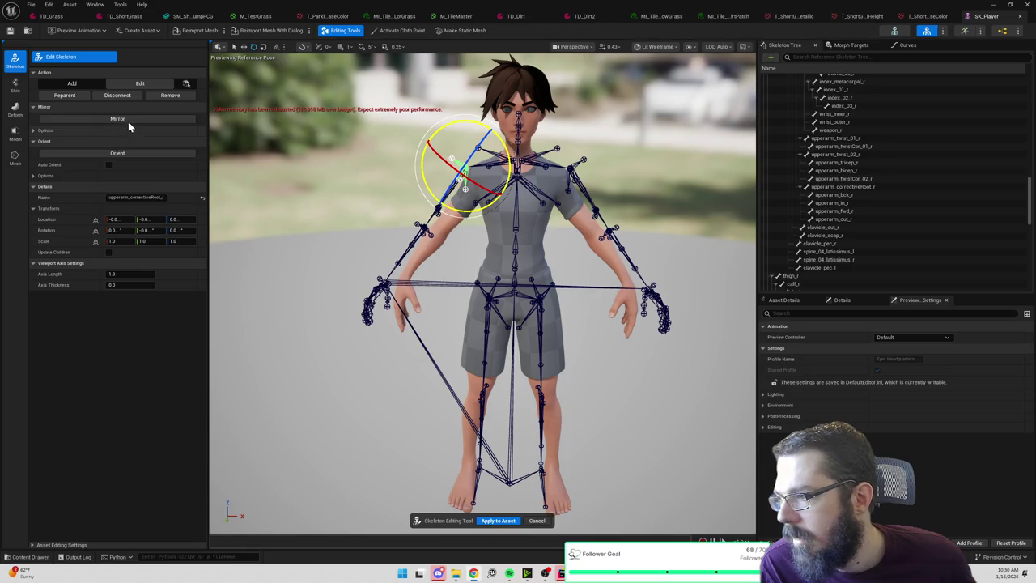
Enable Update Children so child bones follow parent edits, undoing an accidental bone move.
left_click(108, 252)
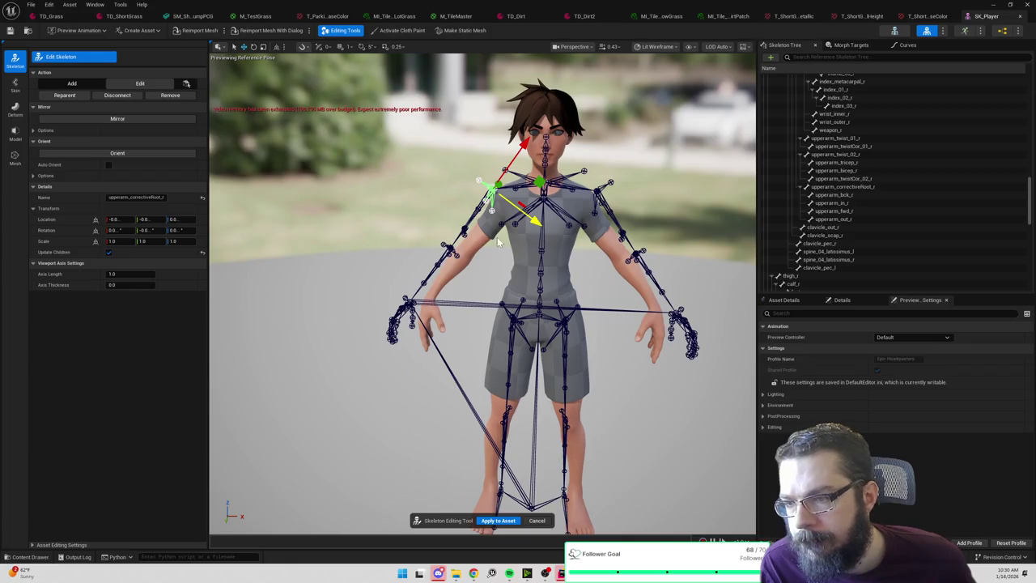
left_click_drag(536, 221, 547, 230)
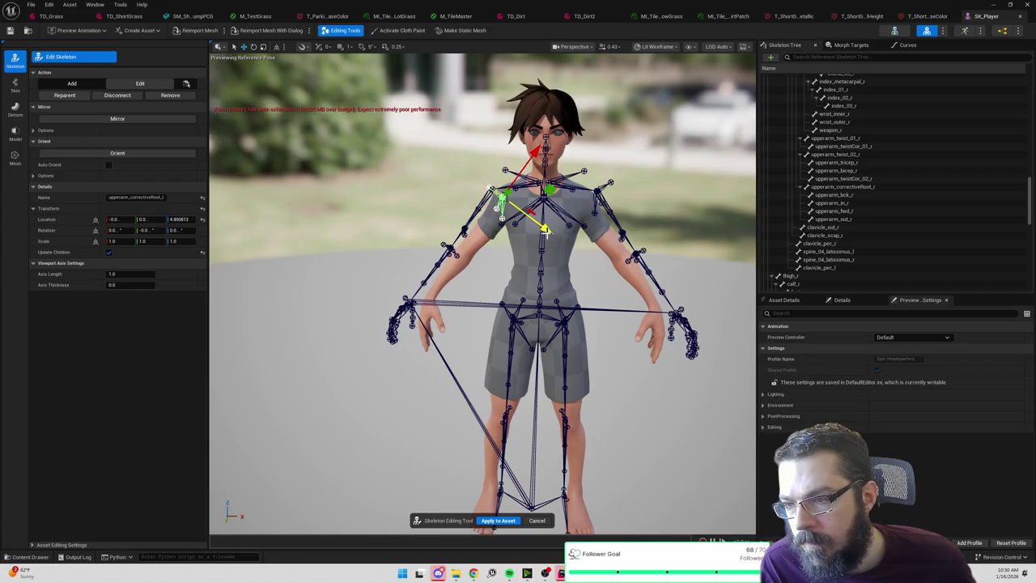
scroll(547, 231, "up", 5)
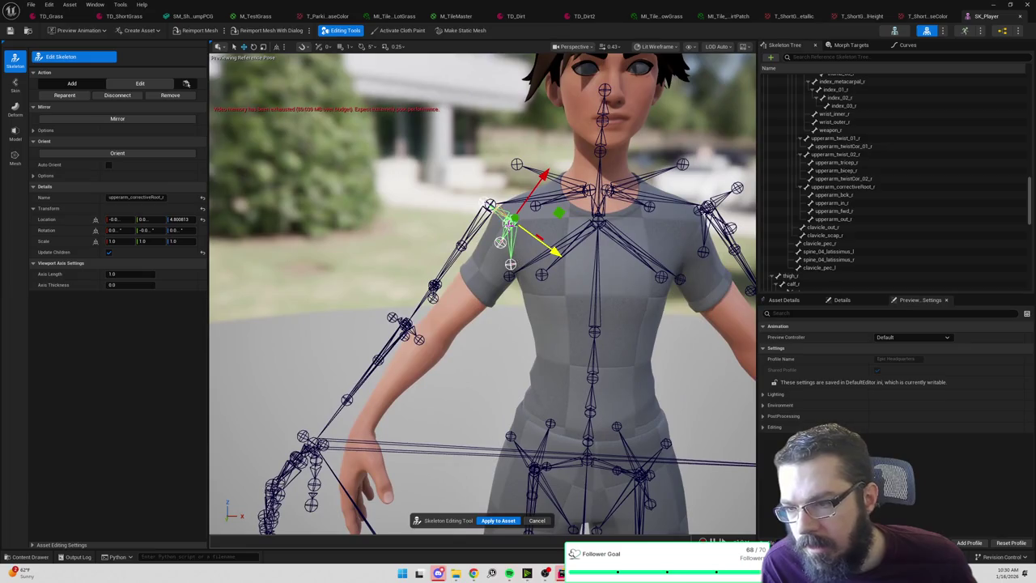
key("ctrl+z")
scroll(546, 230, "up", 5)
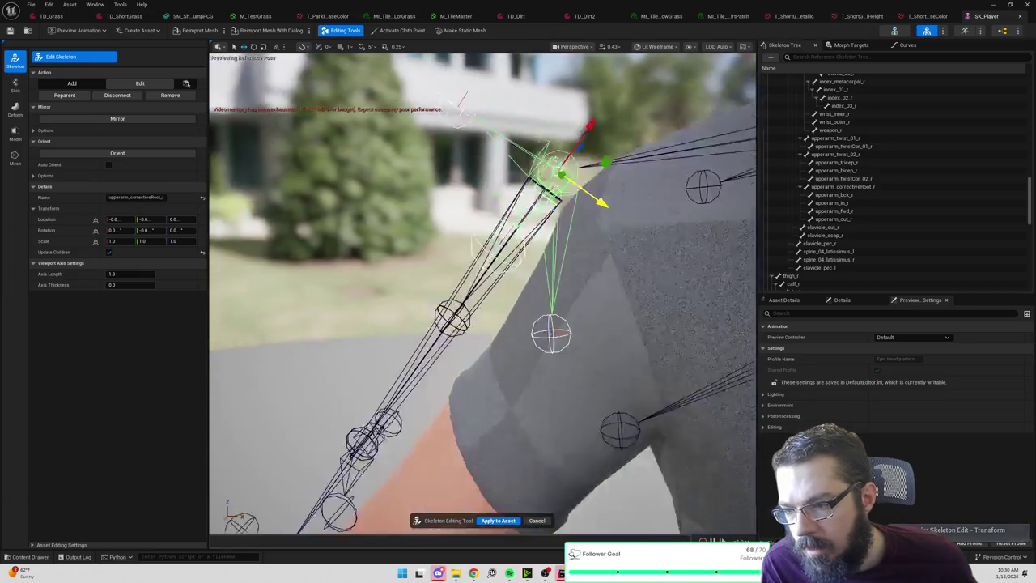
Rotate the right upper-arm bone upperarm_r downward with the rotate gizmo.
left_click(486, 243)
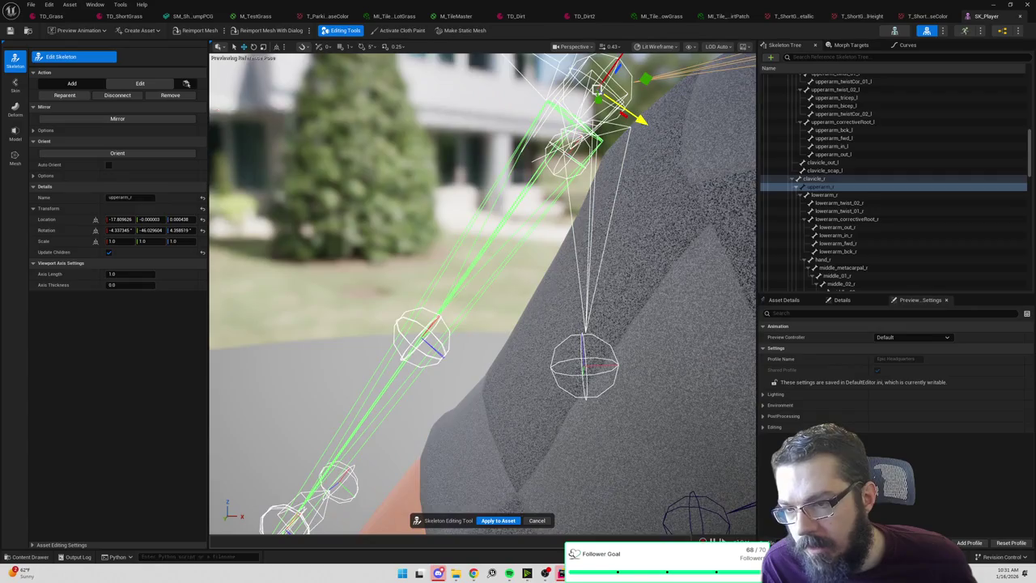
scroll(541, 256, "down", 8)
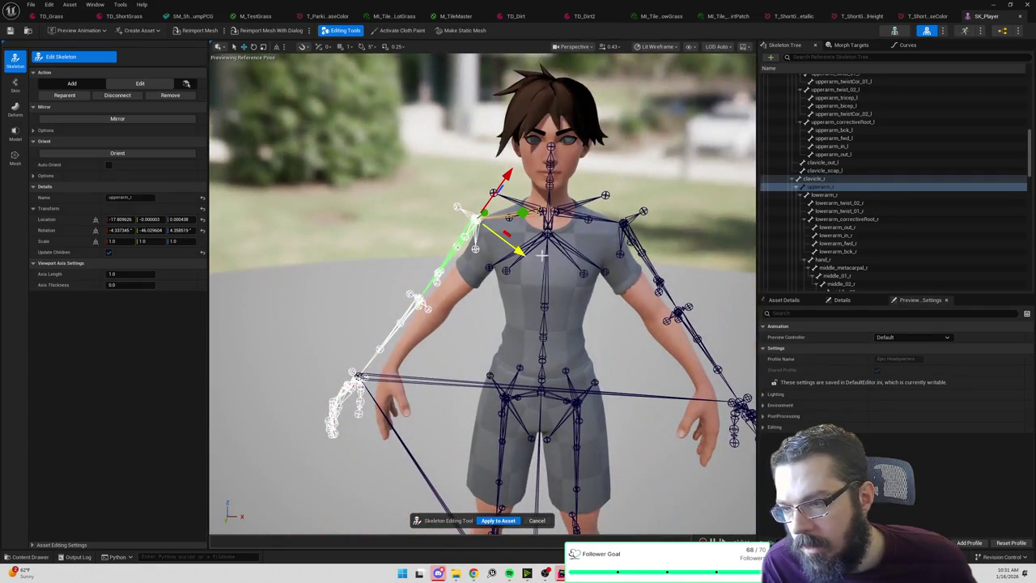
key("e")
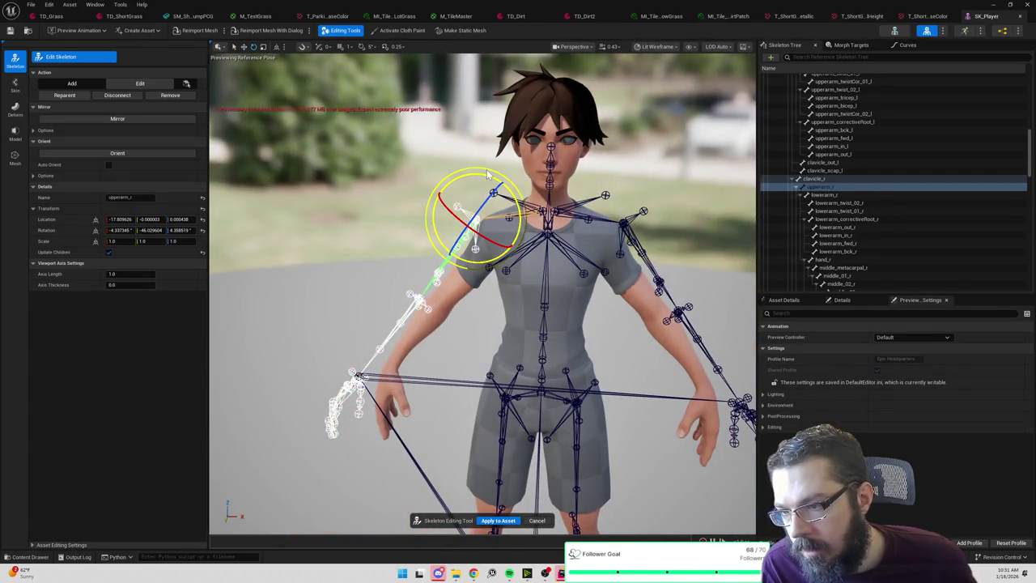
left_click_drag(488, 173, 485, 173)
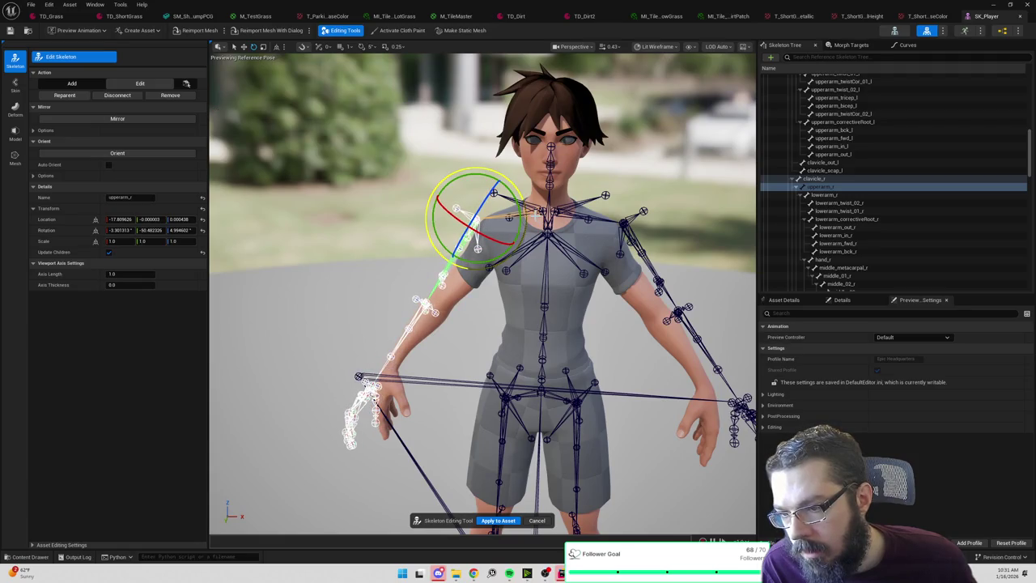
left_click_drag(534, 216, 531, 216)
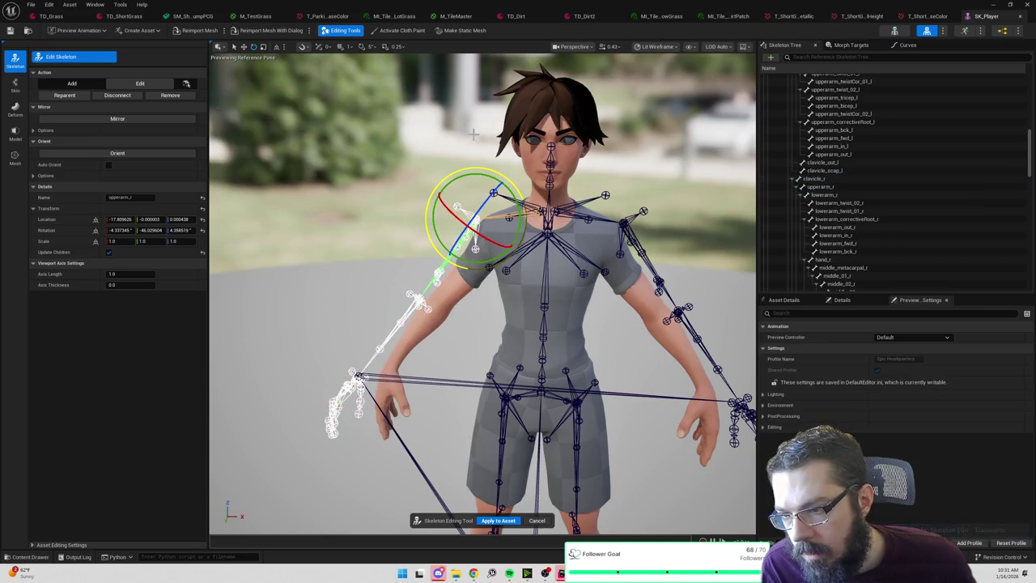
key("Escape")
Alternately rotate clavicle_r and upperarm_r to lower the arm, clavicle ending near 175.5, -57.5, 14.5.
left_click(532, 212)
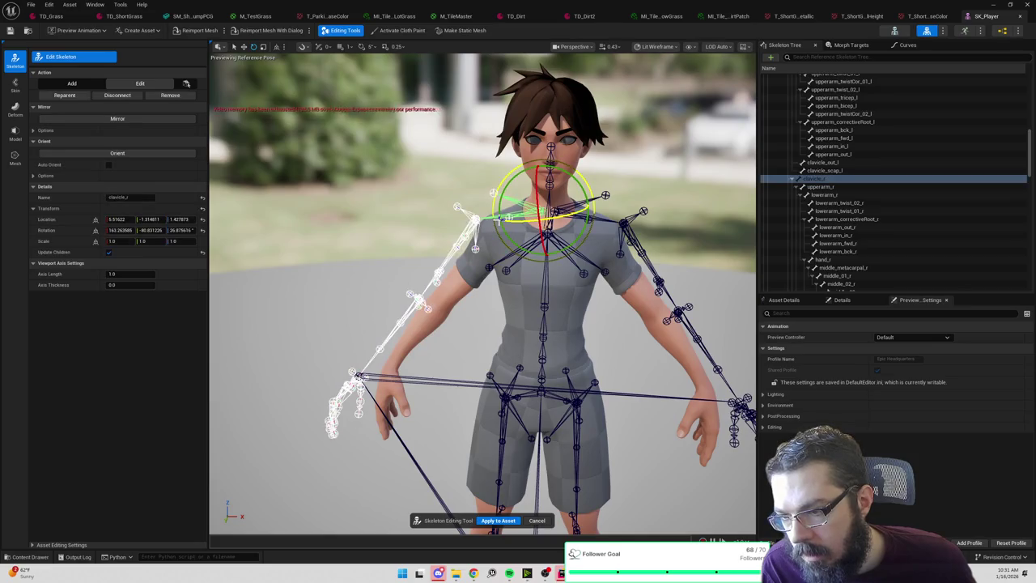
left_click_drag(514, 170, 509, 187)
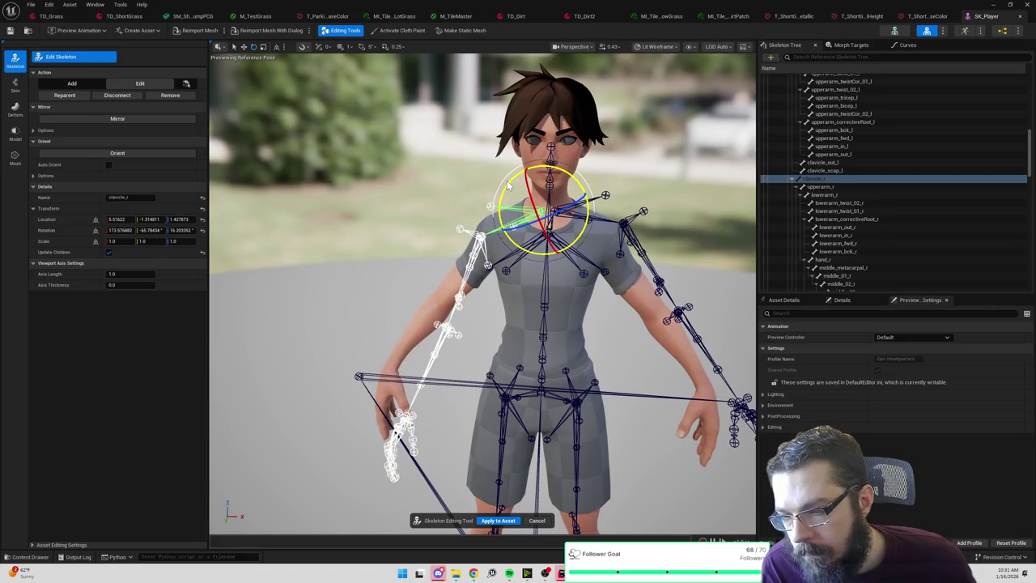
left_click_drag(509, 186, 513, 183)
left_click(437, 179)
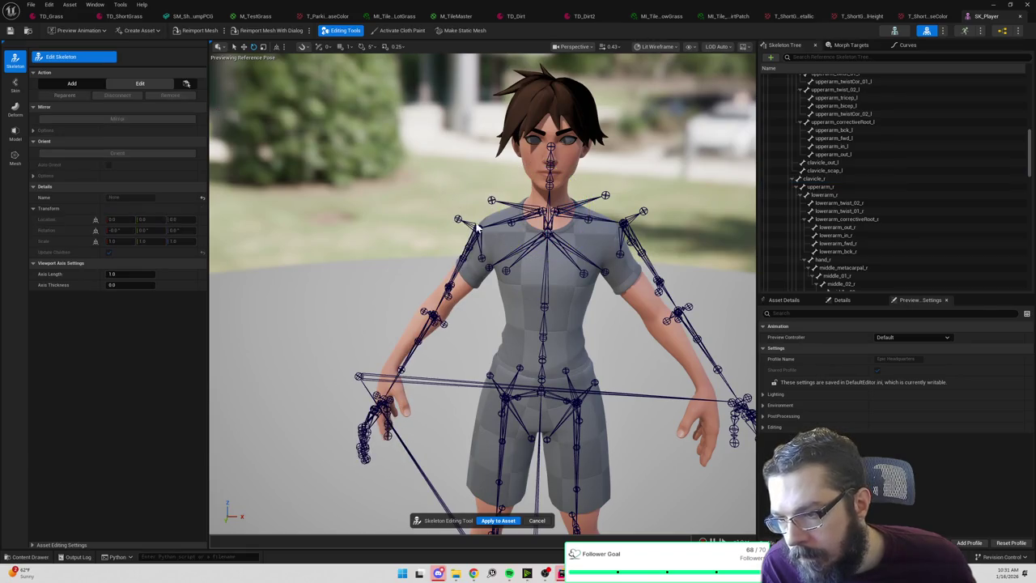
left_click(459, 270)
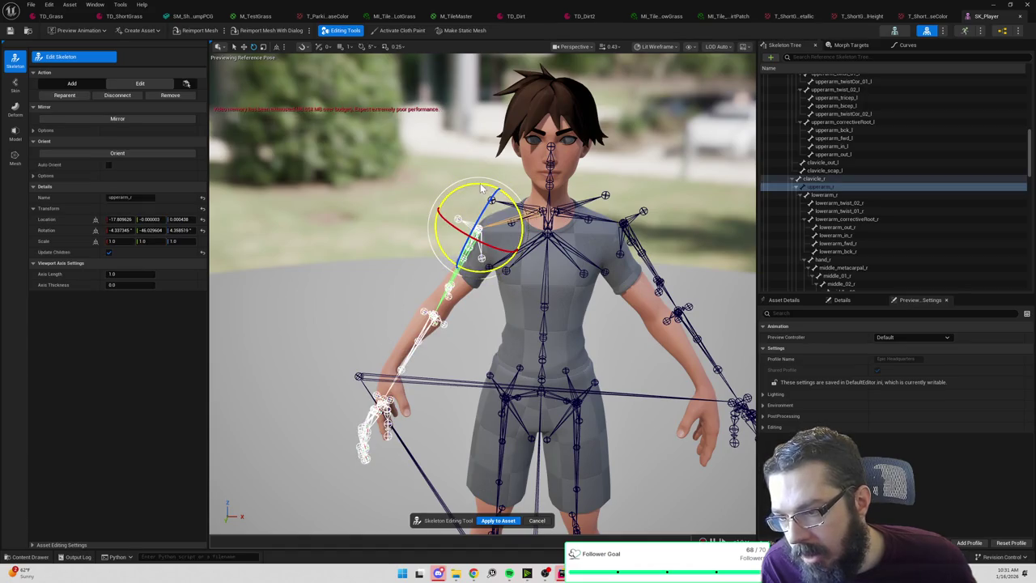
left_click_drag(484, 188, 480, 184)
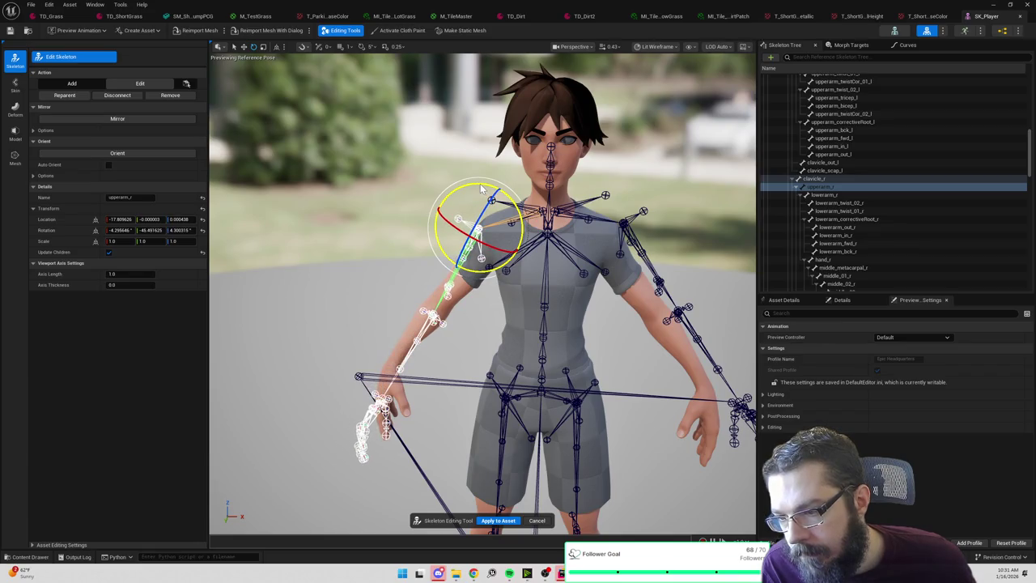
left_click(506, 217)
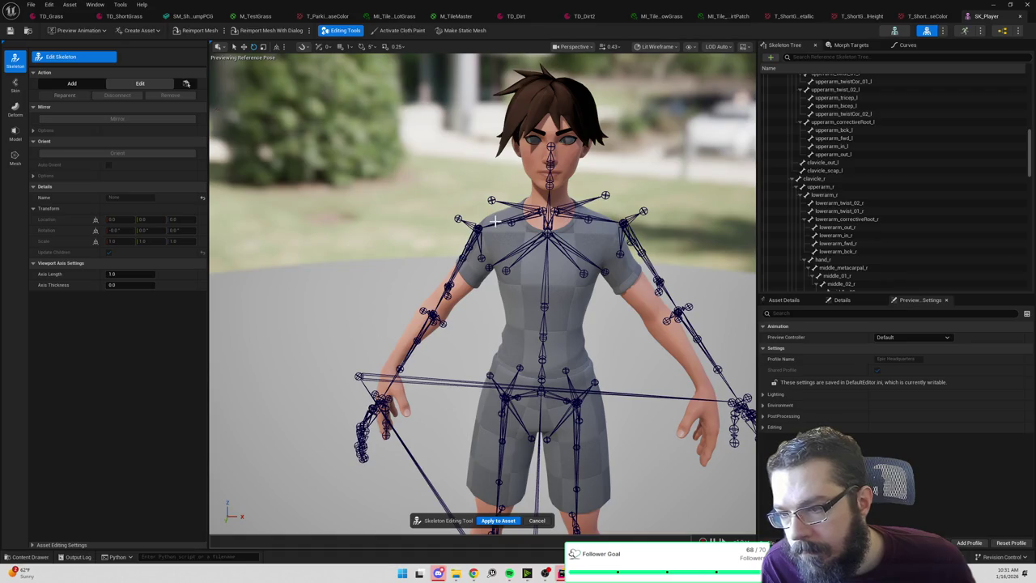
left_click(494, 220)
left_click_drag(518, 175, 497, 180)
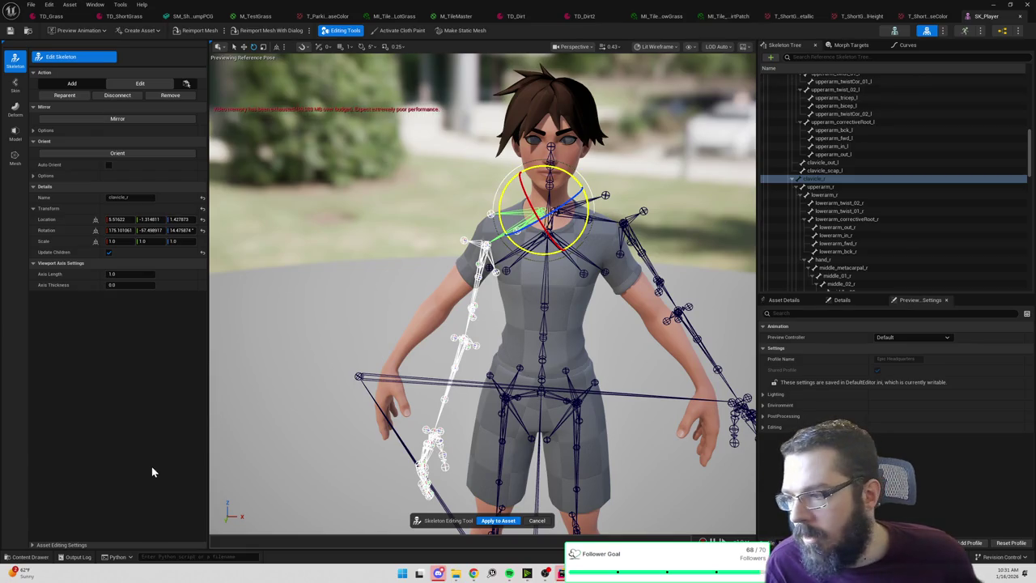
Open SK_Mannequin from an sk_m search for reference, then return to the SK_Player tab.
key("ctrl+space")
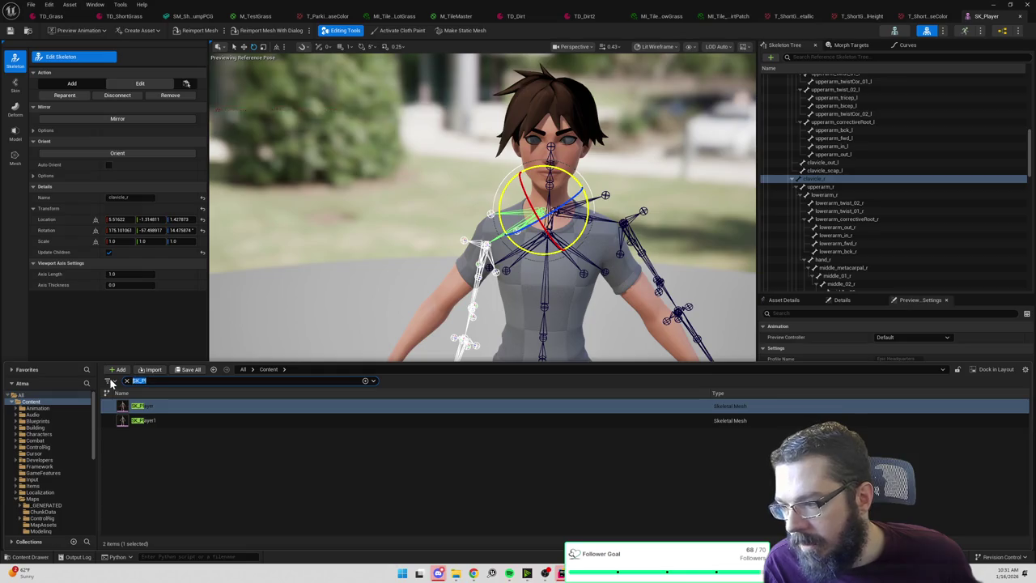
type("mann")
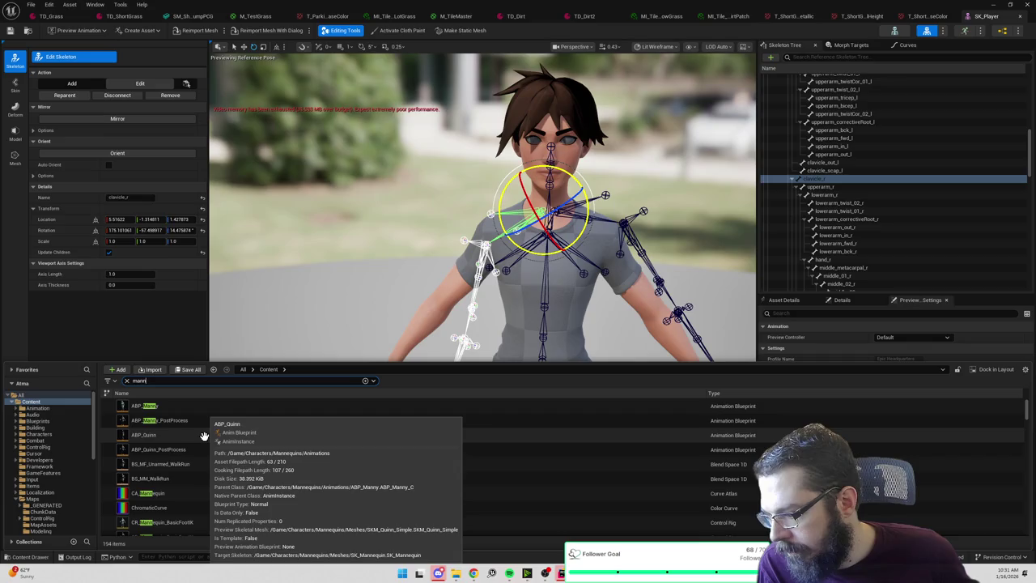
key("BackSpace")
key("BackSpace")
key("BackSpace")
type("sk_")
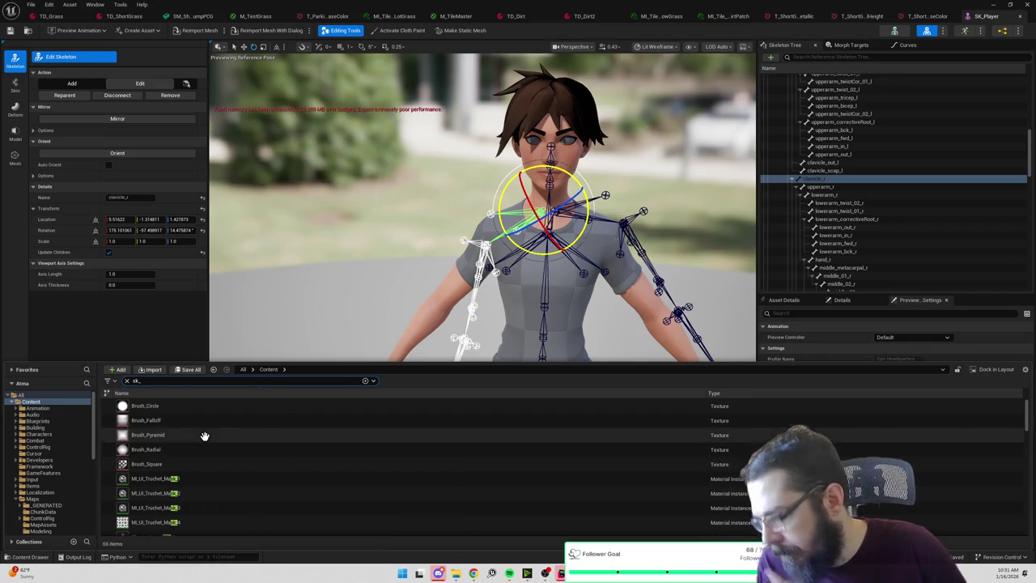
type("m")
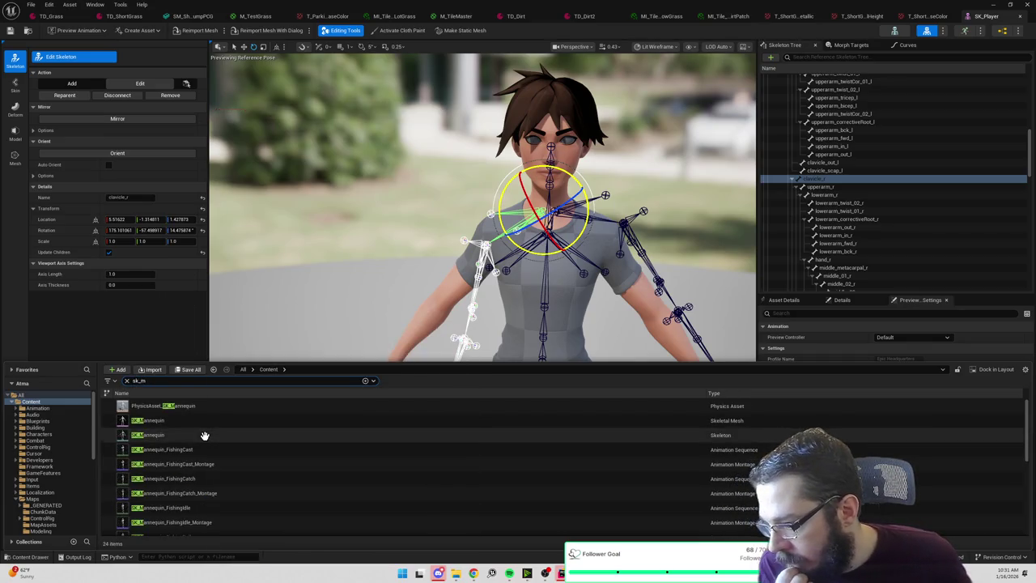
double_click(205, 435)
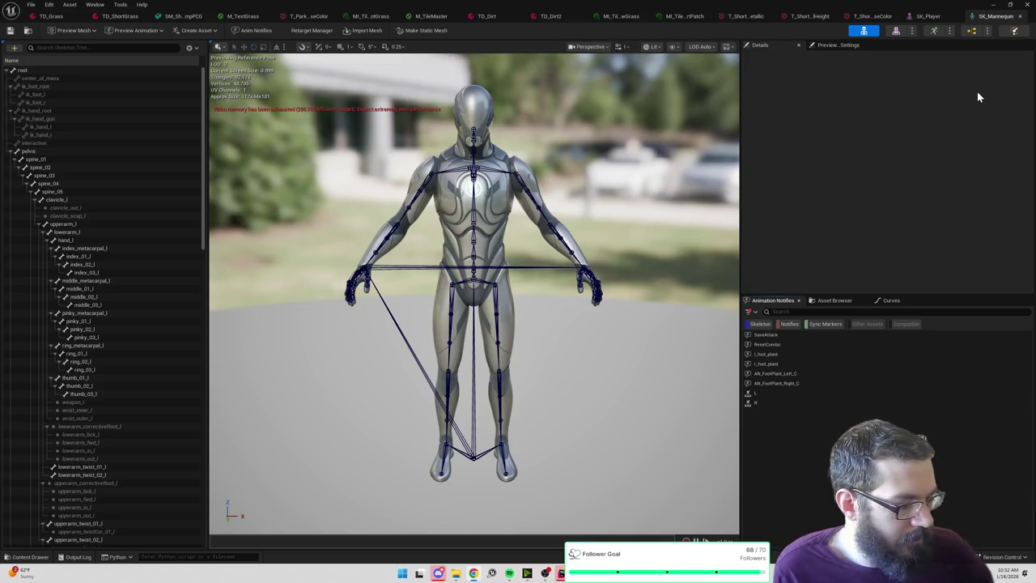
left_click(929, 18)
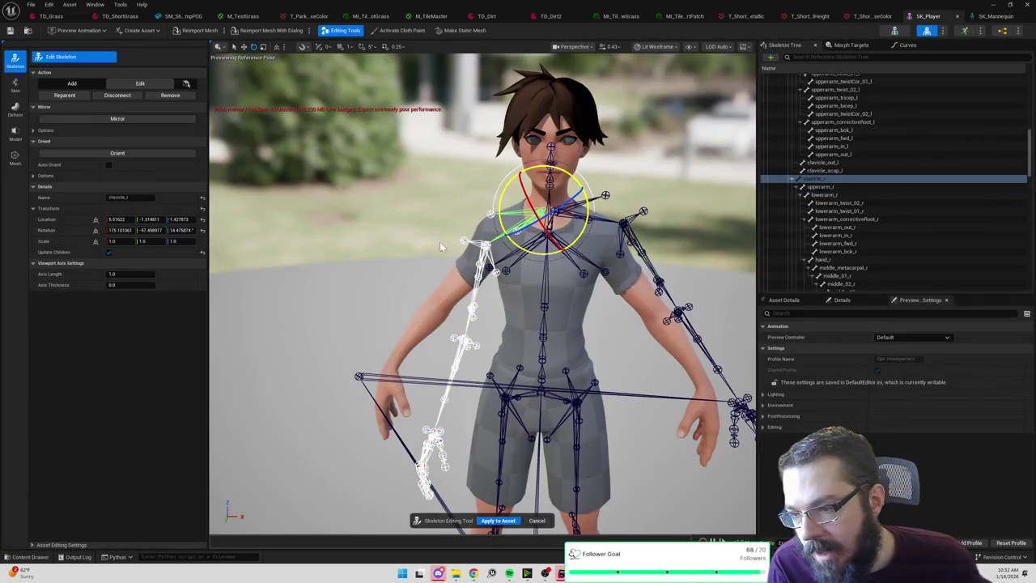
Rotate the right upper-arm bone upperarm_r outward and up.
scroll(440, 241, "up", 3)
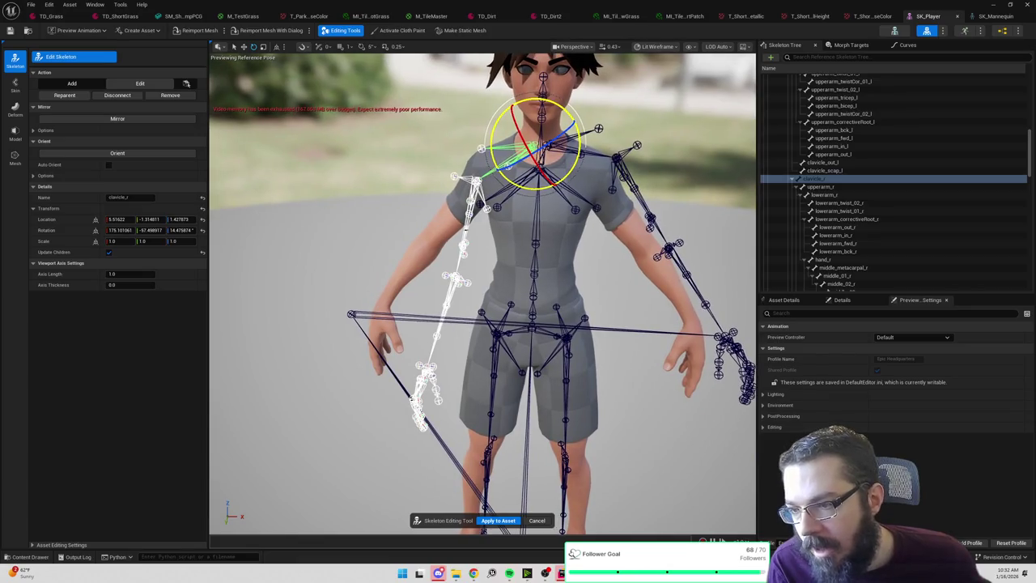
left_click(821, 186)
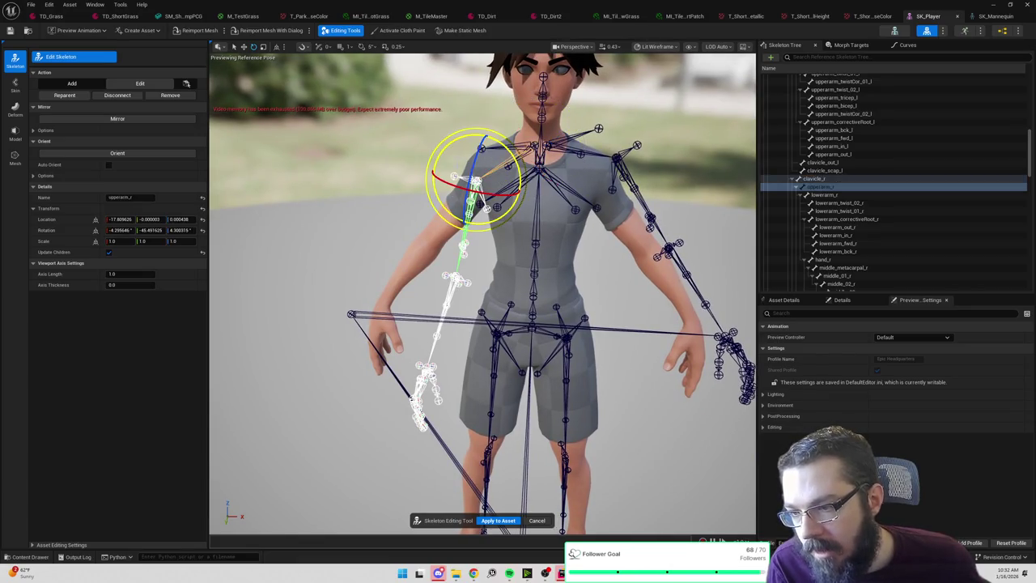
mouse_move(454, 146)
left_mouse_down()
mouse_move(487, 143)
mouse_move(471, 138)
left_mouse_up()
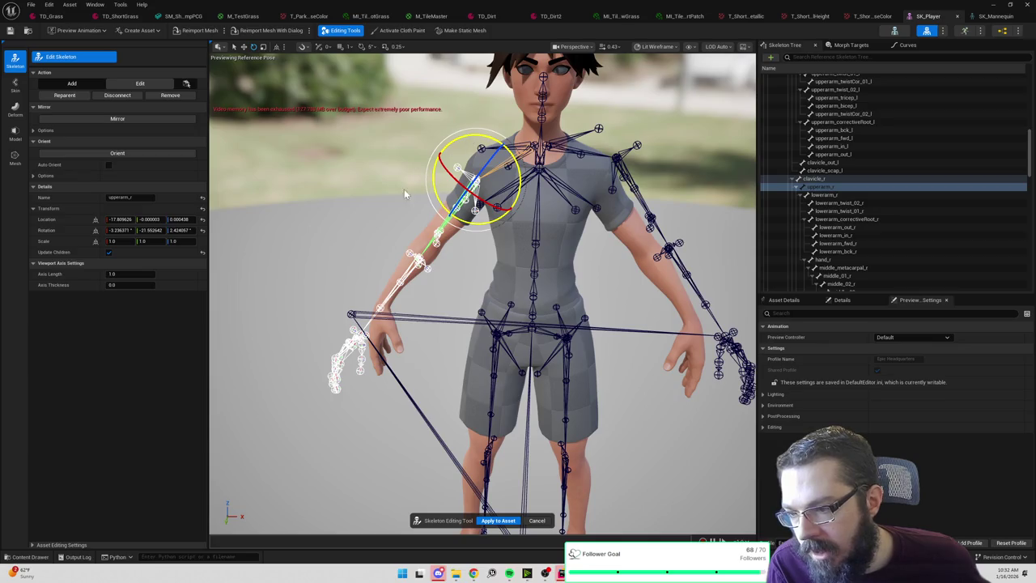
scroll(405, 194, "up", 5)
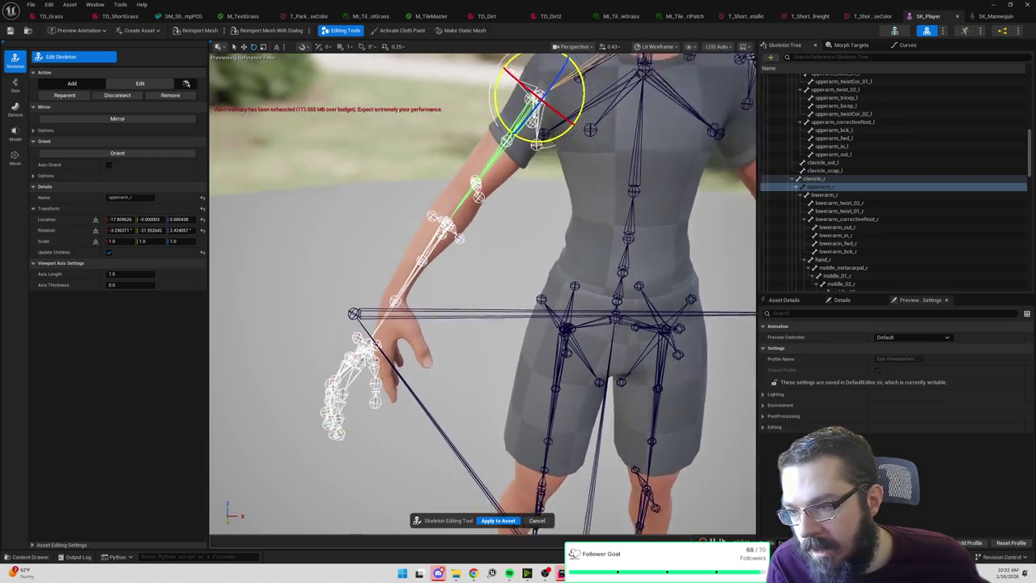
scroll(539, 292, "up", 2)
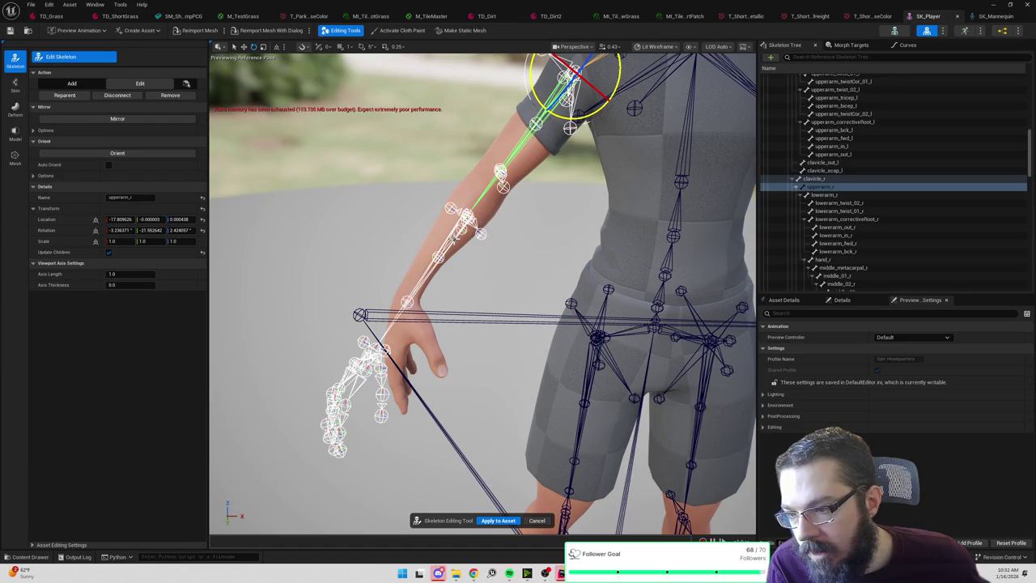
Move the right forearm bone lowerarm_r up and right with the translate gizmo.
left_click(456, 237)
key("w")
left_click_drag(500, 175, 523, 147)
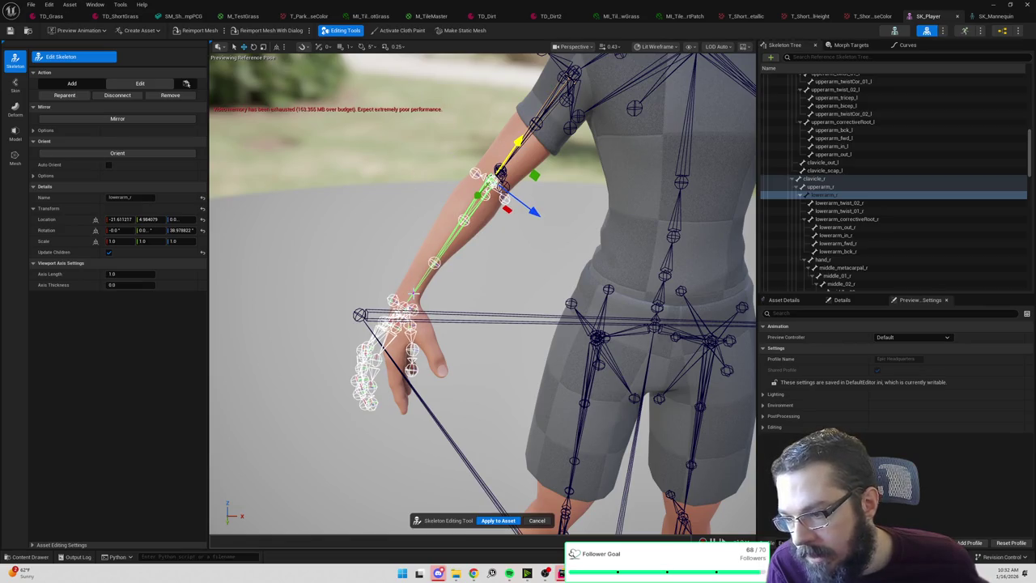
left_click(471, 296)
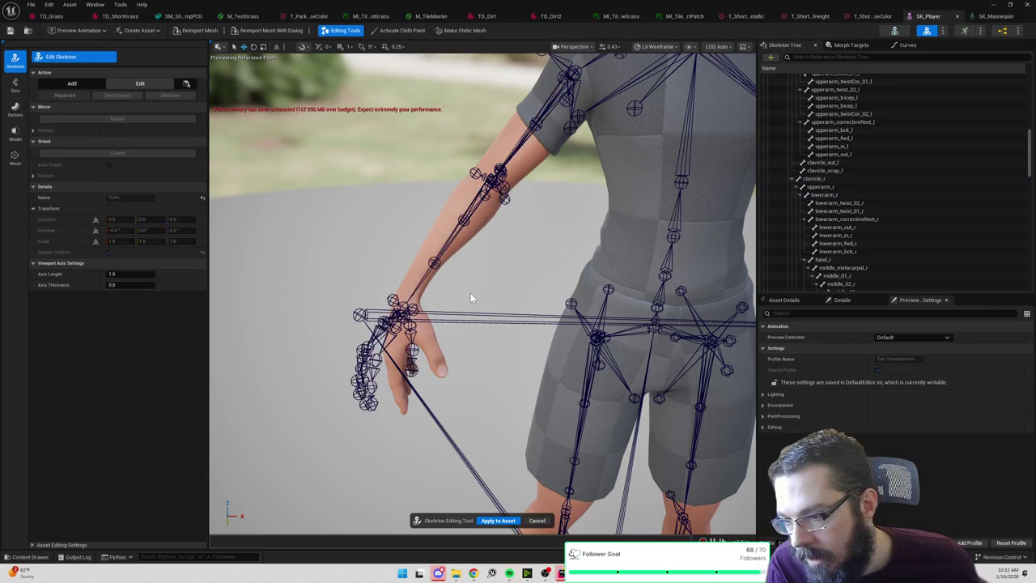
left_click(417, 289)
left_click_drag(464, 282, 456, 261)
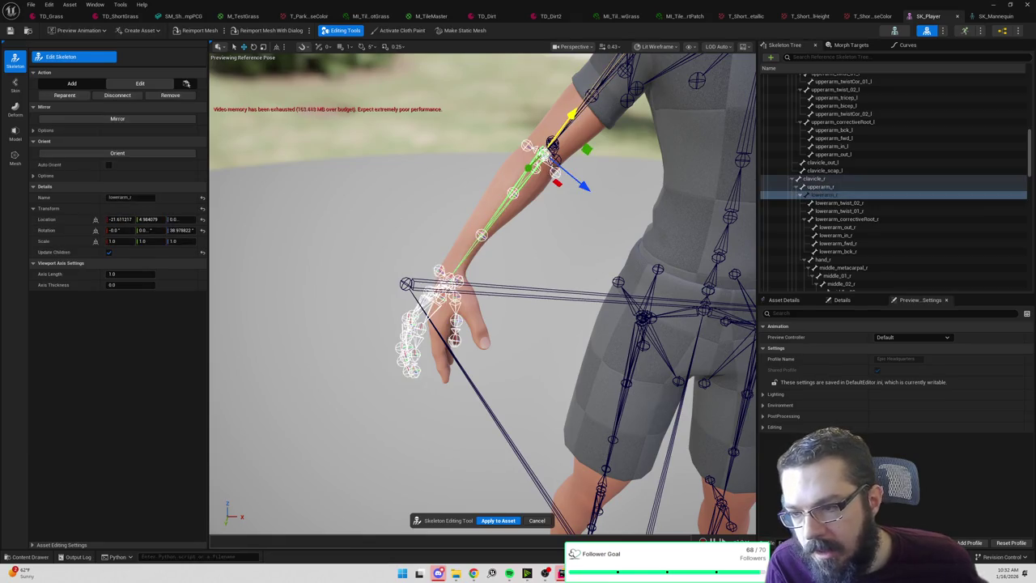
left_click(459, 260)
left_click(461, 264)
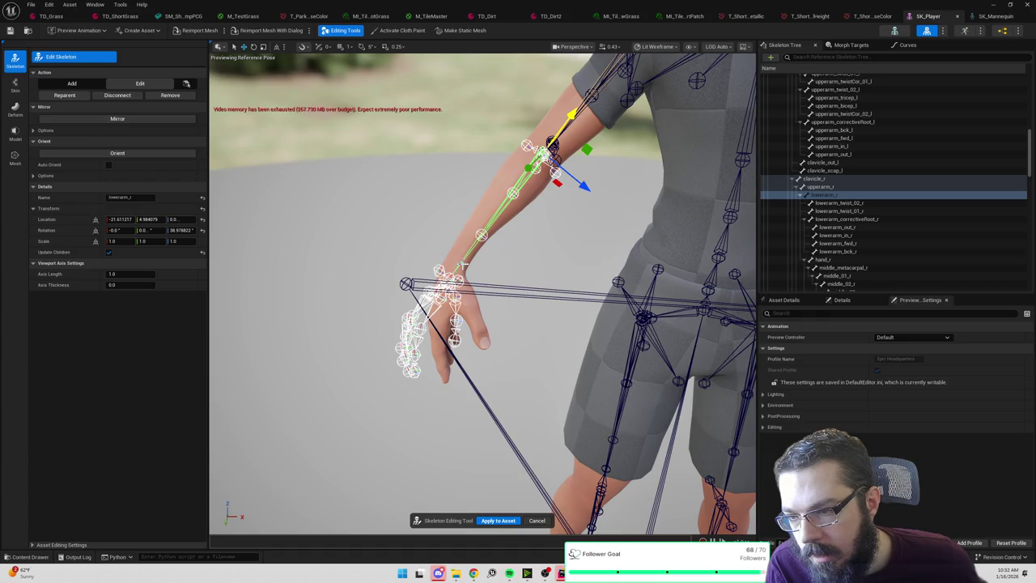
Move and rotate hand_r into the hand mesh, ending near -68.87, -27.92, -1.88.
left_click(452, 277)
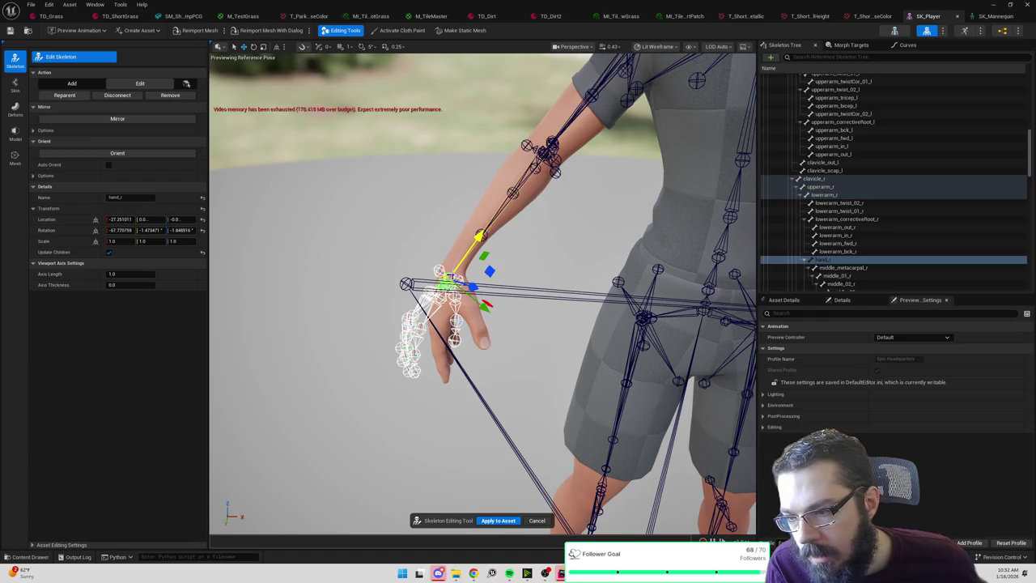
mouse_move(510, 253)
left_mouse_down()
mouse_move(446, 259)
mouse_move(470, 258)
left_mouse_up()
key("e")
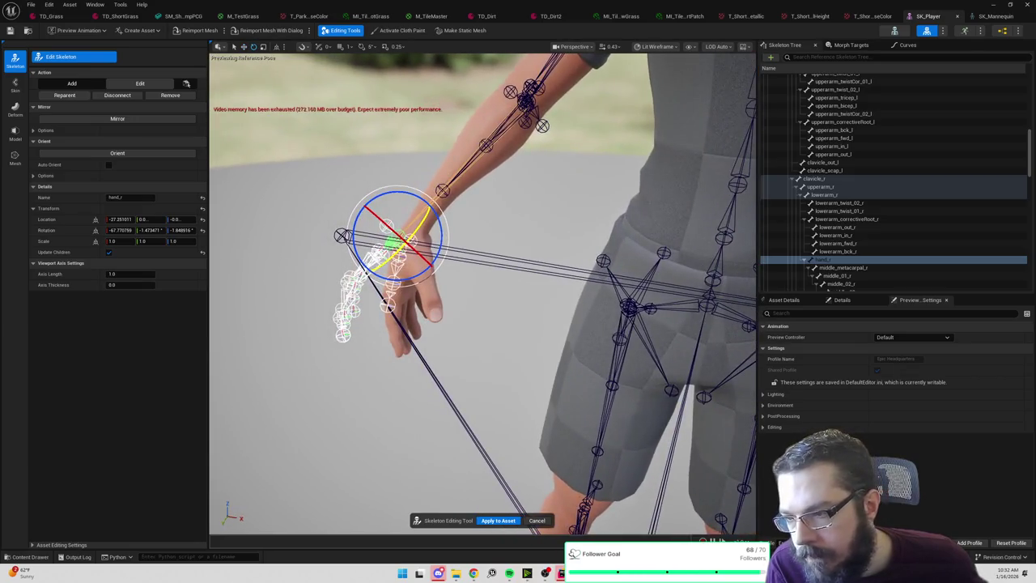
left_click_drag(409, 190, 380, 192)
key("w")
left_click_drag(448, 250, 458, 257)
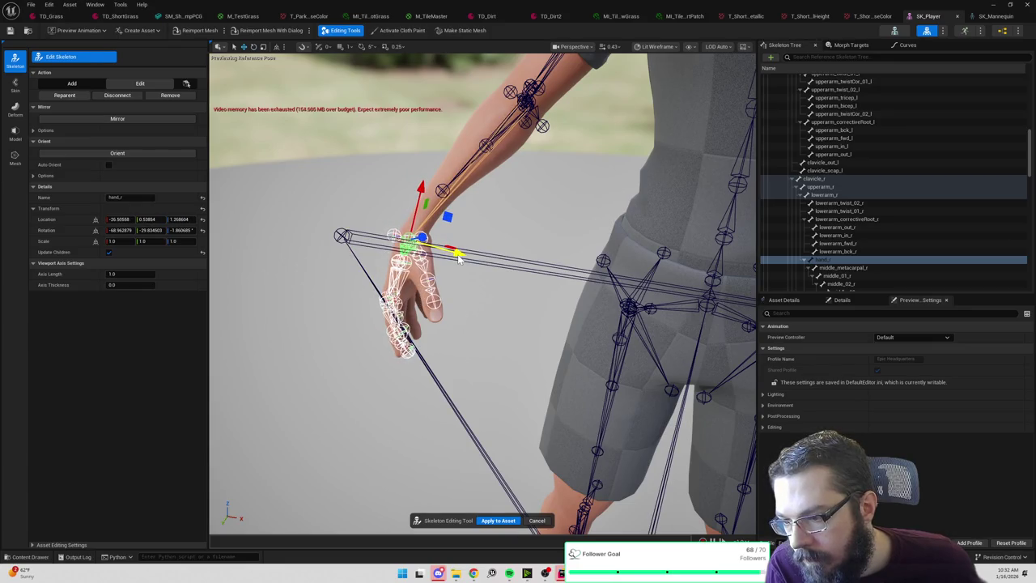
key("e")
mouse_move(455, 220)
left_mouse_down()
mouse_move(462, 241)
mouse_move(332, 243)
mouse_move(332, 231)
left_mouse_up()
Move lowerarm_r to the elbow and rotate it so the hand hangs below.
left_click(462, 263)
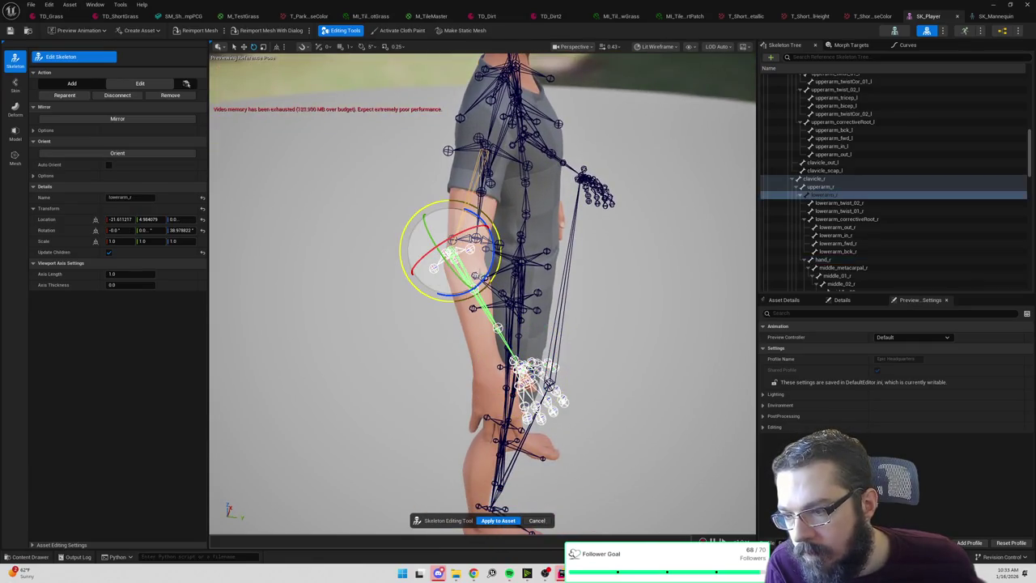
key("w")
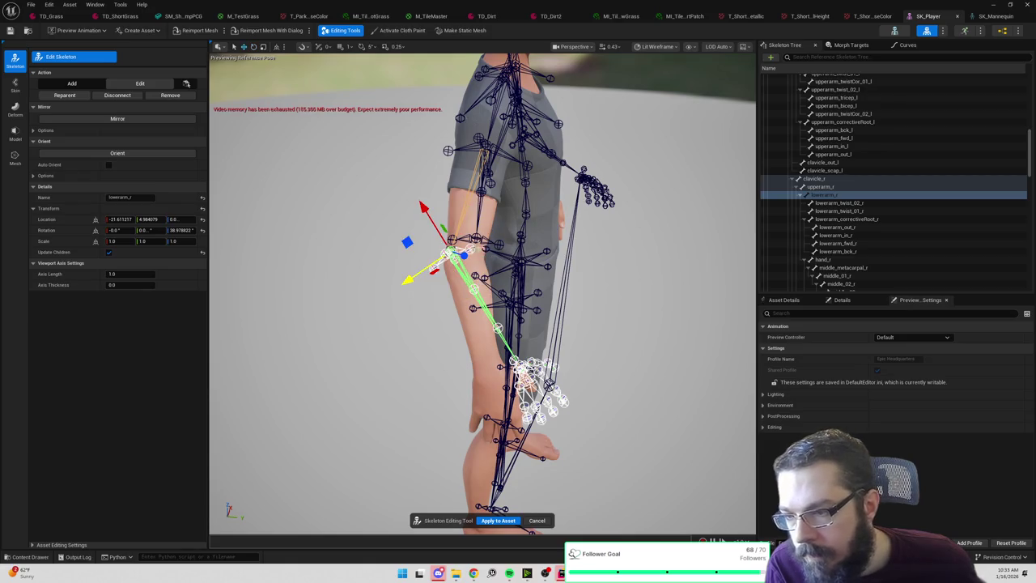
left_click_drag(411, 281, 415, 278)
left_click_drag(433, 206, 439, 217)
left_click_drag(485, 324, 583, 324)
left_click_drag(518, 263, 391, 273)
key("e")
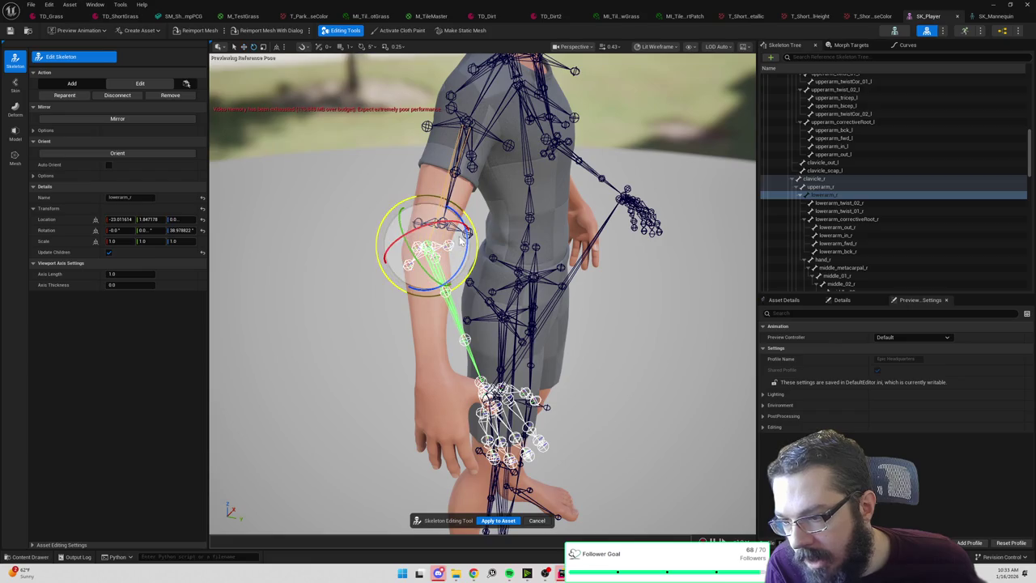
left_click_drag(443, 285, 429, 288)
mouse_move(518, 240)
left_mouse_down()
mouse_move(445, 251)
mouse_move(432, 291)
mouse_move(417, 293)
left_mouse_up()
Raise hand_r into the hand mesh and rotate it to about -70.11, -25.63, -1.49.
left_click(557, 242)
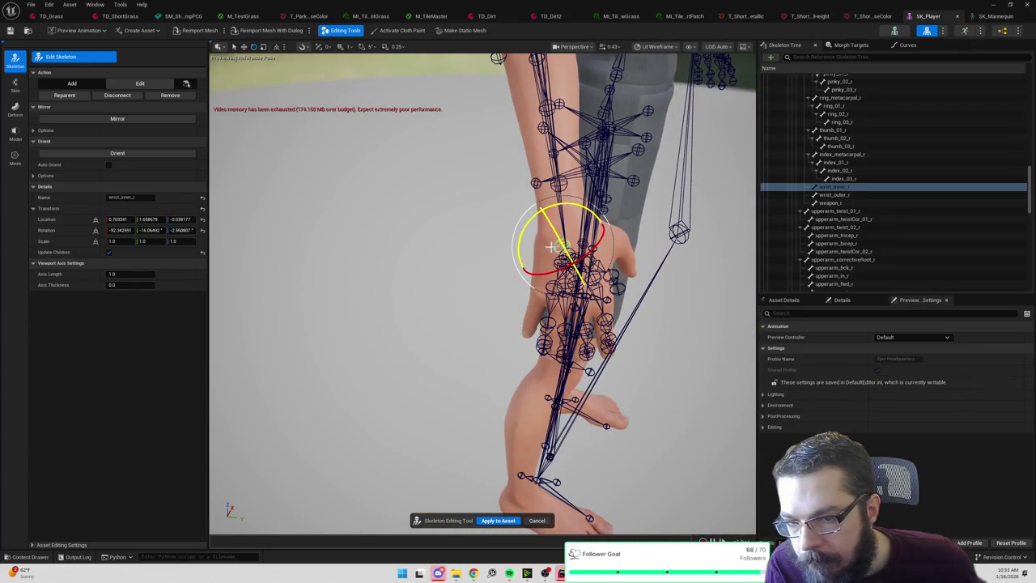
left_click(551, 246)
left_click(571, 251)
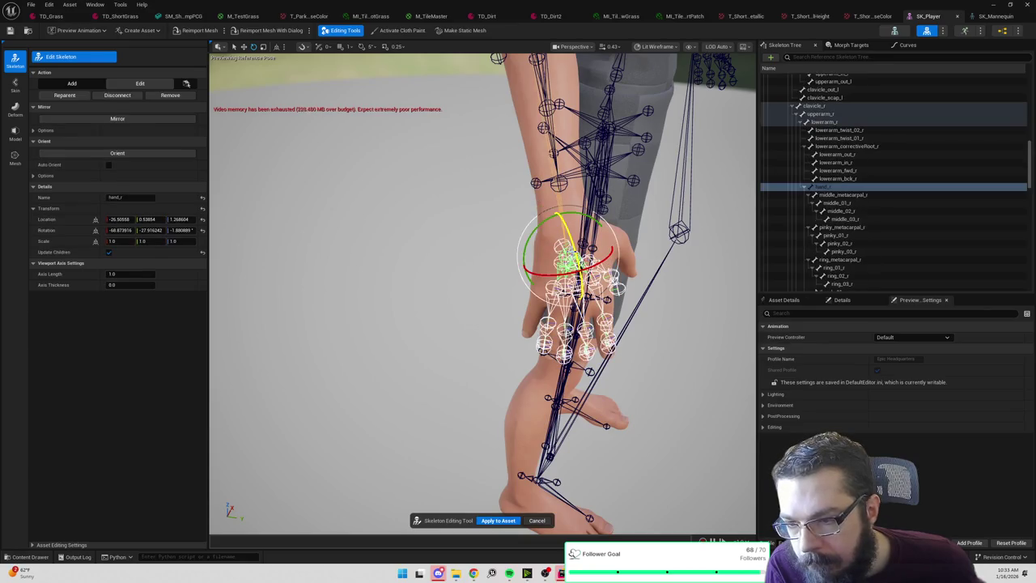
left_click_drag(558, 209, 553, 183)
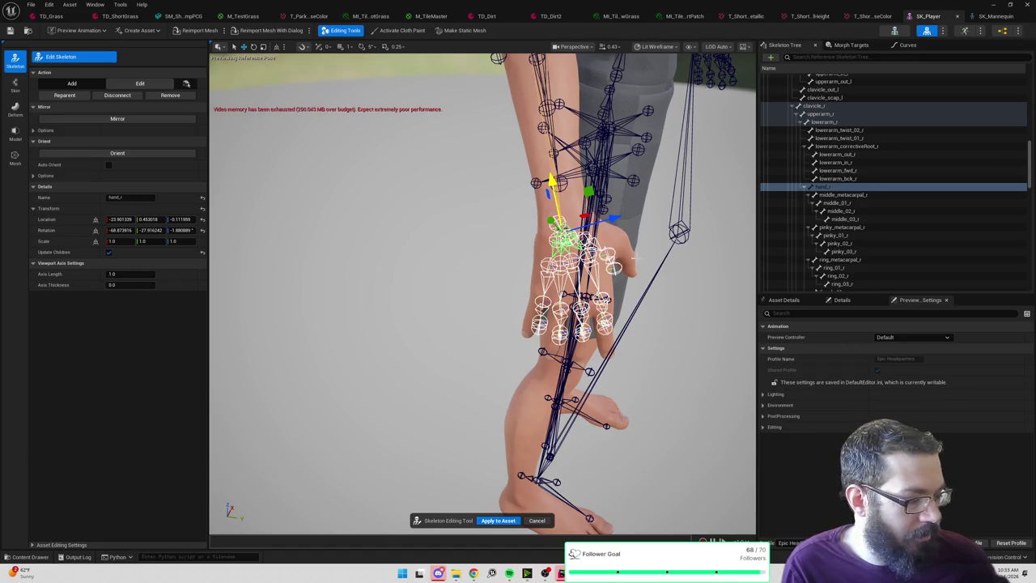
mouse_move(482, 292)
left_mouse_down()
mouse_move(430, 274)
mouse_move(536, 235)
mouse_move(488, 212)
mouse_move(372, 212)
mouse_move(573, 232)
mouse_move(556, 218)
mouse_move(557, 308)
mouse_move(470, 332)
mouse_move(425, 320)
mouse_move(476, 168)
left_mouse_up()
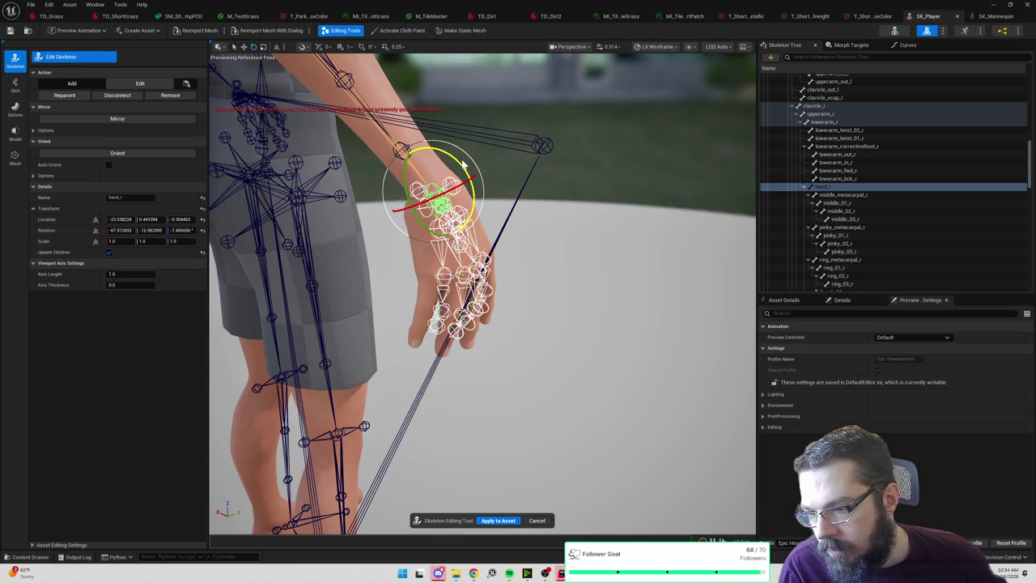
mouse_move(546, 190)
left_mouse_down()
mouse_move(502, 211)
mouse_move(486, 202)
left_mouse_up()
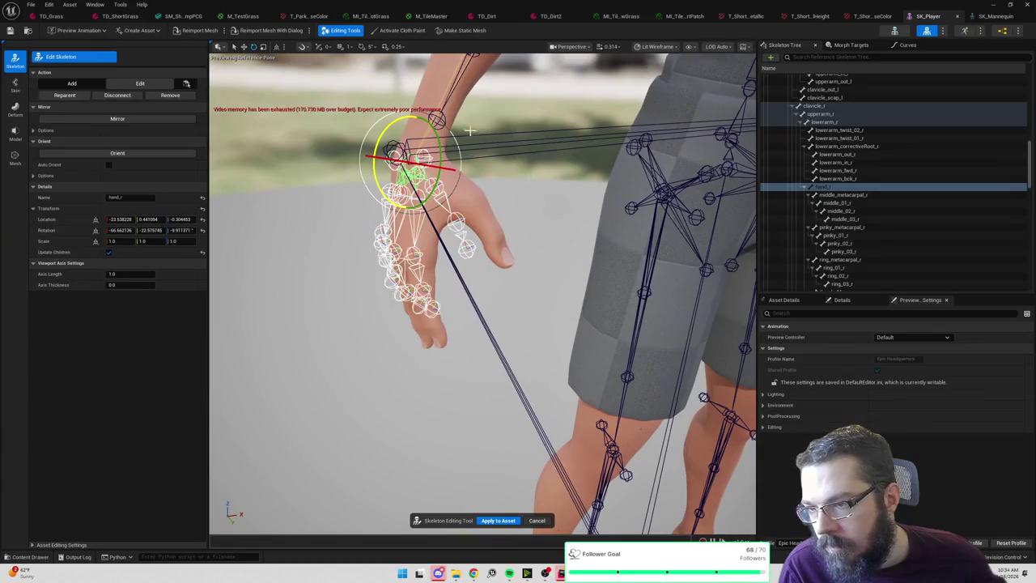
left_click_drag(441, 137, 448, 156)
mouse_move(486, 243)
left_mouse_down()
mouse_move(441, 239)
mouse_move(503, 243)
mouse_move(486, 252)
mouse_move(462, 257)
mouse_move(485, 252)
mouse_move(491, 225)
mouse_move(577, 166)
left_mouse_up()
left_click(512, 146)
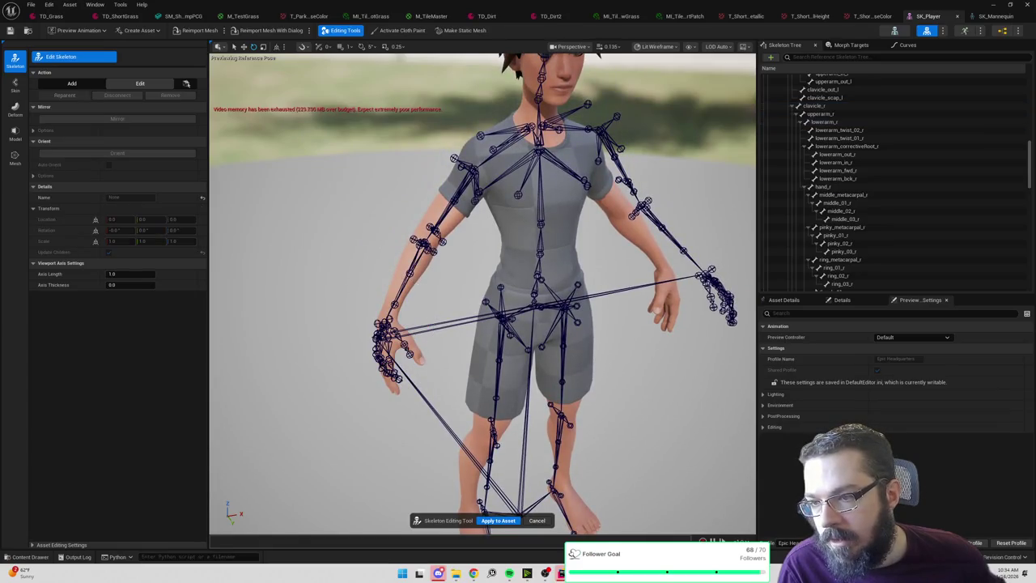
Mirror the clavicle_r arm chain to the left arm and apply the skeleton edits to SK_Player.
left_click(511, 146)
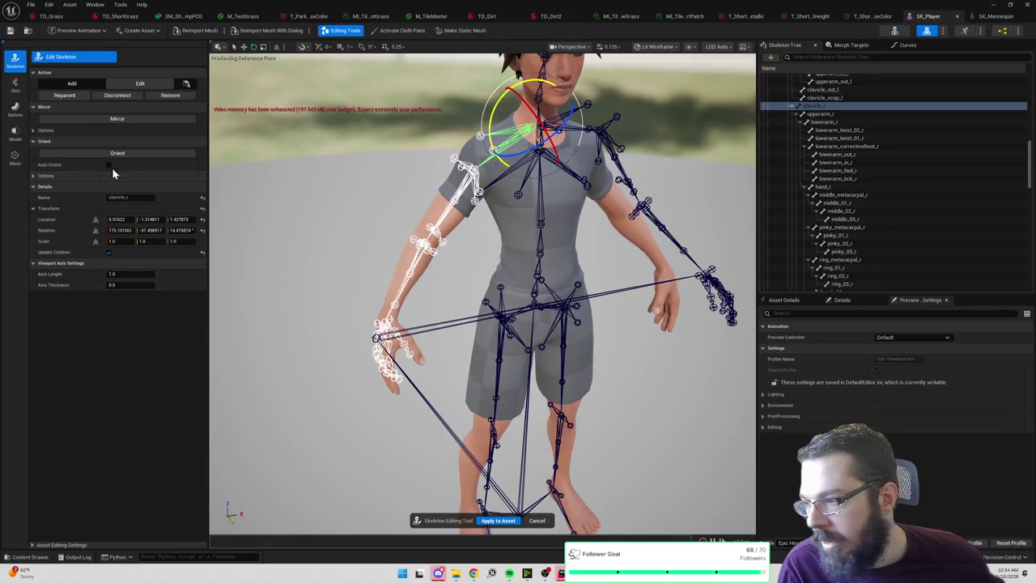
left_click(133, 120)
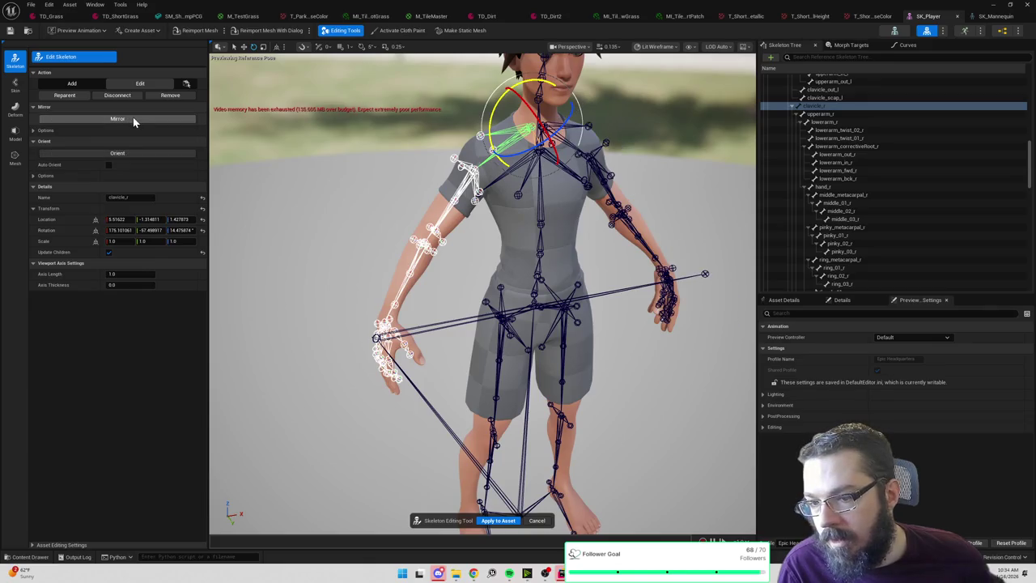
scroll(538, 283, "down", 5)
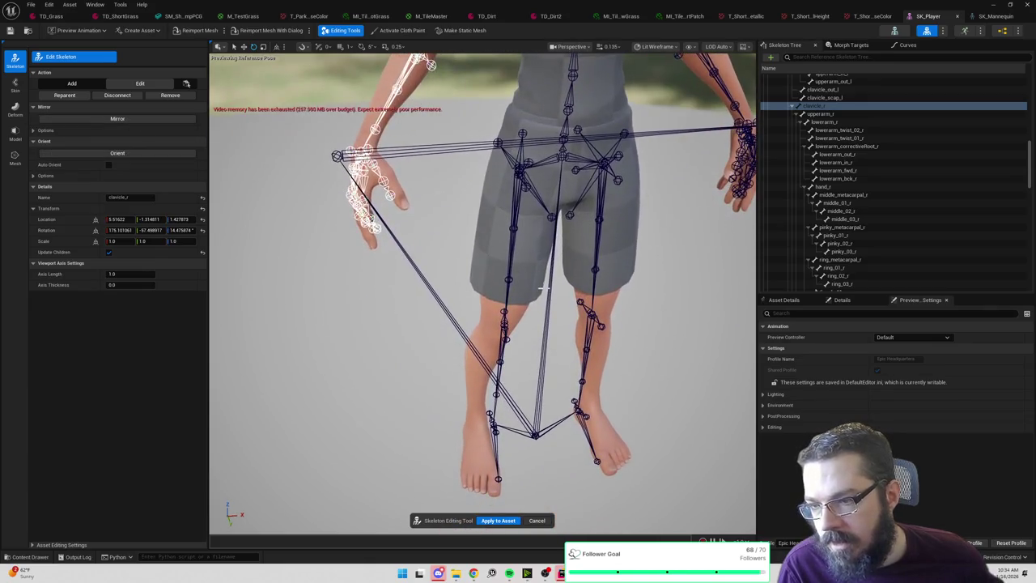
left_click(500, 520)
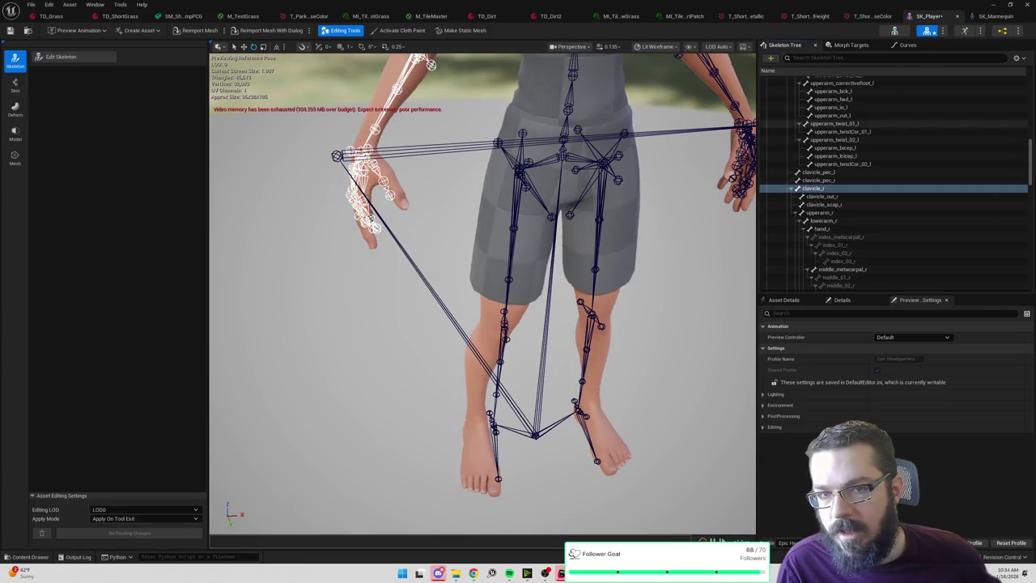
left_click(994, 17)
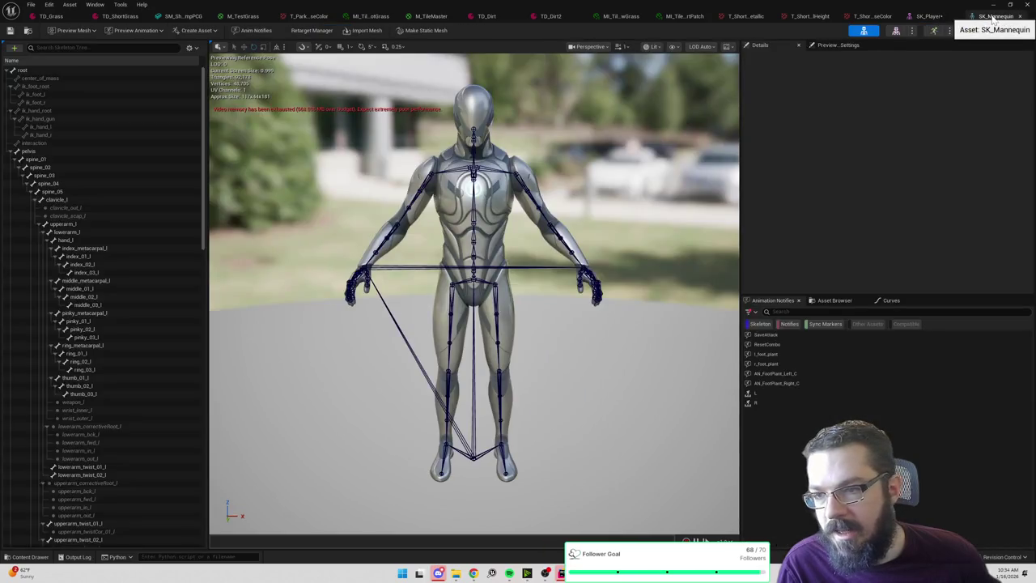
left_click(930, 17)
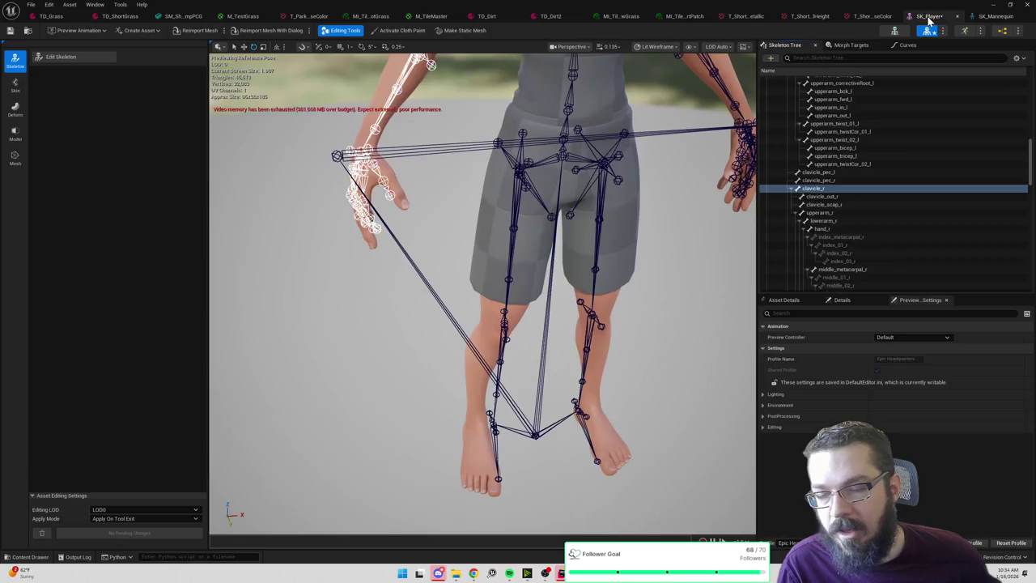
Bind the skin with Direct Distance, 0.2 stiffness, 5 max influences, and apply it to SK_Player.
scroll(624, 262, "up", 5)
scroll(438, 115, "down", 3)
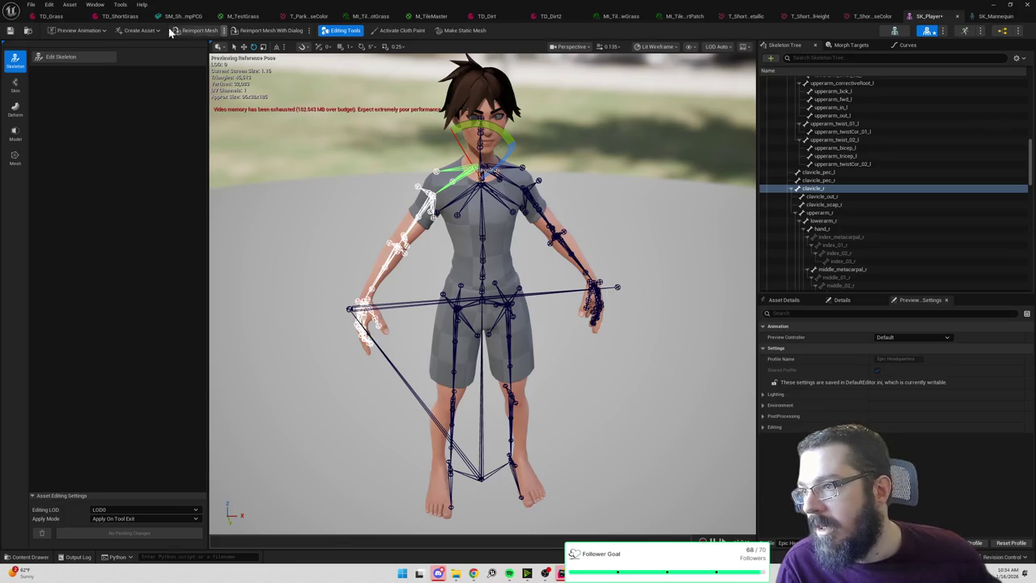
left_click(15, 85)
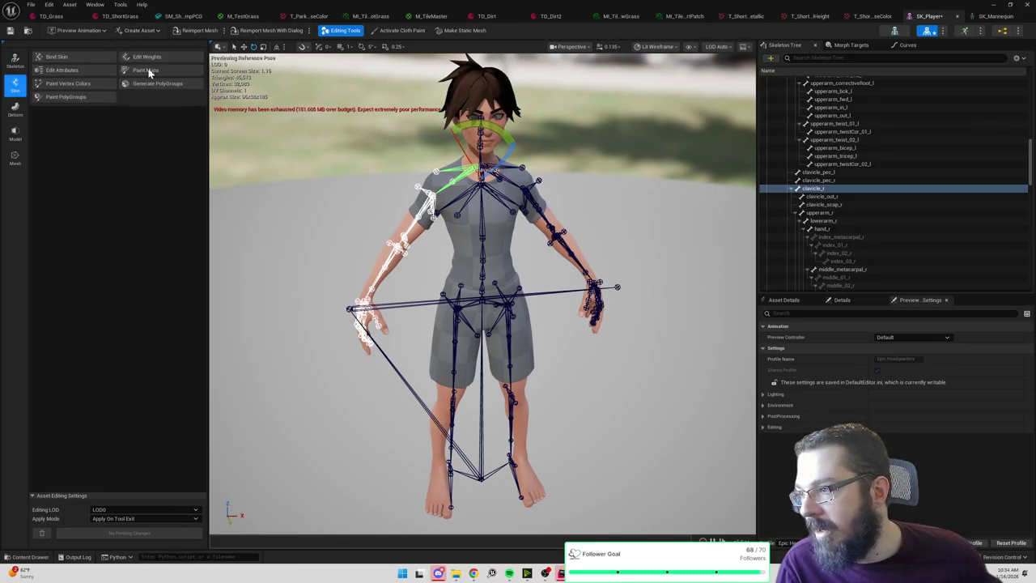
left_click(79, 56)
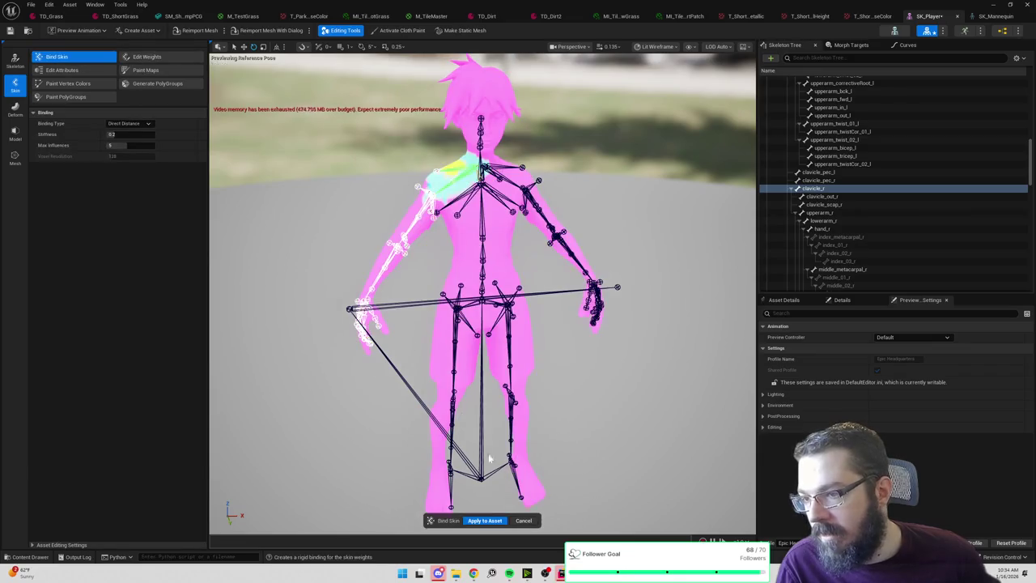
left_click(492, 524)
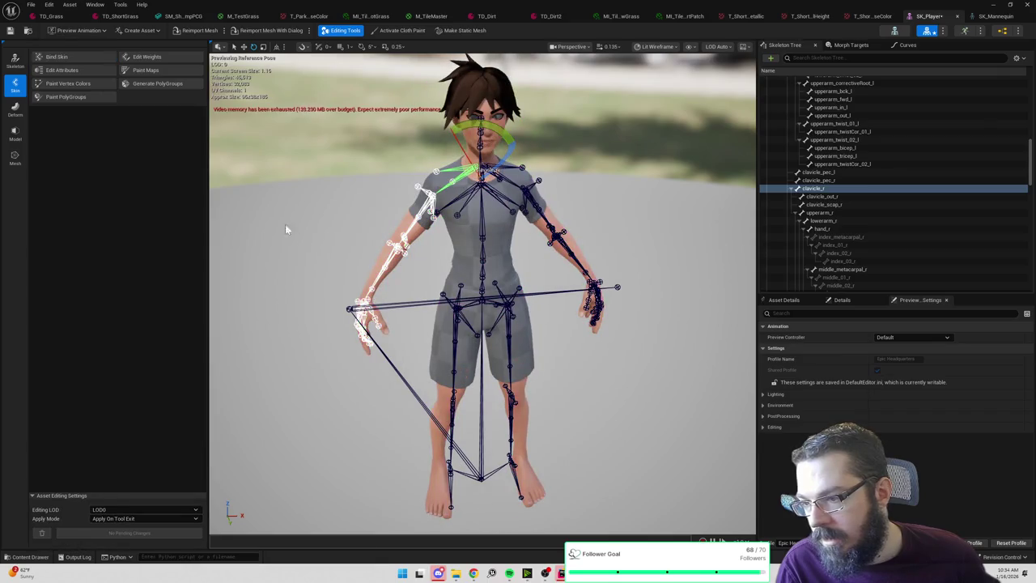
In Skin Weights Paint, view the upperarm_r then lowerarm_r weights, exiting and reopening the tool.
left_click(146, 59)
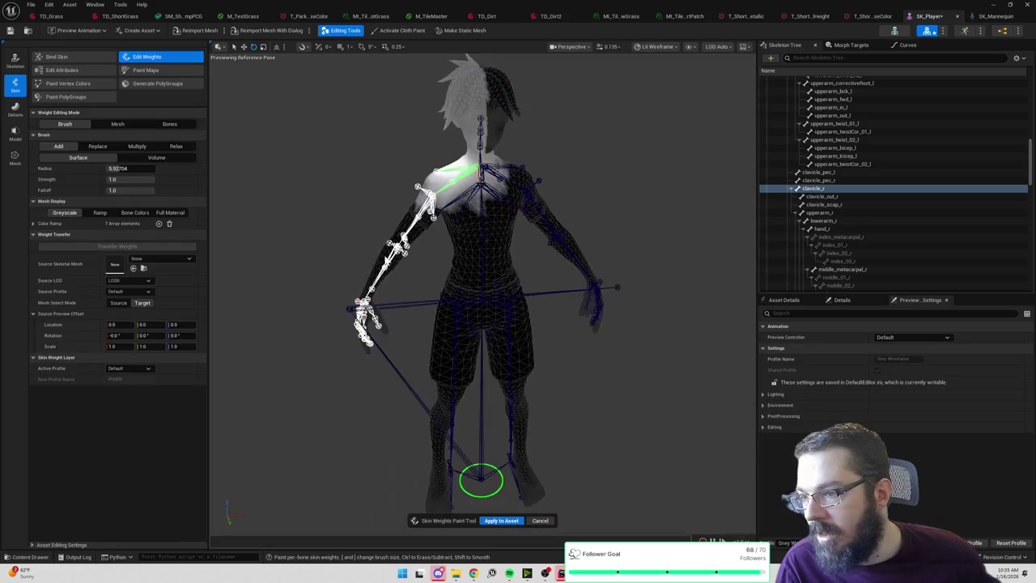
scroll(421, 311, "up", 5)
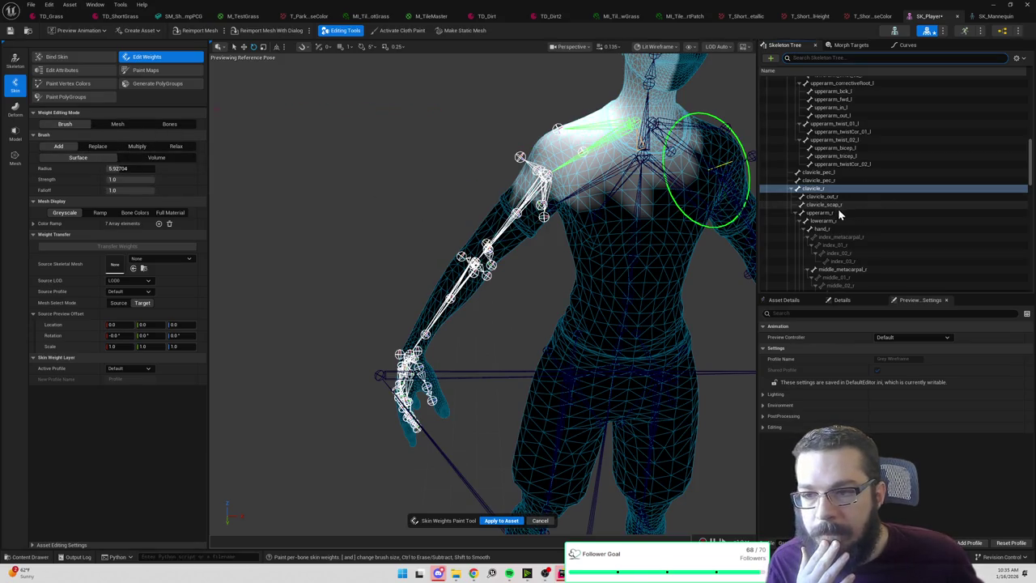
scroll(891, 224, "down", 4)
scroll(891, 219, "up", 1)
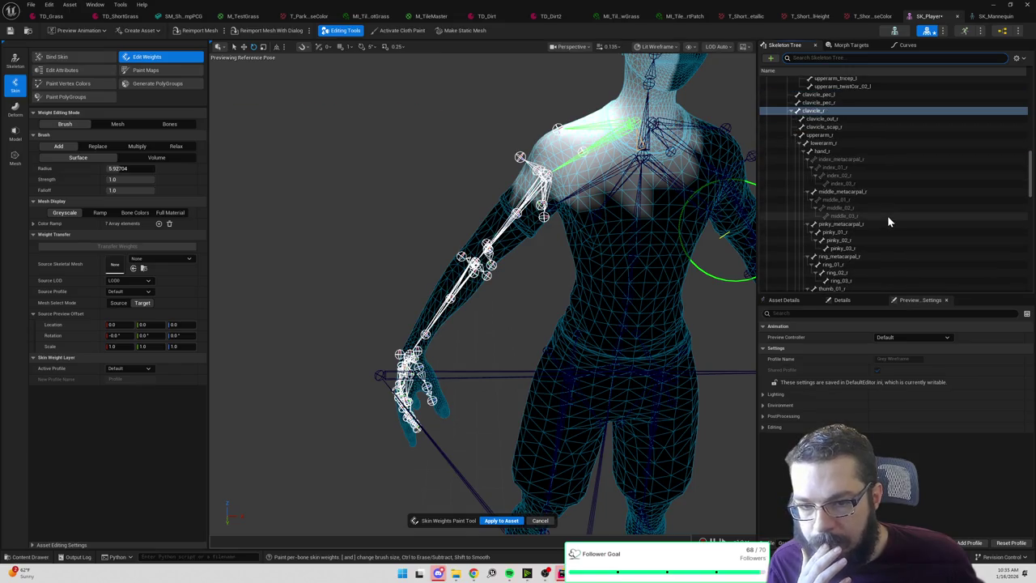
left_click(826, 135)
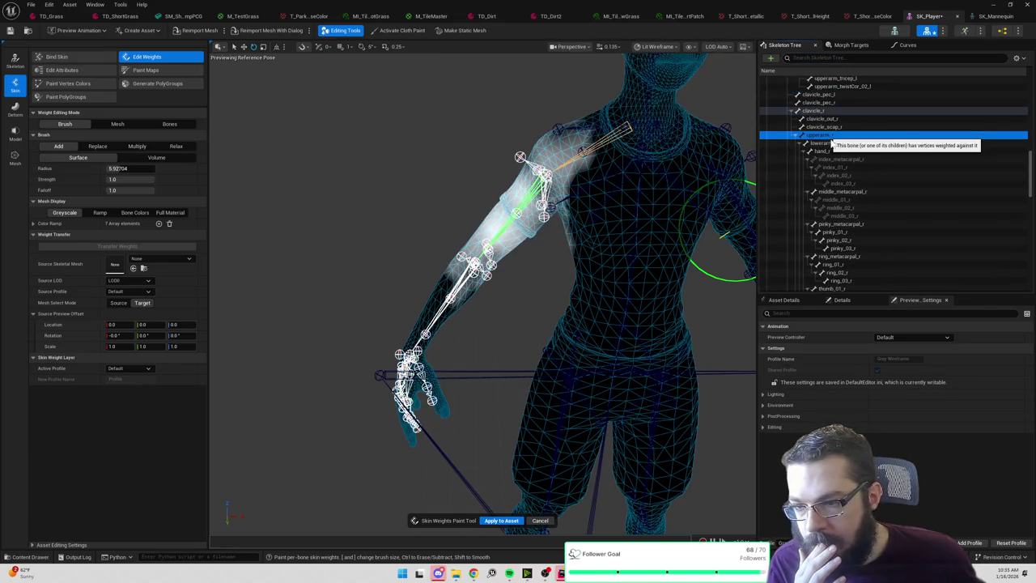
left_click(822, 143)
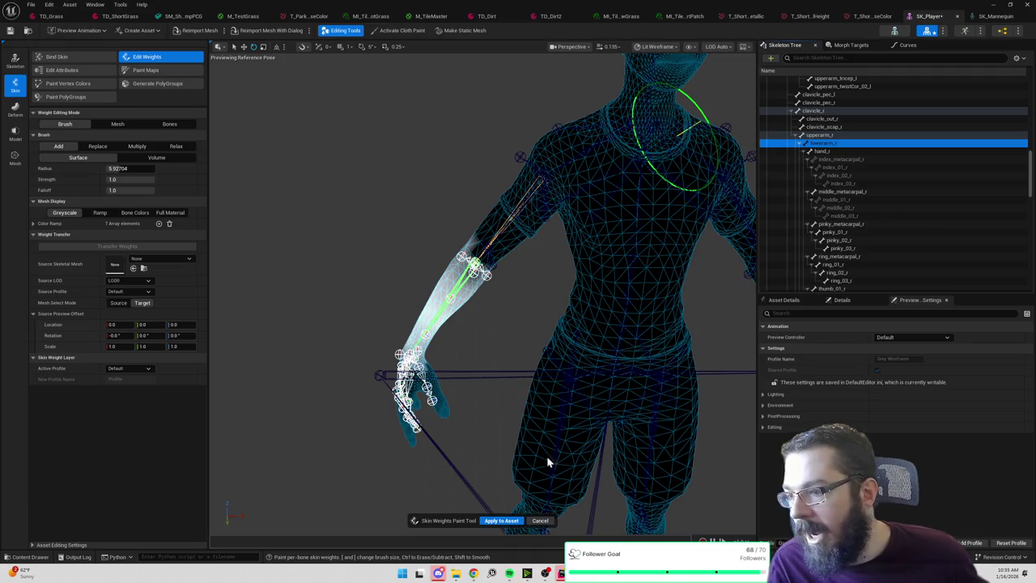
left_click(540, 521)
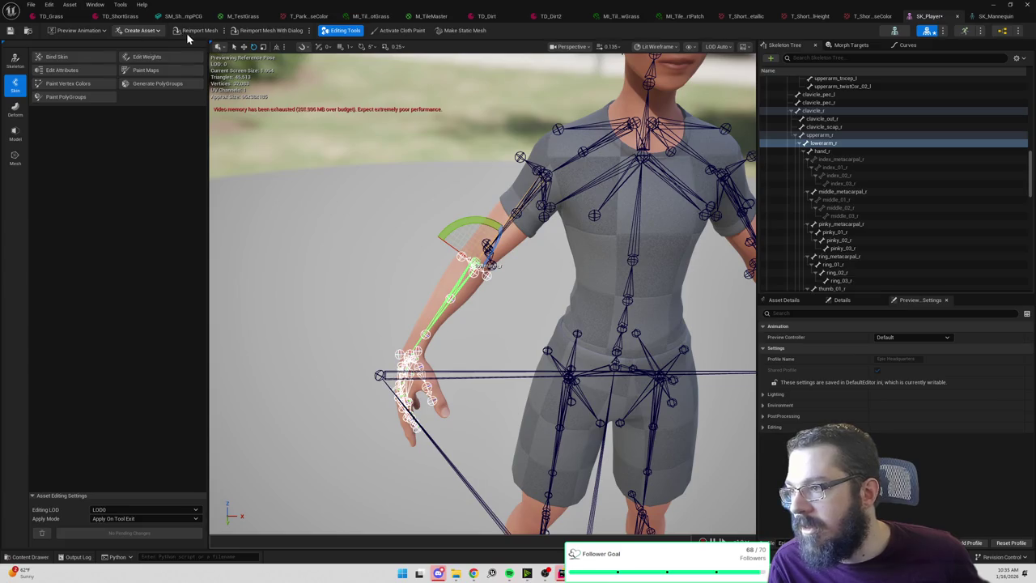
left_click(148, 58)
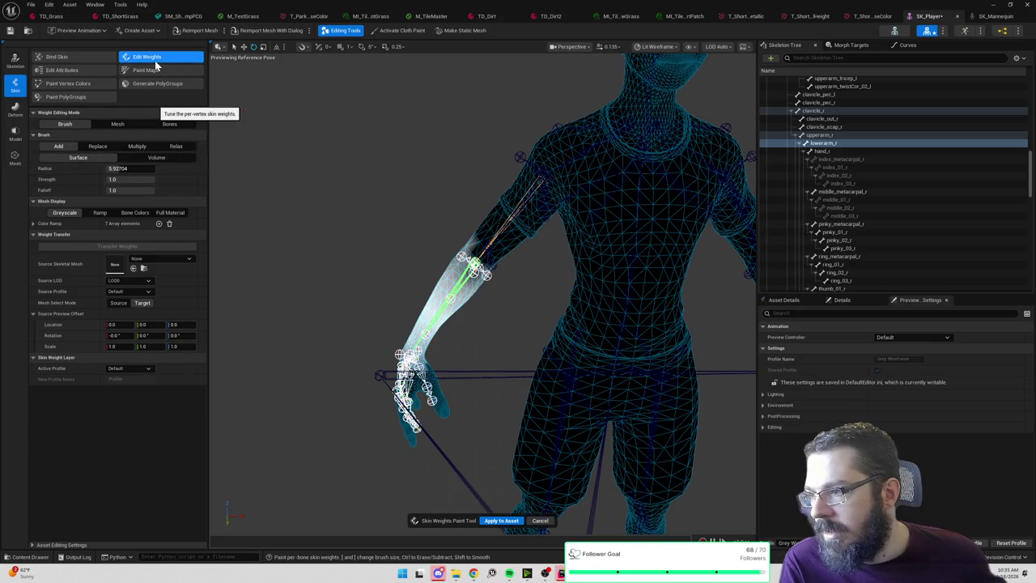
Pick SKM_Manny_Simple as the Source Skeletal Mesh and transfer its weights onto SK_Player.
left_click(150, 258)
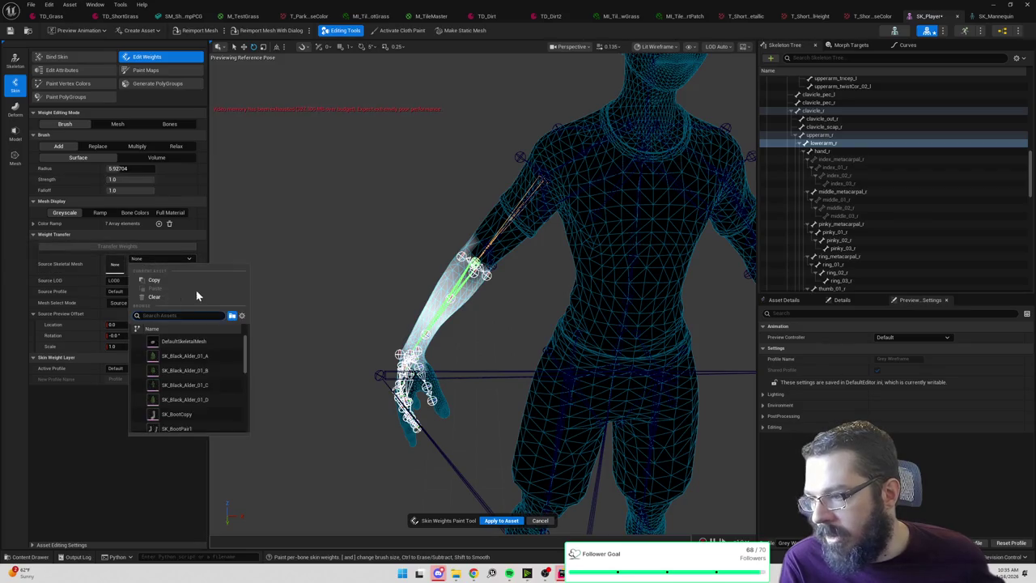
left_click(303, 223)
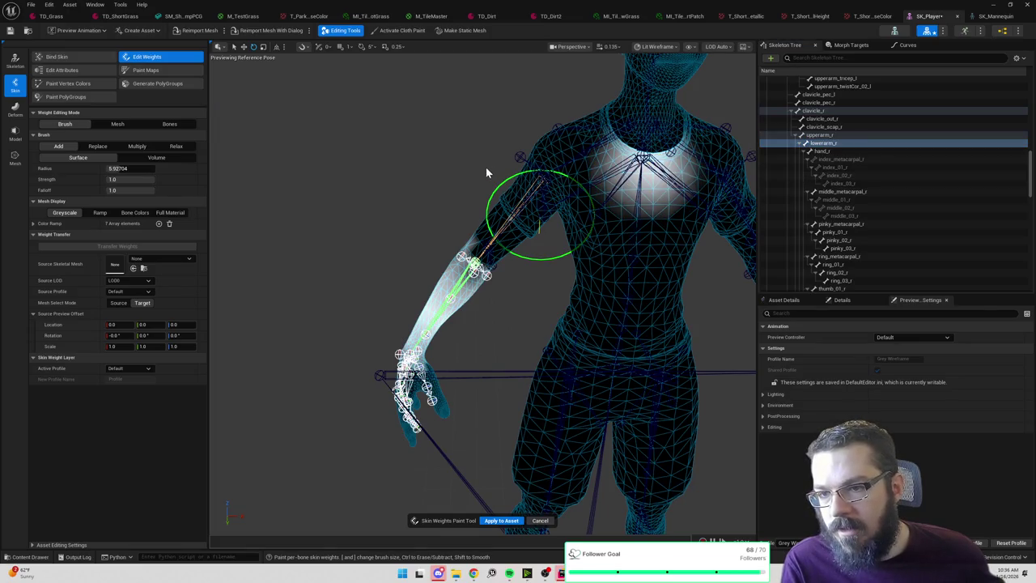
left_click(138, 260)
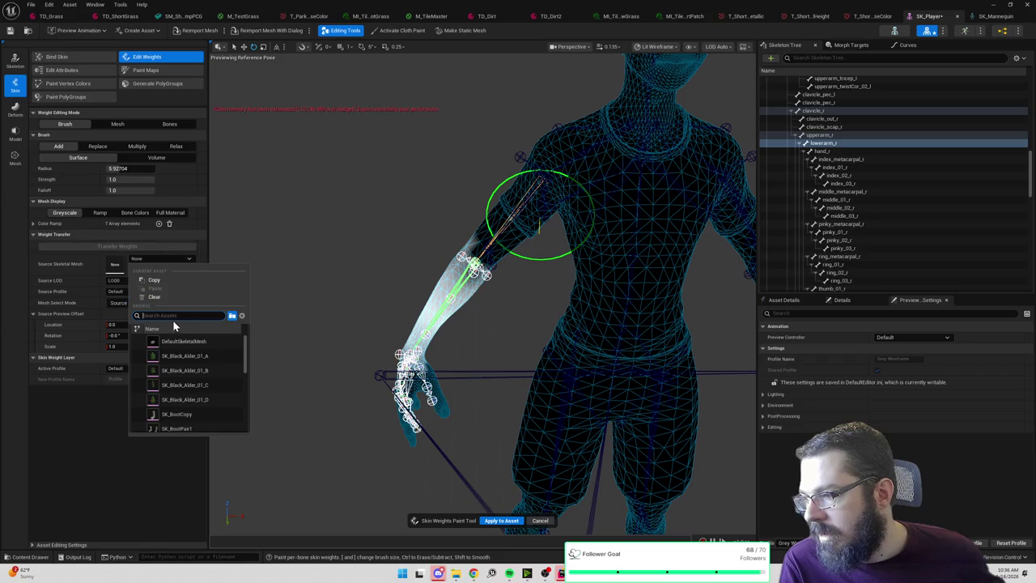
type("mann")
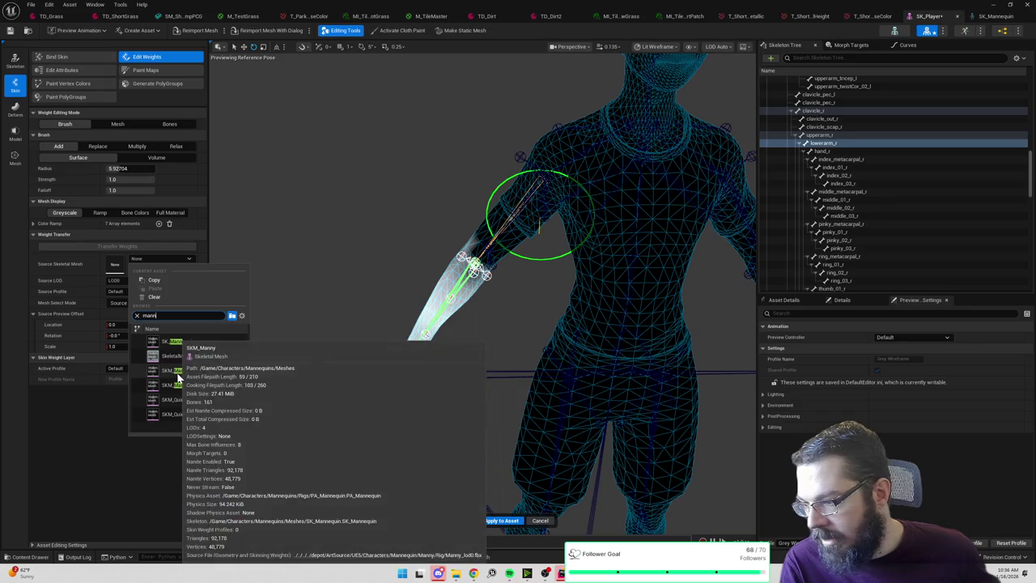
left_click(178, 381)
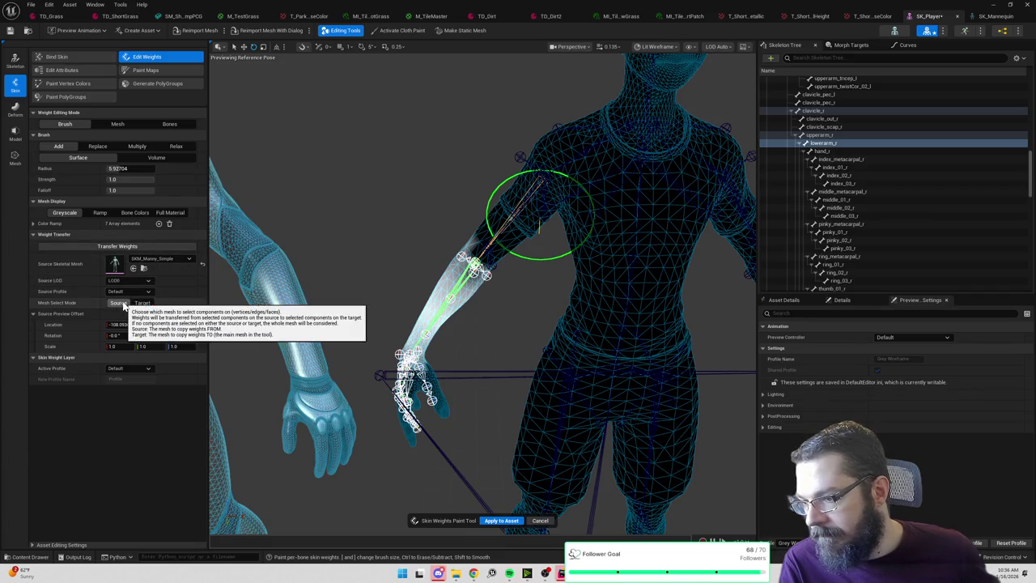
key("f")
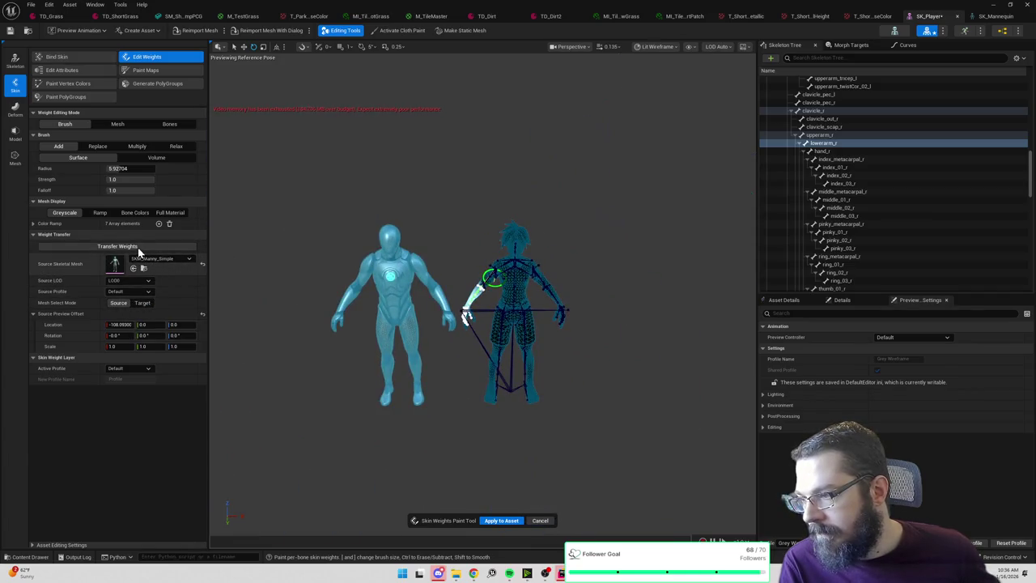
left_click(139, 247)
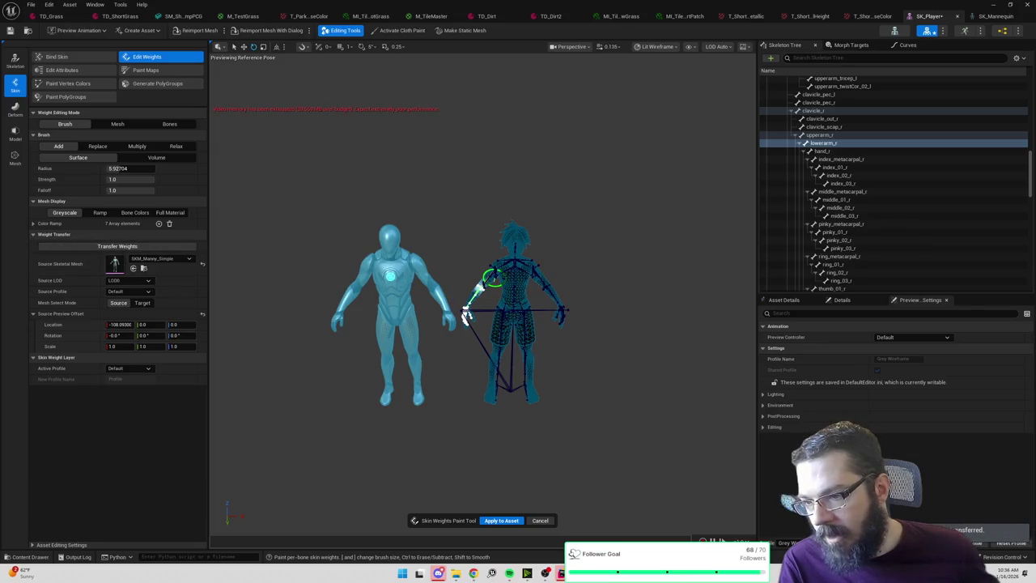
scroll(388, 215, "up", 3)
scroll(483, 308, "up", 5)
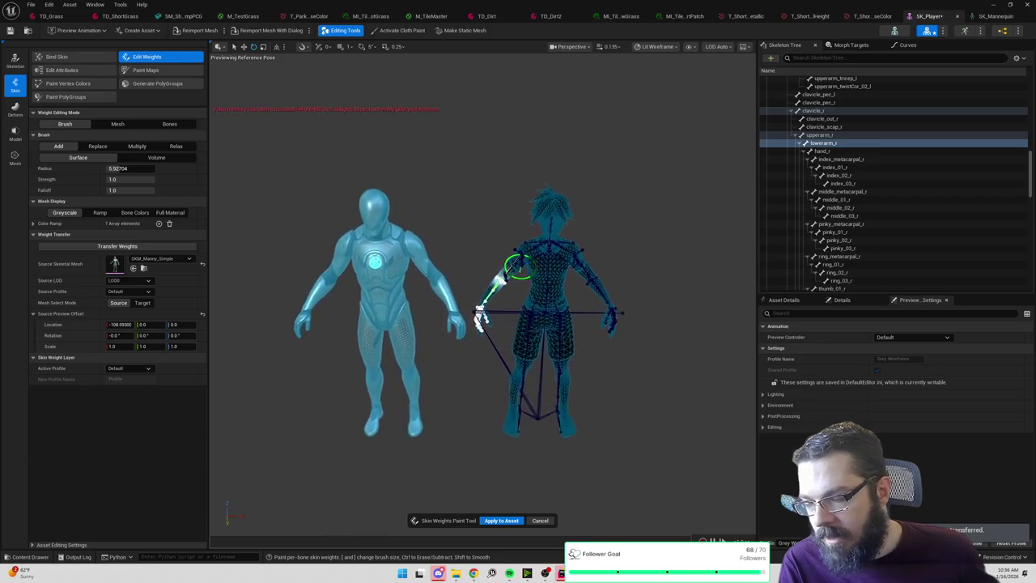
Set the preview animation to MF_Walk_Fwd.
left_click(78, 30)
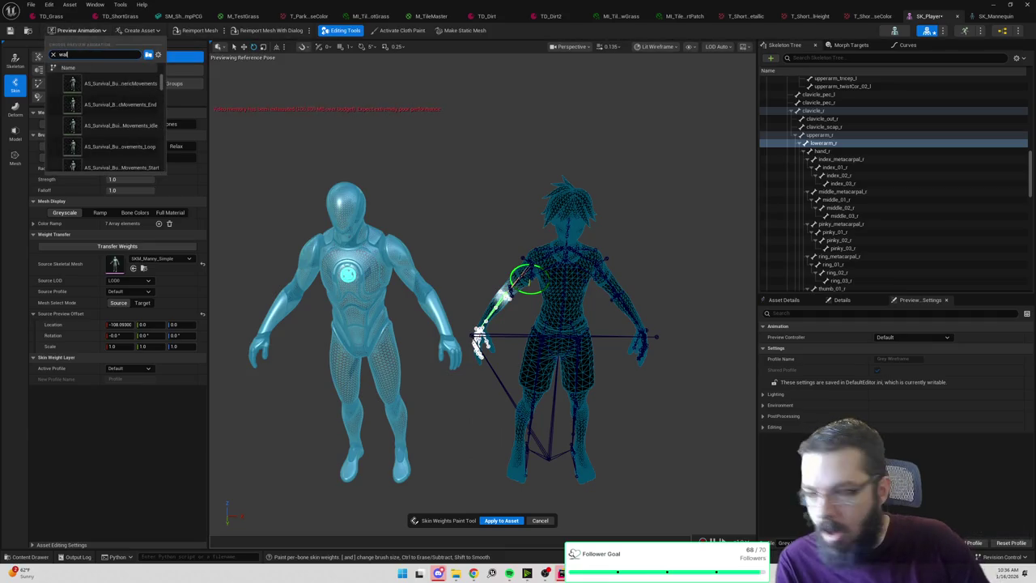
type("k")
left_click(97, 126)
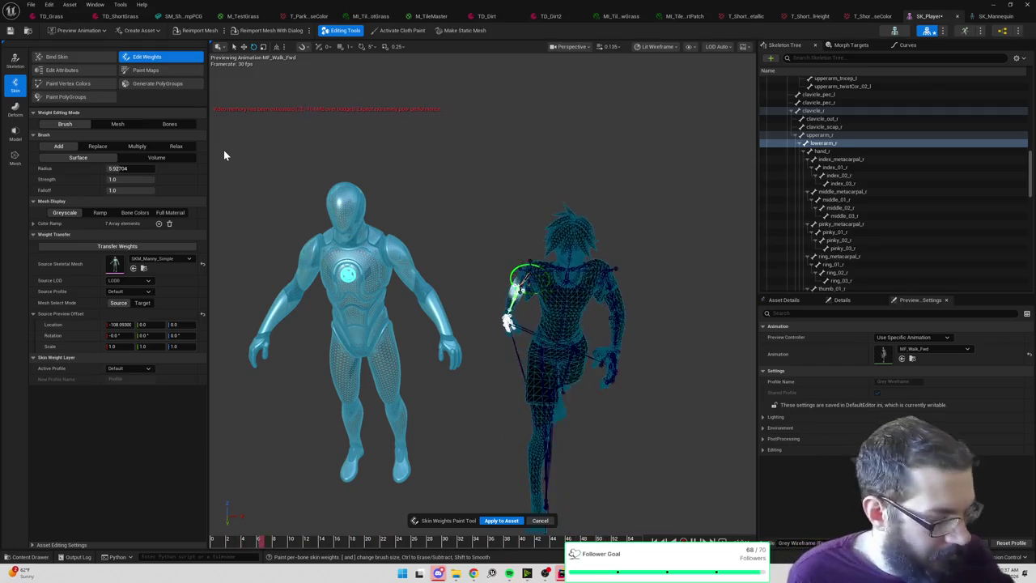
Cancel the Skin Weights Paint tool unapplied, frame the right forearm, and start Bind Skin.
left_click(539, 519)
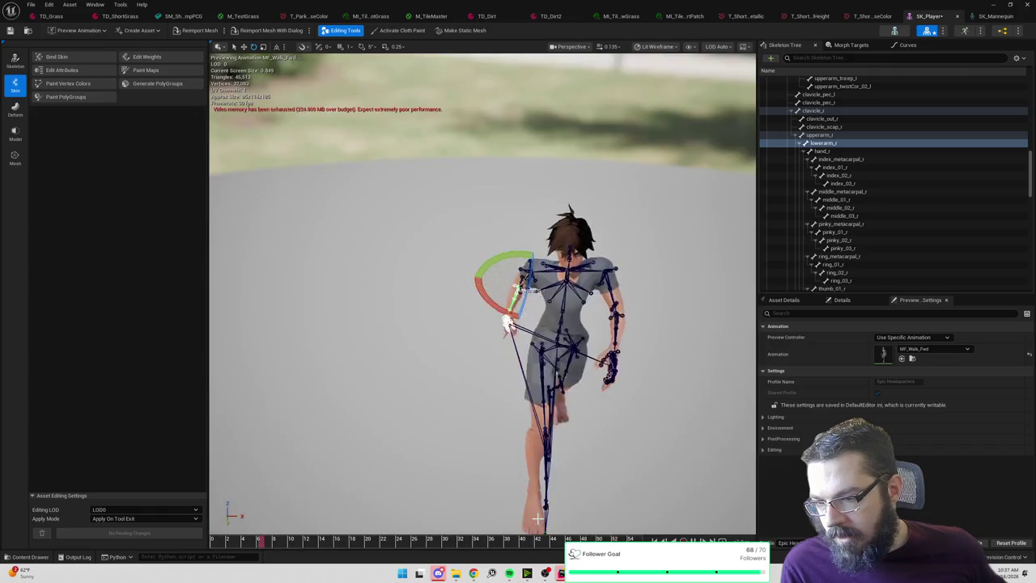
key("f")
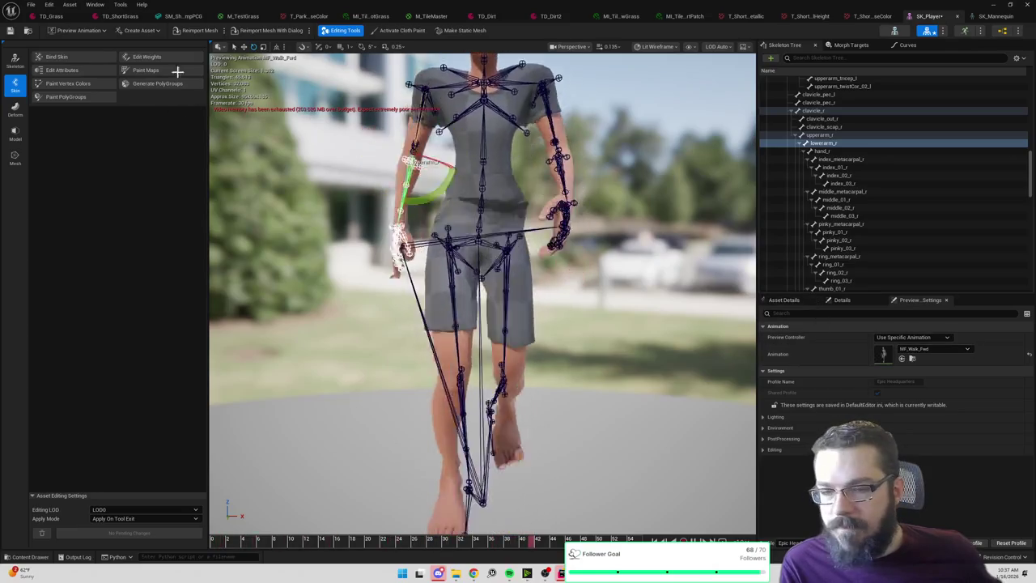
left_click(71, 53)
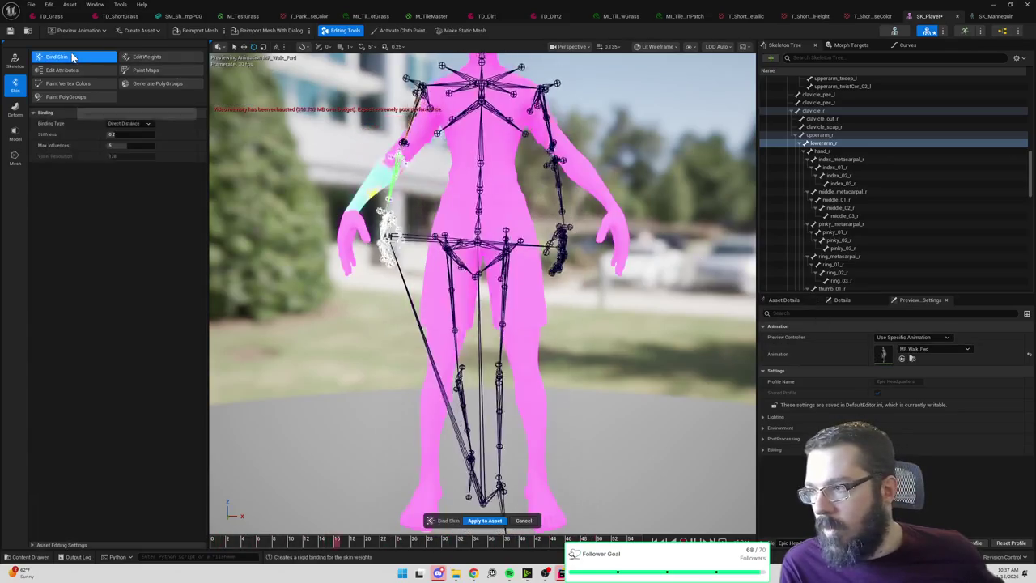
Finish the skin binding and set the preview animation to None.
left_click(483, 521)
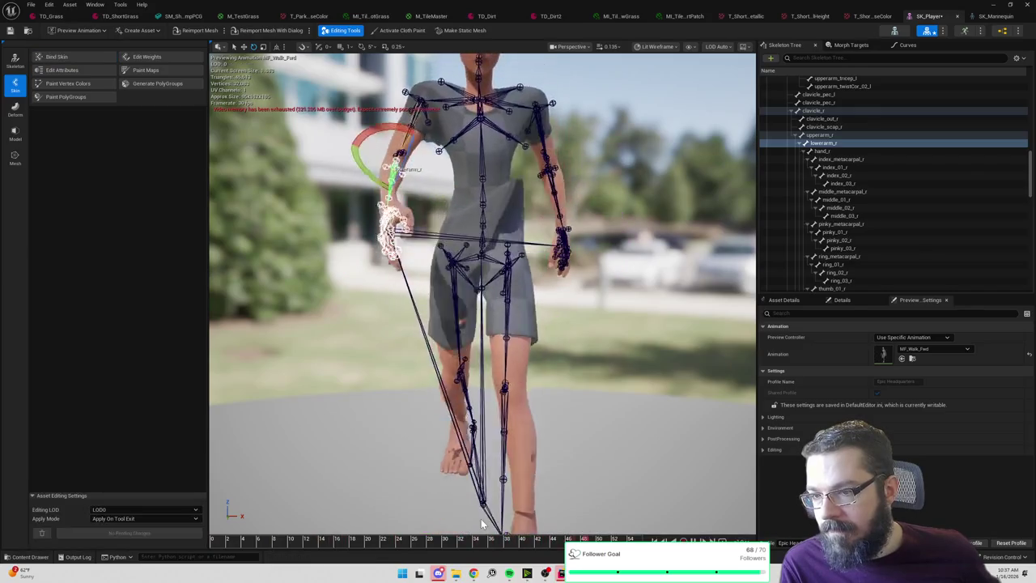
left_click(938, 350)
left_click(928, 396)
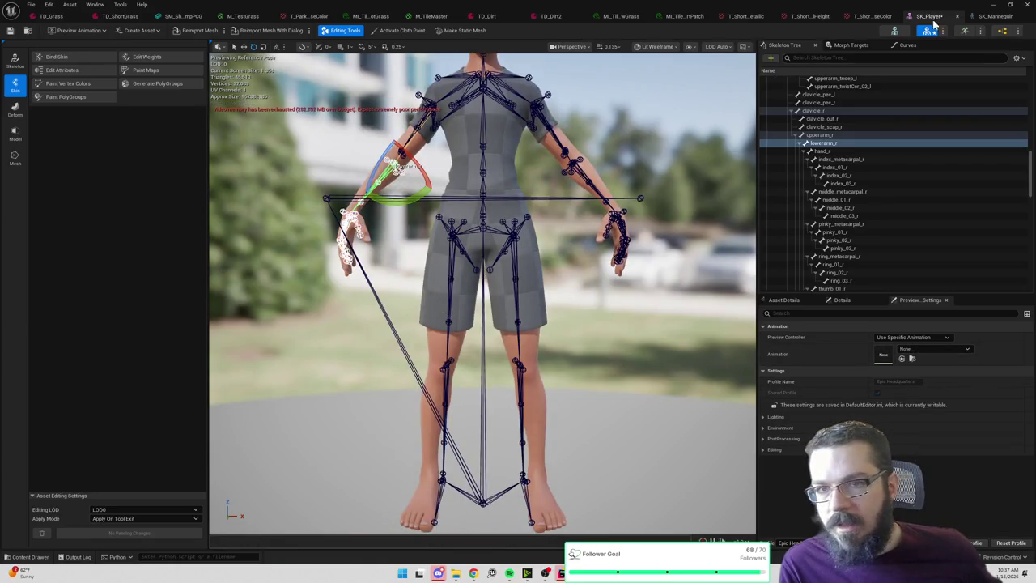
Compare SK_Player's thigh_fwd_lwr_r bone against the SK_Mannequin skeleton.
left_click(996, 16)
left_click(931, 16)
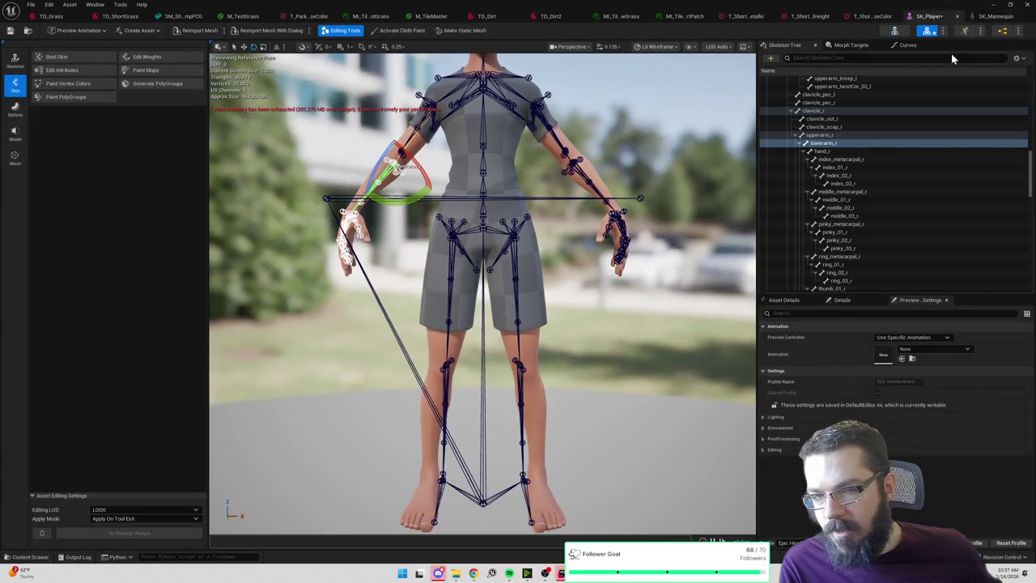
left_click(989, 16)
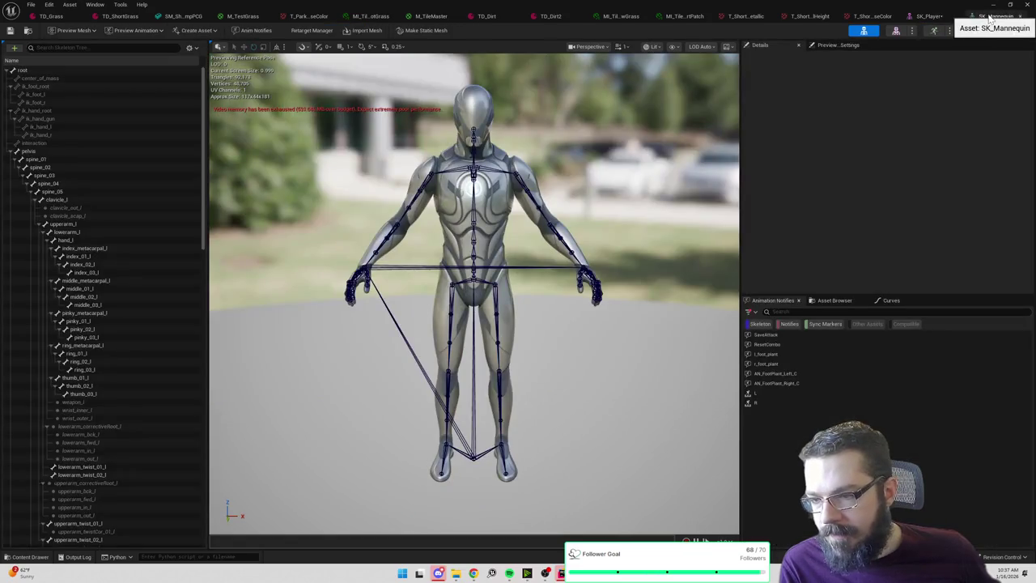
left_click(927, 18)
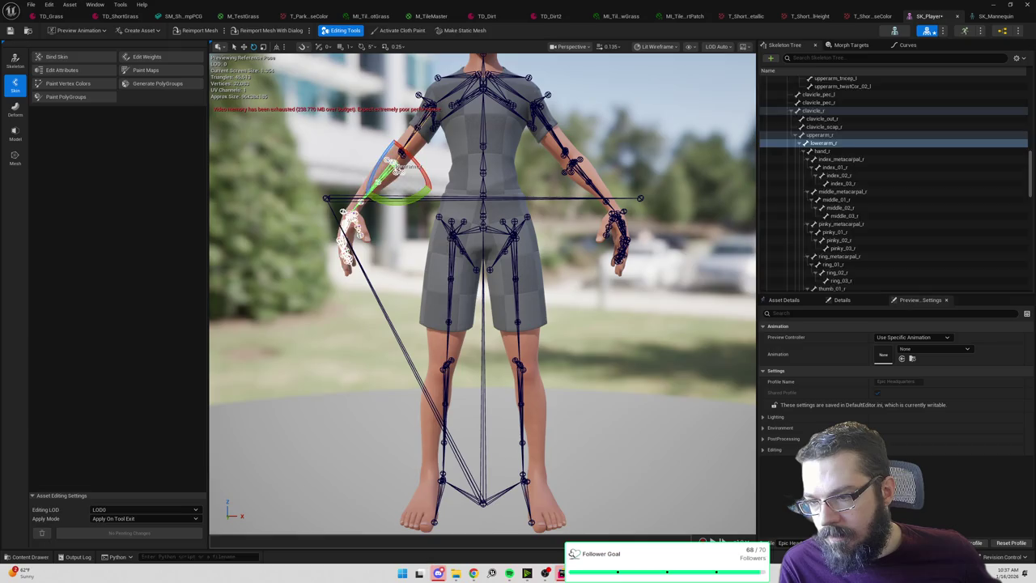
left_click(451, 241)
left_click(996, 16)
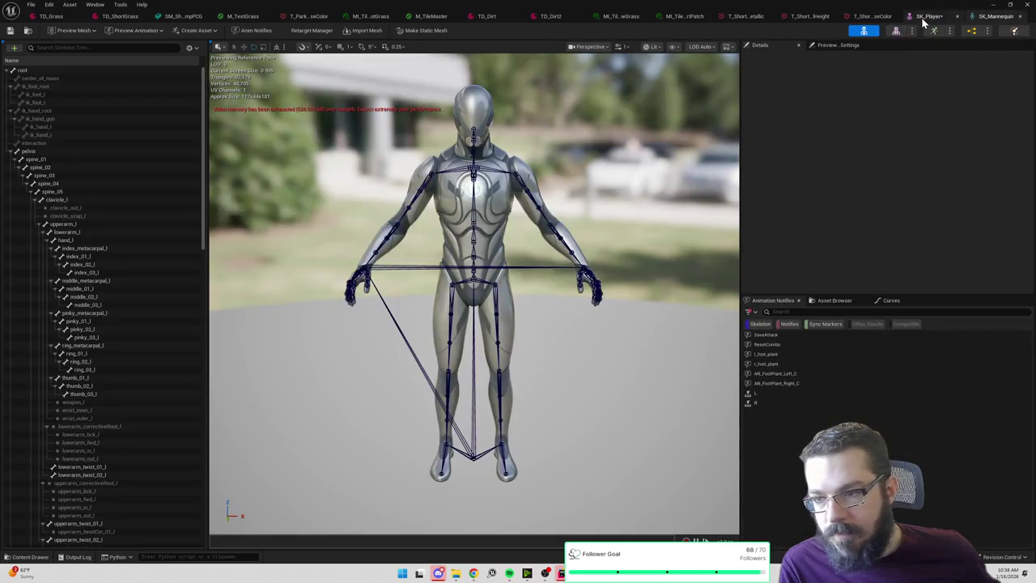
left_click(927, 18)
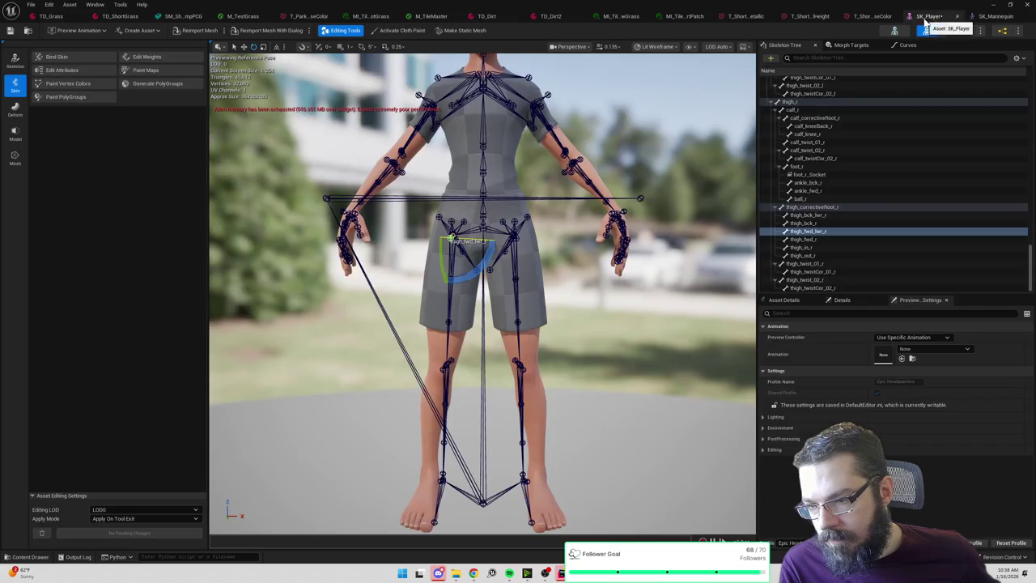
mouse_move(556, 205)
left_mouse_down()
mouse_move(556, 162)
mouse_move(523, 232)
left_mouse_up()
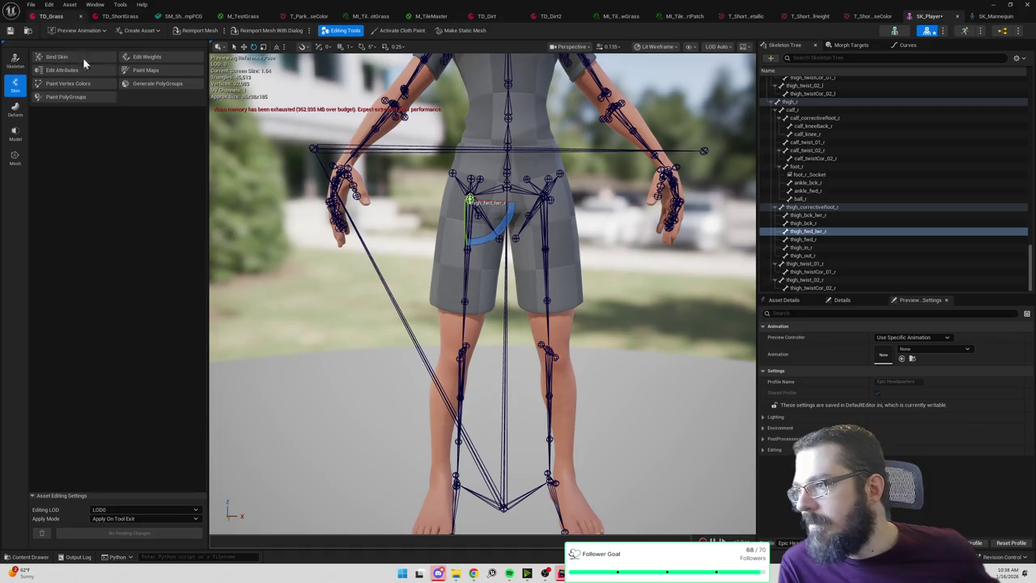
left_click(147, 57)
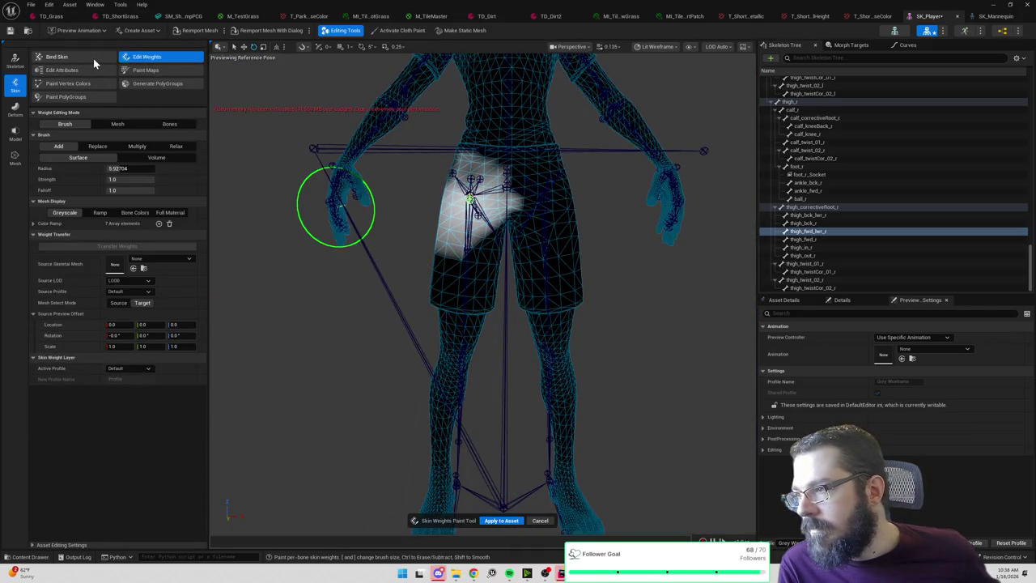
left_click(23, 68)
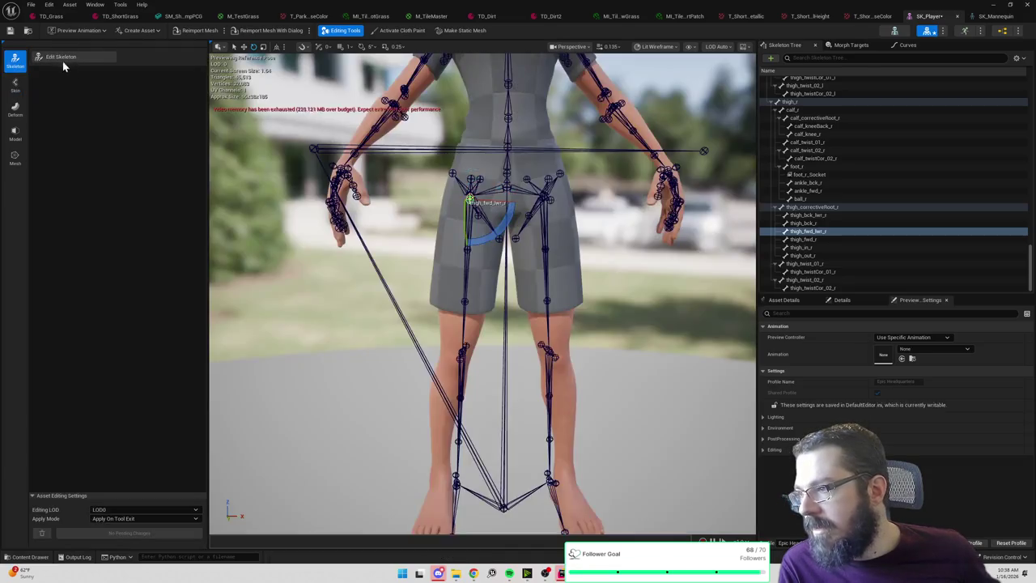
left_click(61, 58)
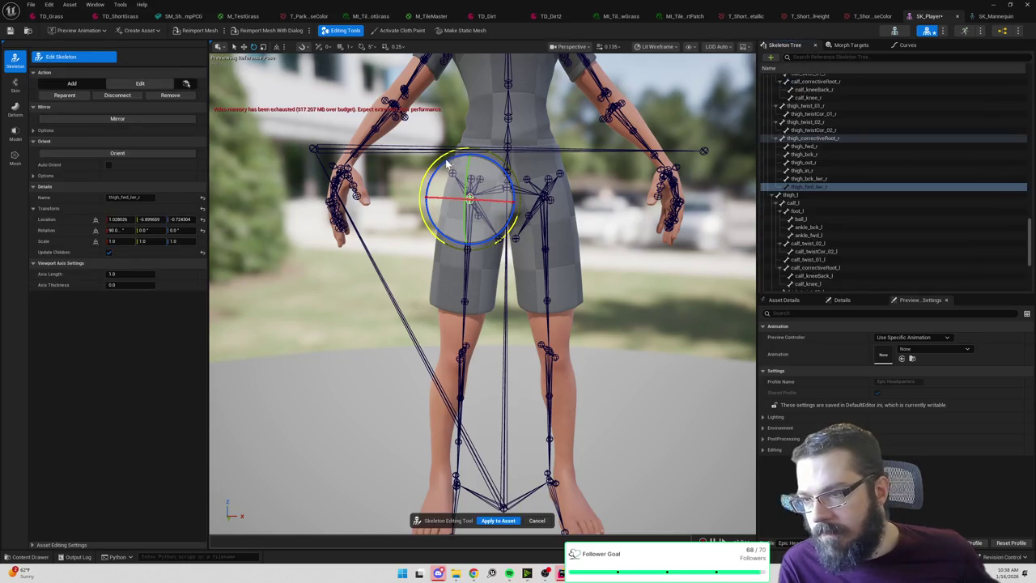
left_click_drag(440, 162, 442, 164)
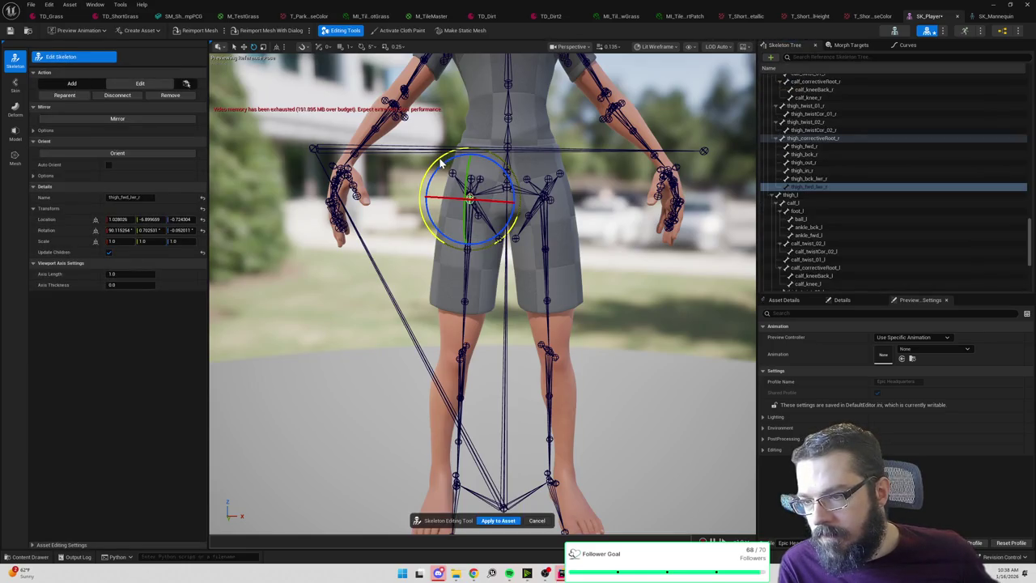
key("ctrl+z")
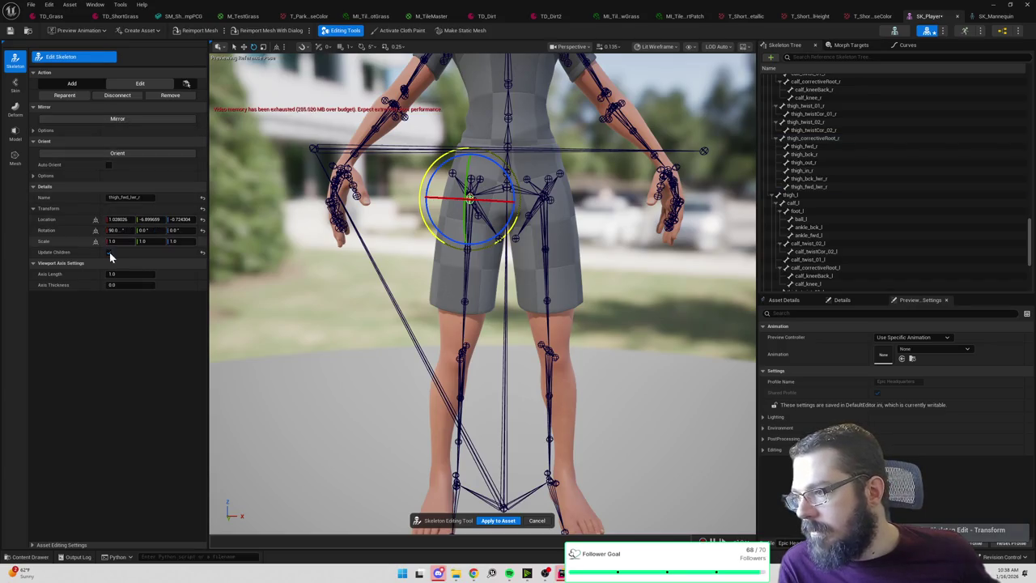
left_click(373, 259)
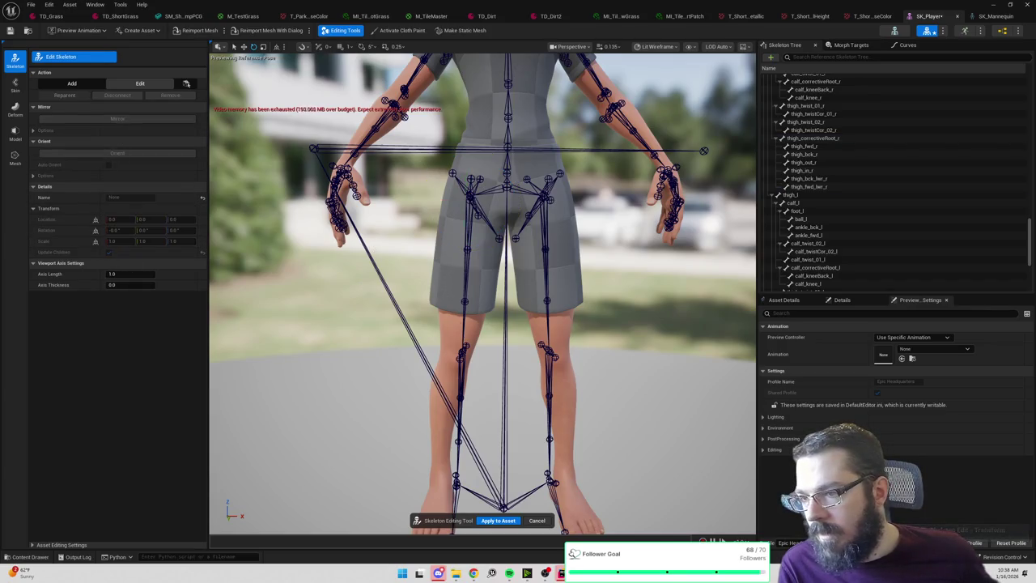
left_click(467, 278)
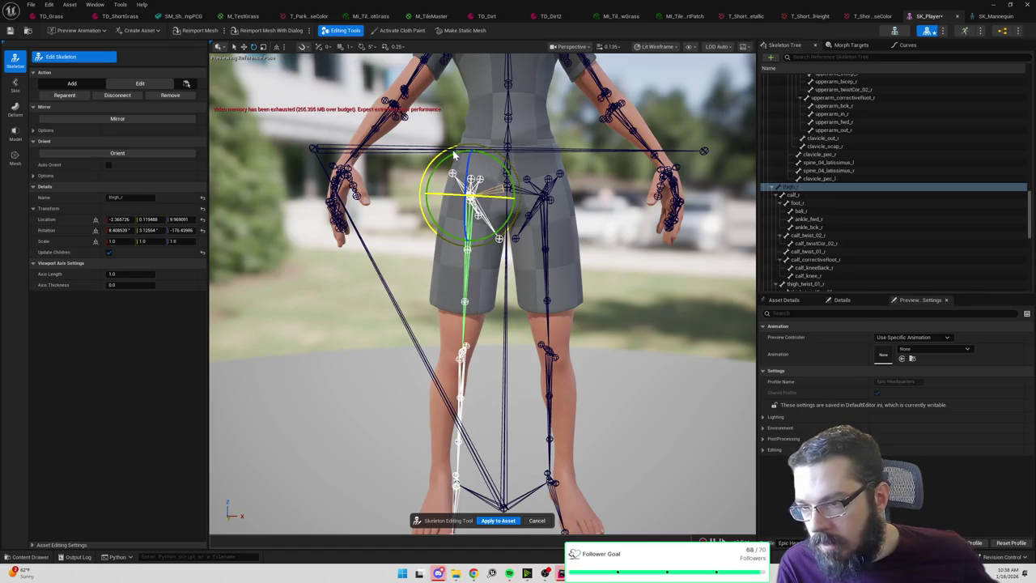
scroll(454, 155, "up", 3)
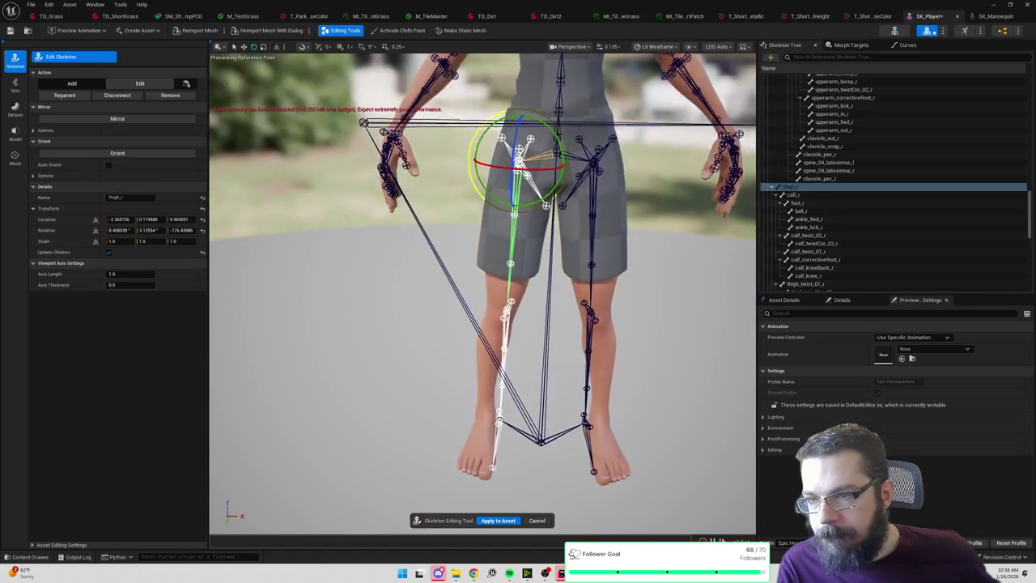
mouse_move(493, 131)
left_mouse_down()
mouse_move(615, 131)
mouse_move(437, 226)
left_mouse_up()
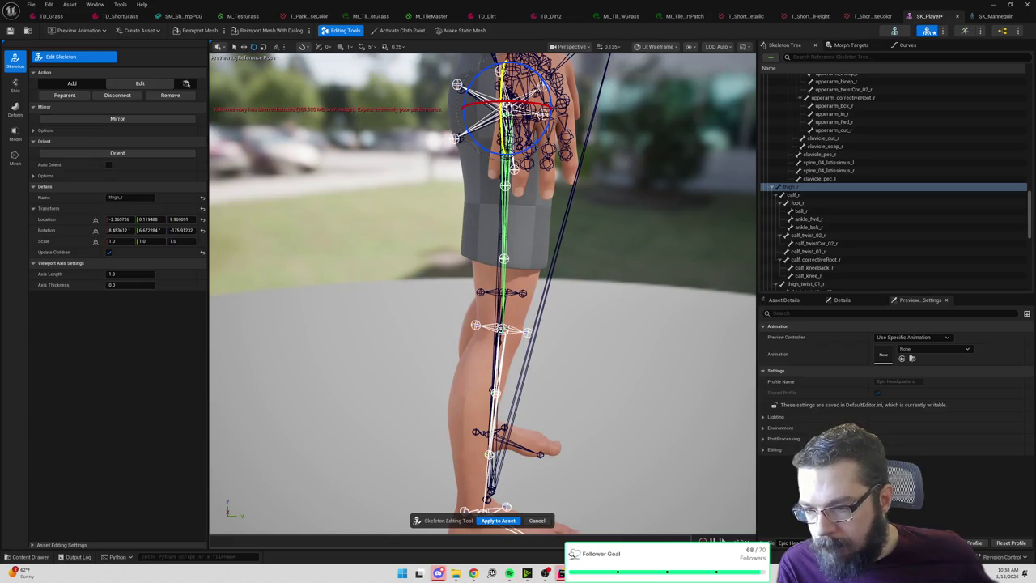
left_click(503, 328)
left_click_drag(544, 298, 544, 301)
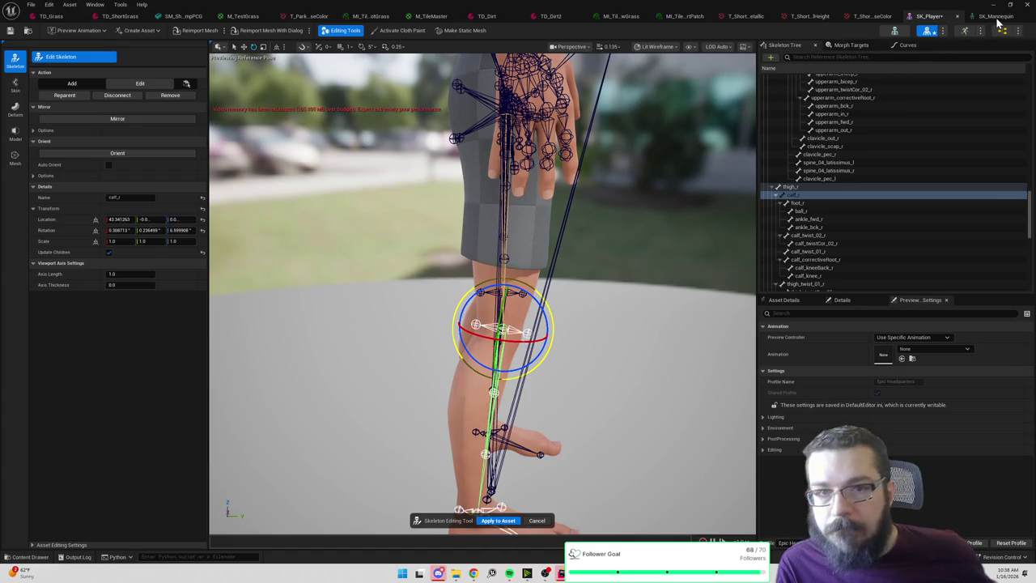
left_click(996, 17)
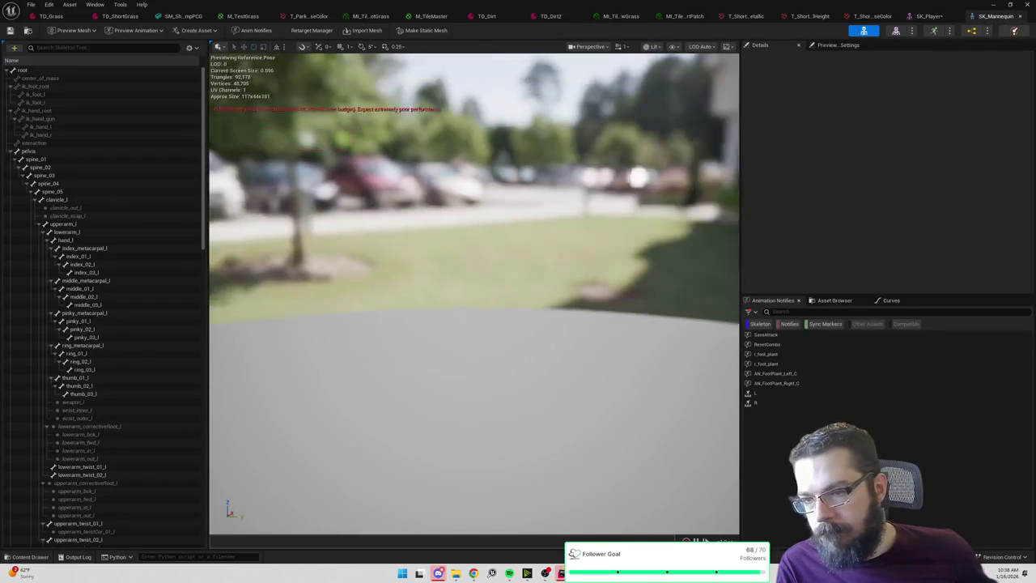
key("f")
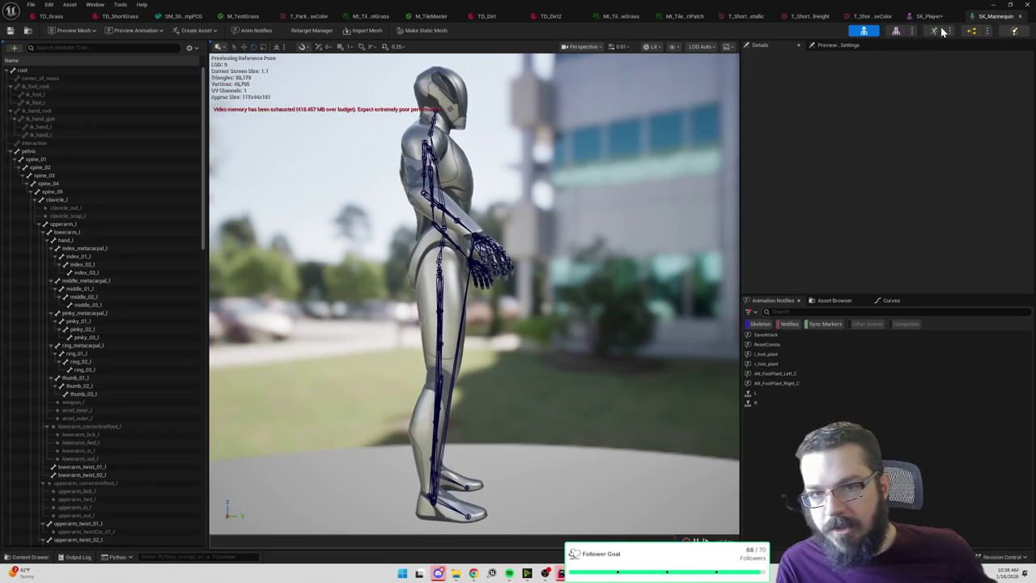
left_click(930, 17)
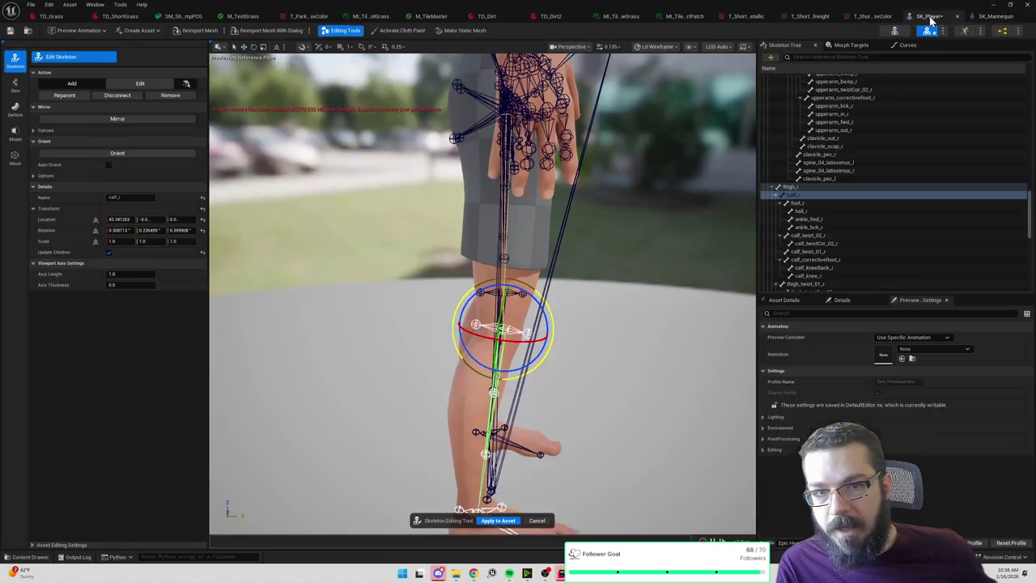
key("f")
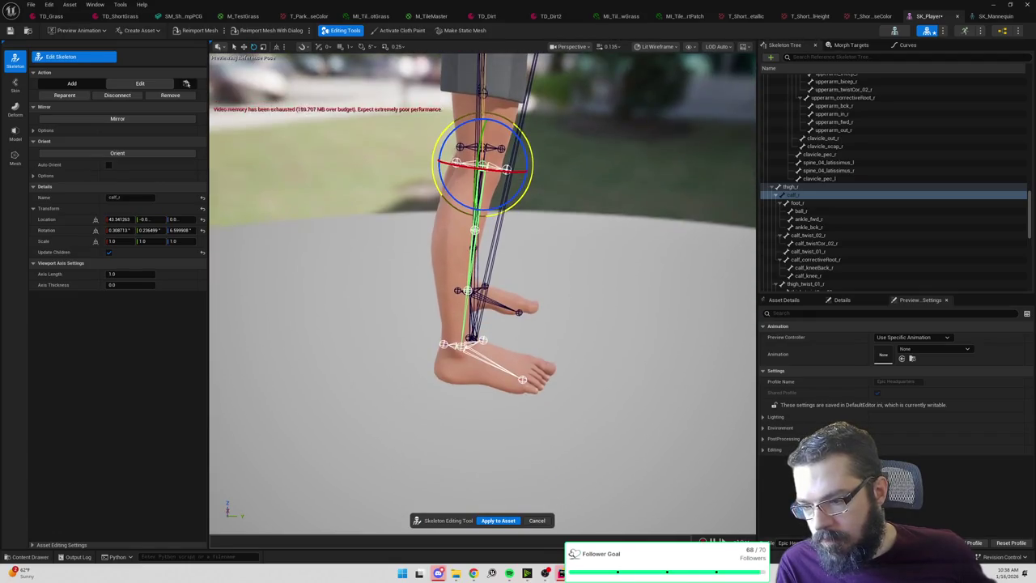
left_click(797, 202)
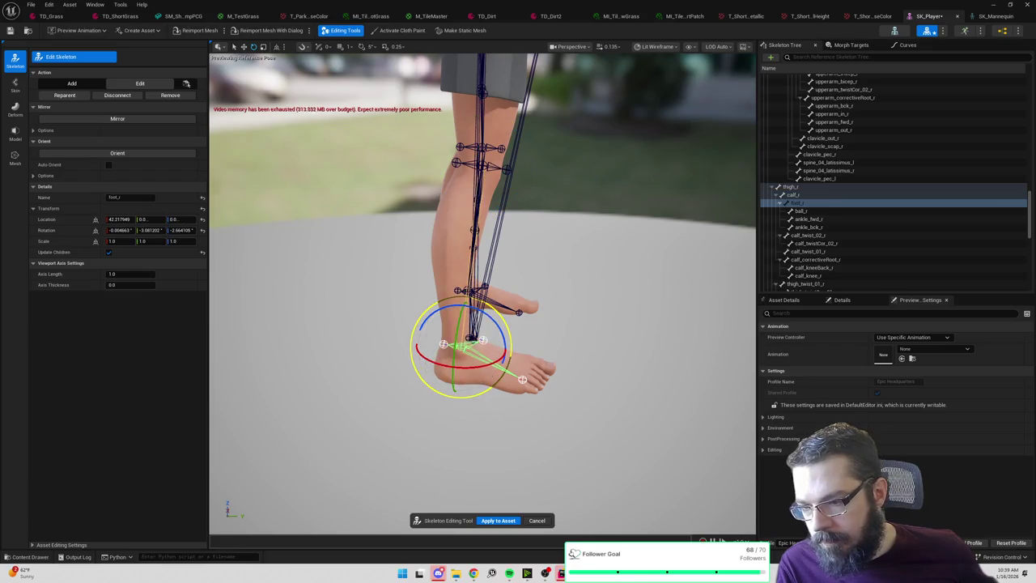
key("f")
key("w")
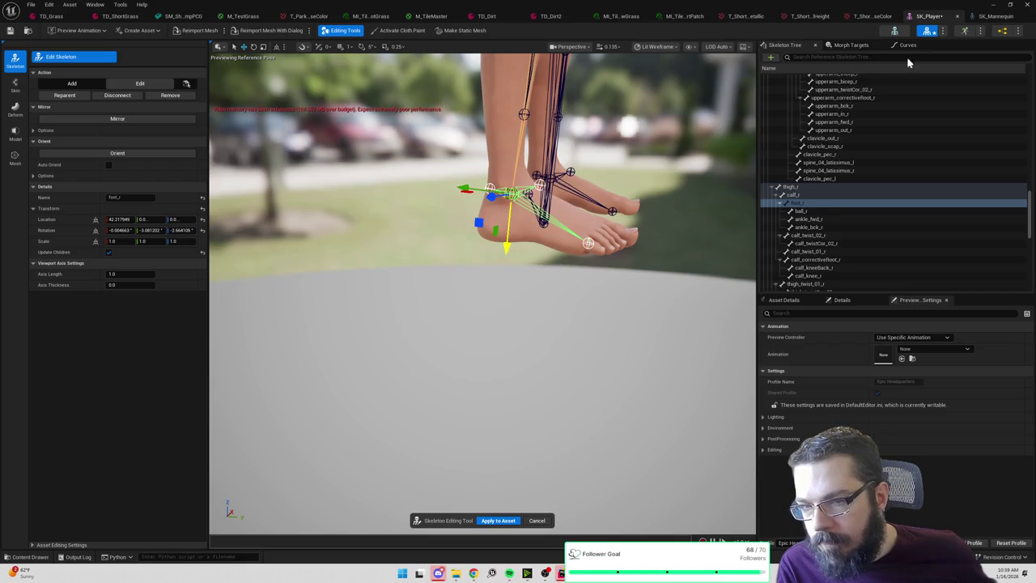
left_click(1005, 18)
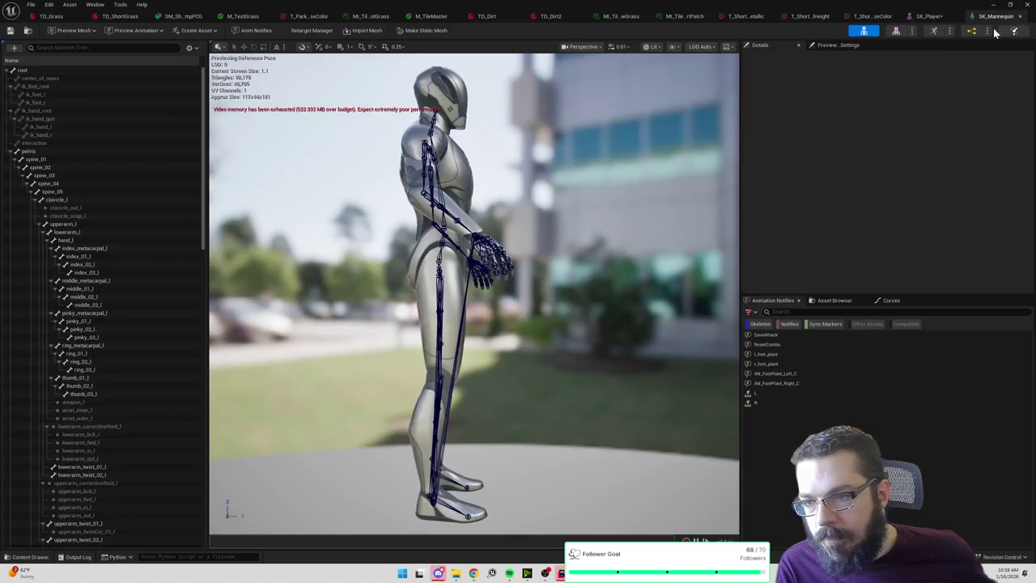
mouse_move(474, 292)
left_mouse_down()
mouse_move(474, 162)
mouse_move(380, 166)
mouse_move(438, 166)
mouse_move(437, 138)
mouse_move(437, 162)
left_mouse_up()
left_click(929, 16)
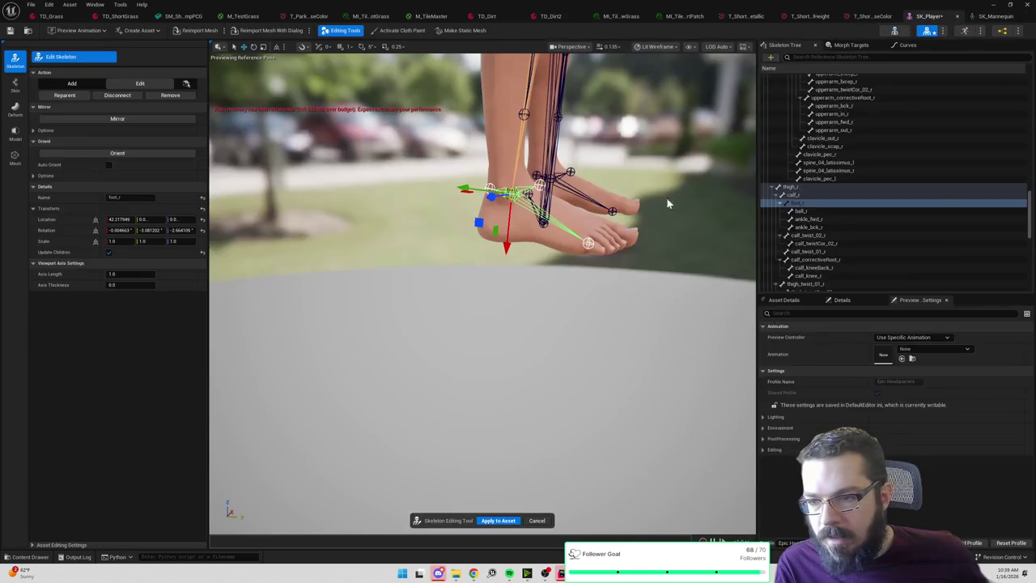
mouse_move(600, 202)
left_mouse_down()
mouse_move(600, 191)
mouse_move(550, 190)
mouse_move(603, 182)
mouse_move(539, 186)
mouse_move(539, 219)
mouse_move(724, 178)
left_mouse_up()
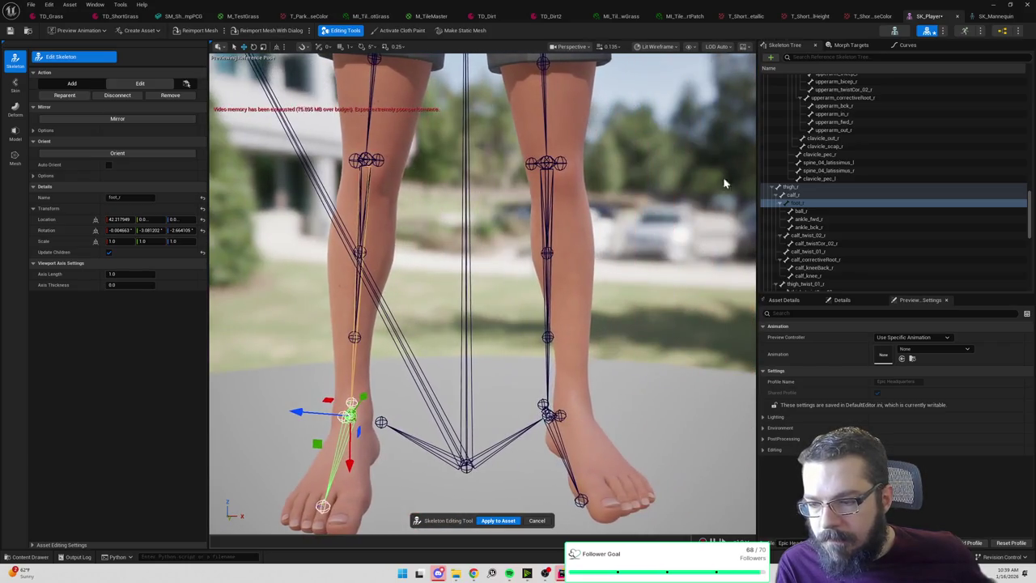
left_click(995, 16)
Move ik_foot_r and ik_foot_l outward to the ankles, ik_foot_l ending near 18.35, -1.63, 8.24.
left_click_drag(695, 219, 579, 219)
left_click(929, 17)
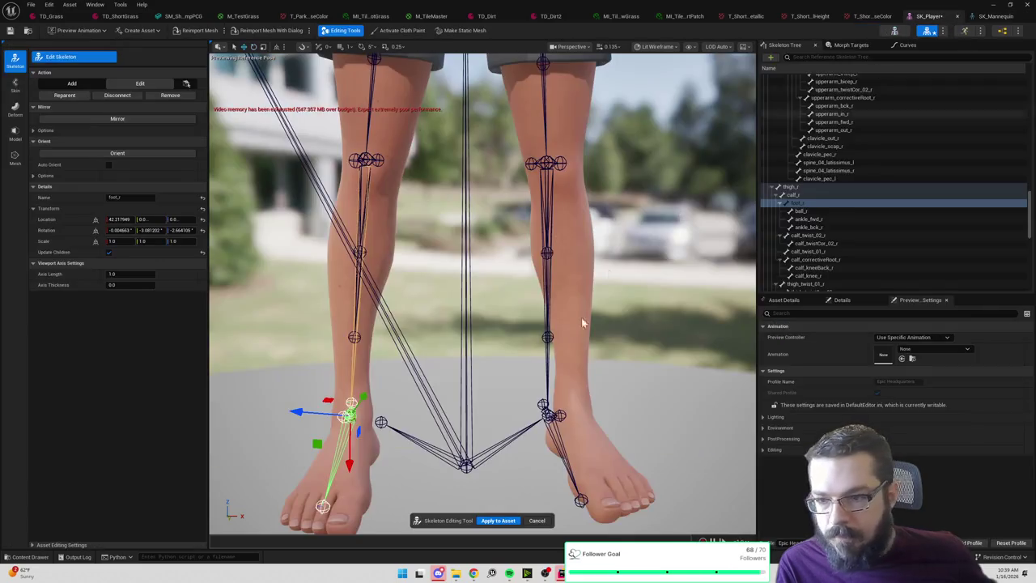
left_click(413, 439)
left_click(381, 421)
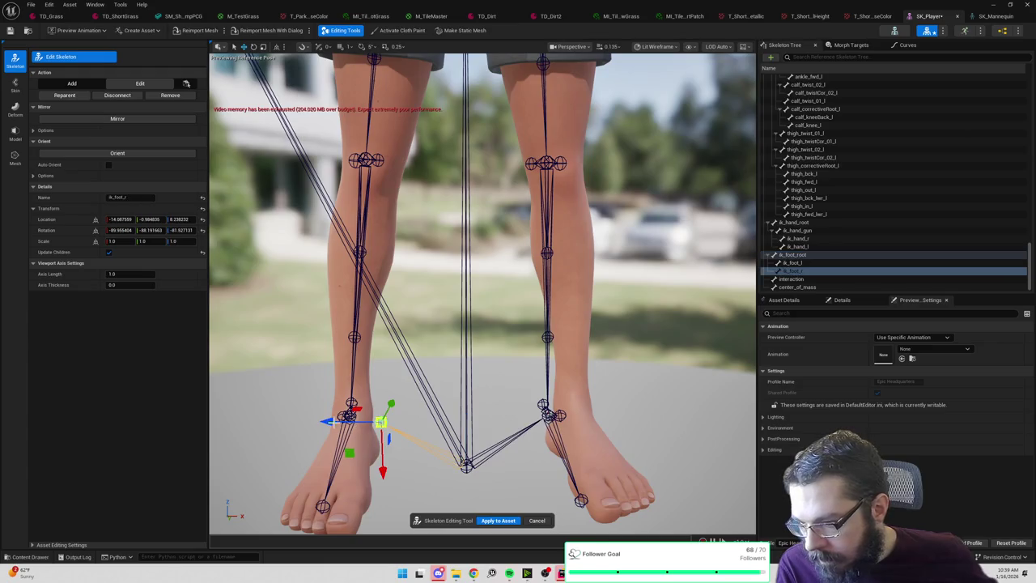
left_click_drag(330, 425, 307, 427)
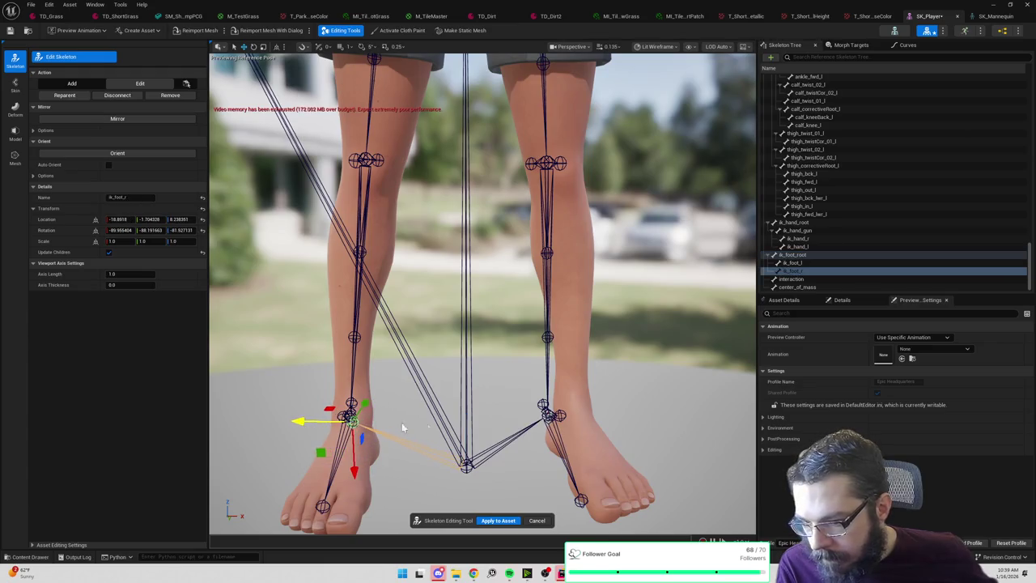
left_click(526, 429)
left_click(548, 417)
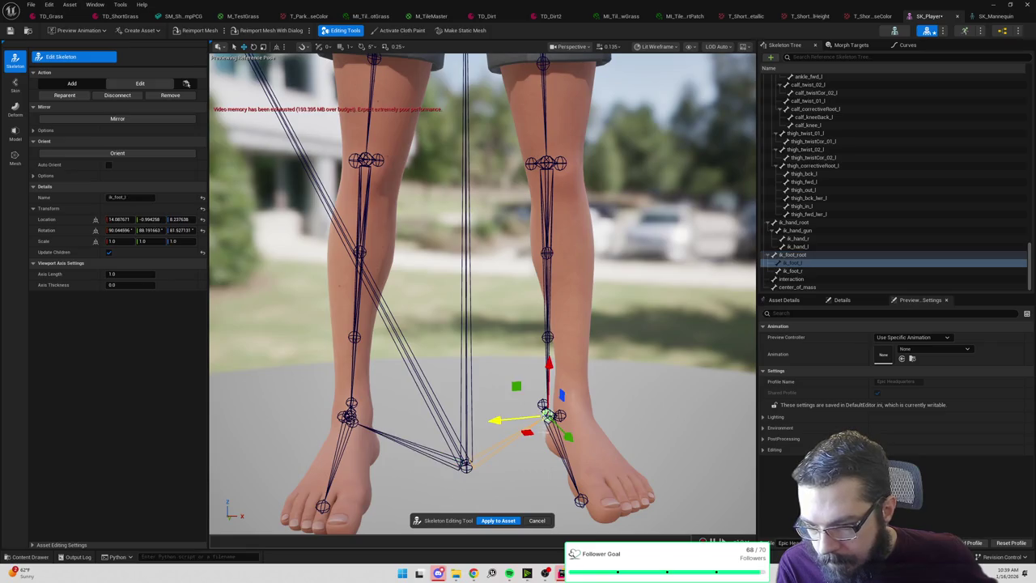
left_click_drag(499, 425, 524, 425)
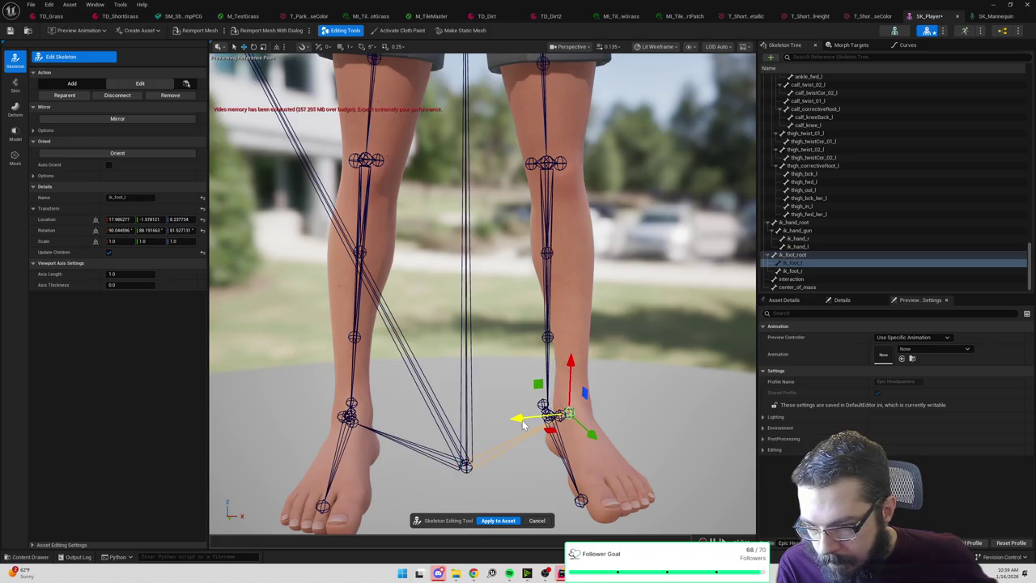
left_click_drag(435, 332, 515, 201)
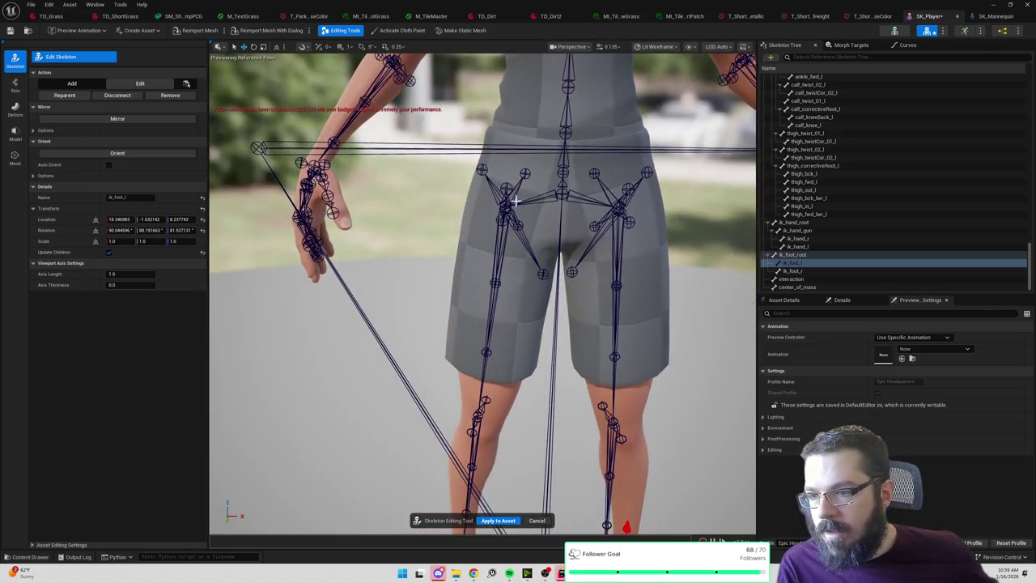
left_click(539, 198)
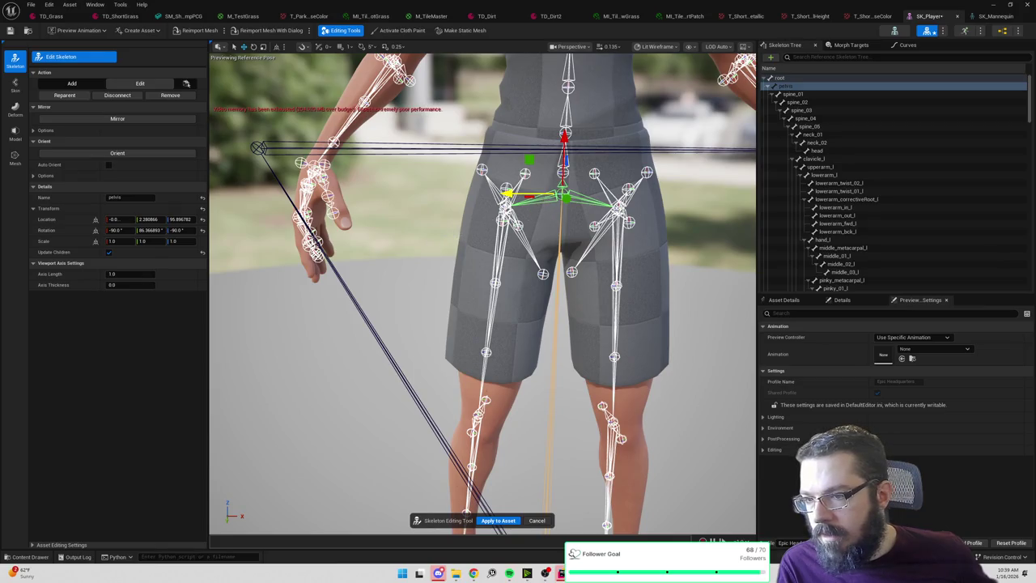
Mirror the right leg bones onto the left leg and compare with SK_Mannequin's skeleton.
left_click(492, 237)
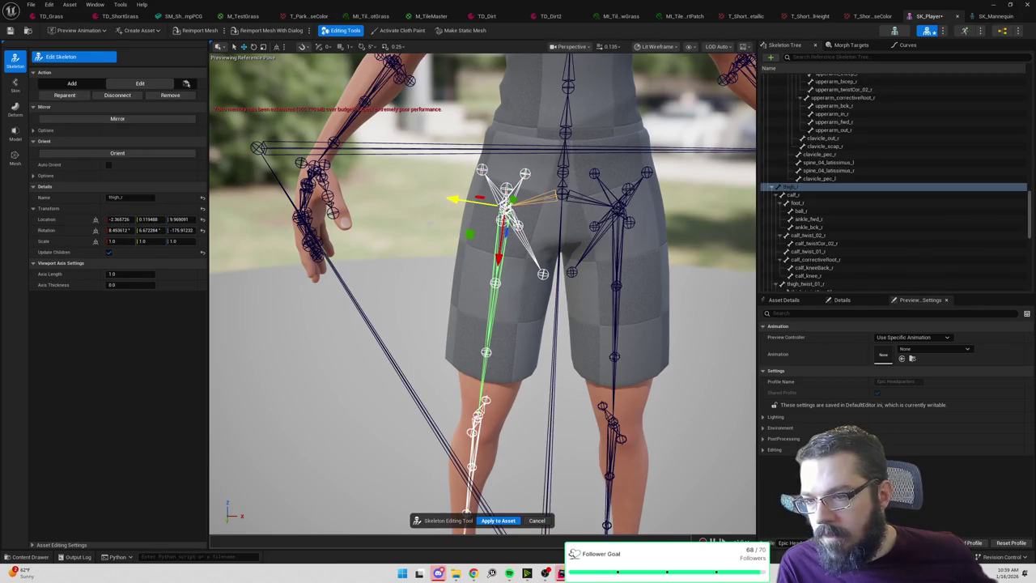
left_click(119, 123)
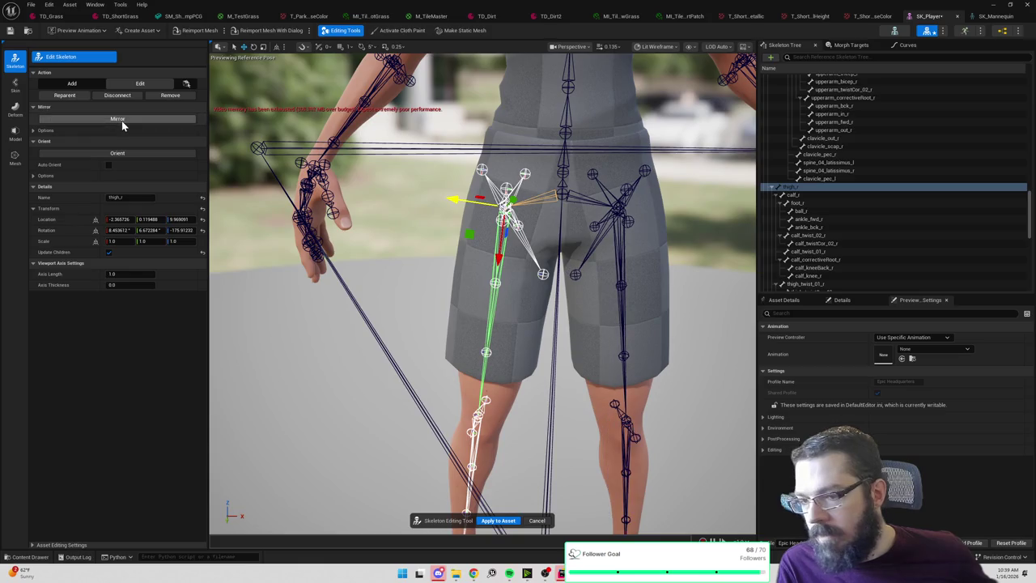
left_click(1001, 19)
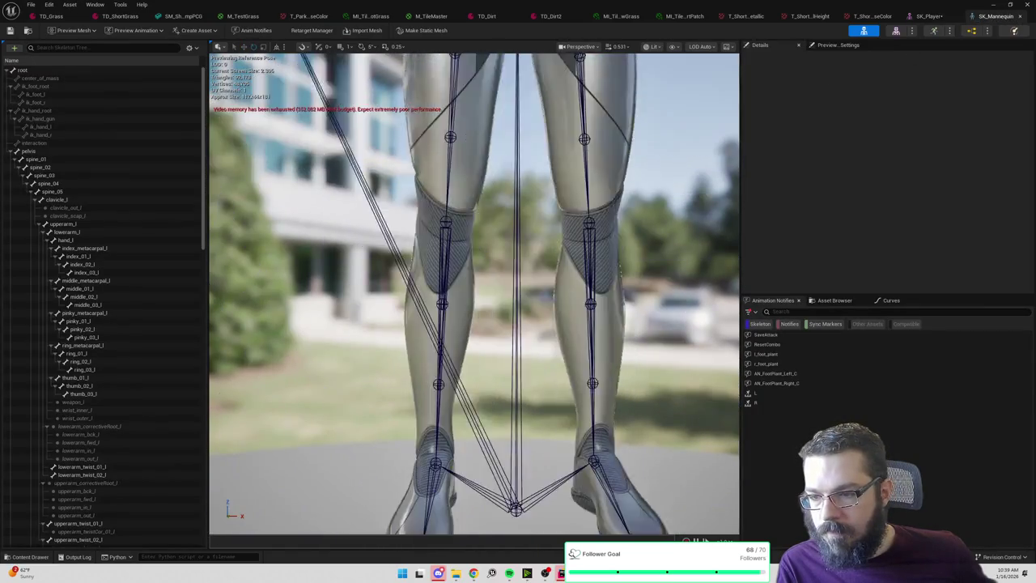
mouse_move(646, 186)
left_mouse_down()
mouse_move(615, 194)
mouse_move(648, 191)
left_mouse_up()
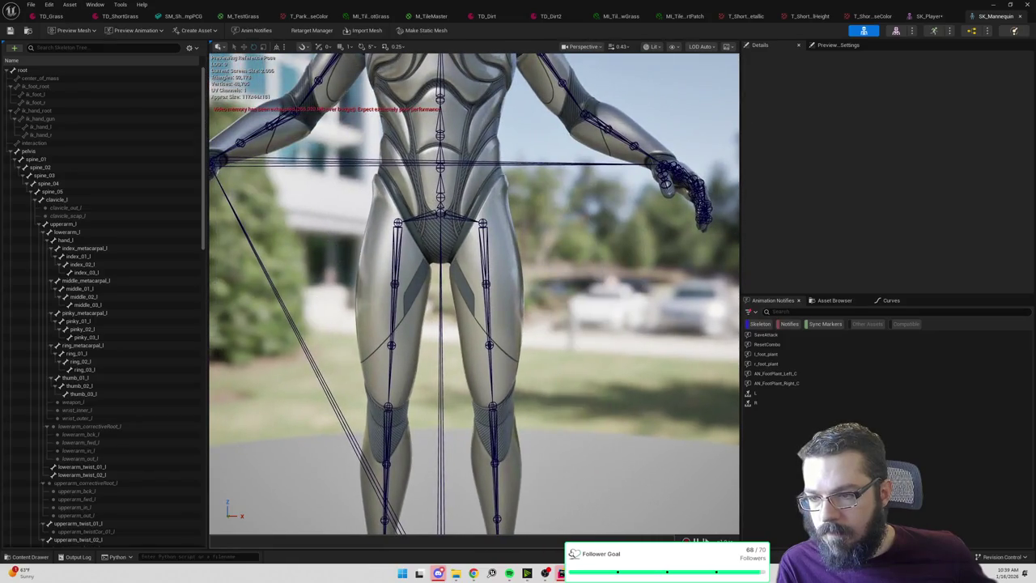
left_click(942, 17)
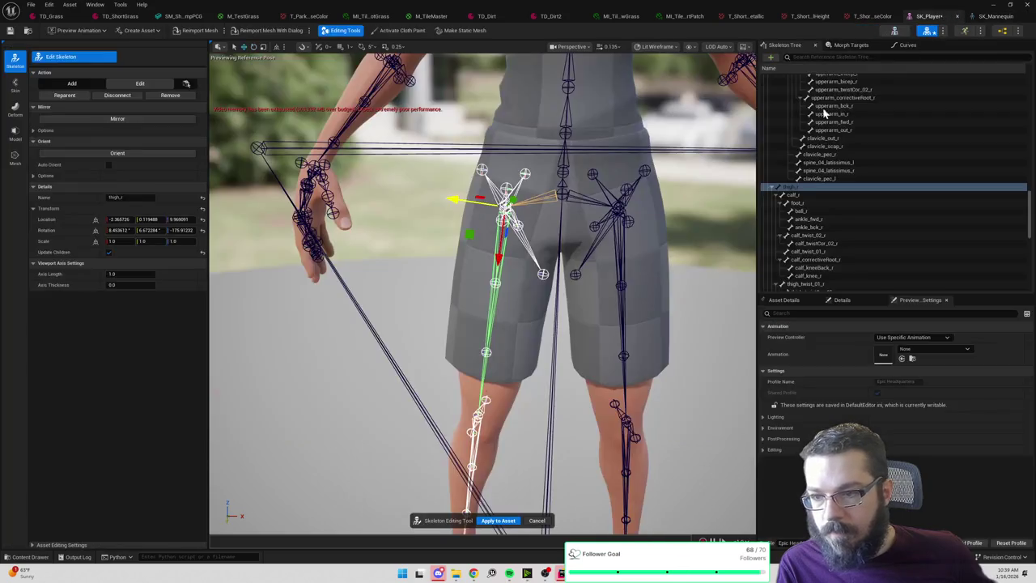
Try rotating thigh_correctiveRoot_r about 39.8 degrees, check the mannequin's hips, then undo it.
left_click(591, 257)
left_click(590, 257)
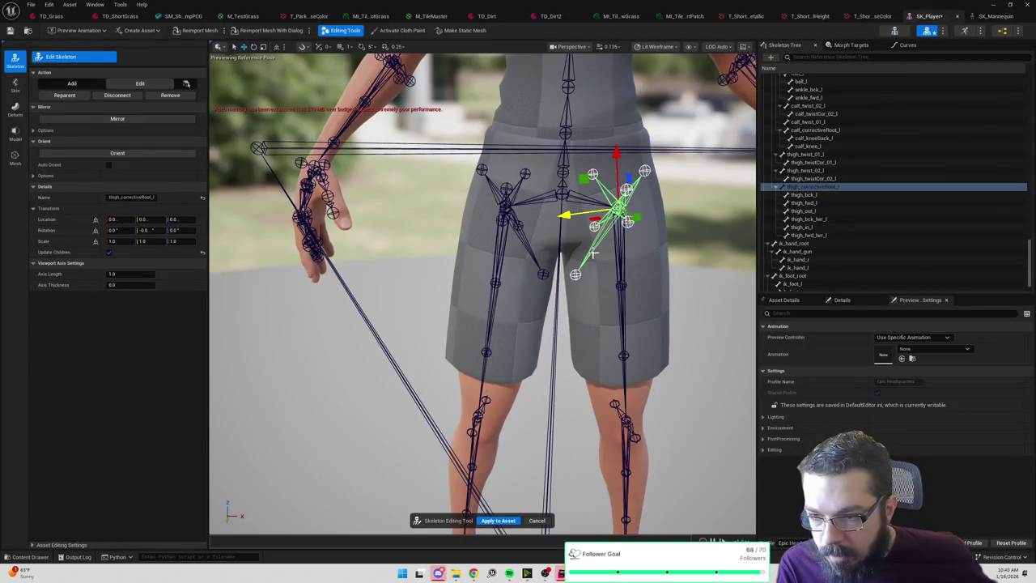
left_click(526, 247)
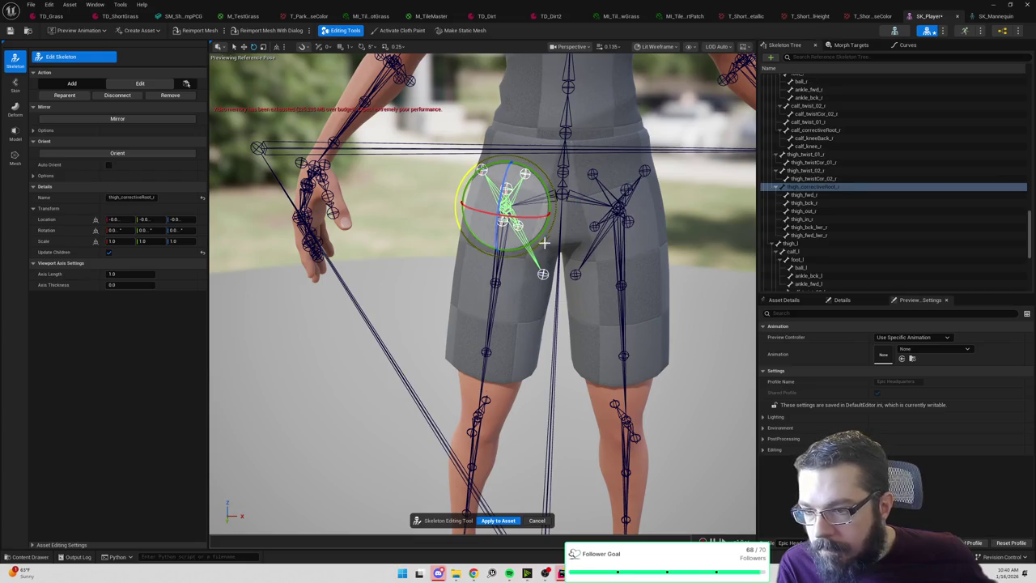
left_click(543, 273)
key("w")
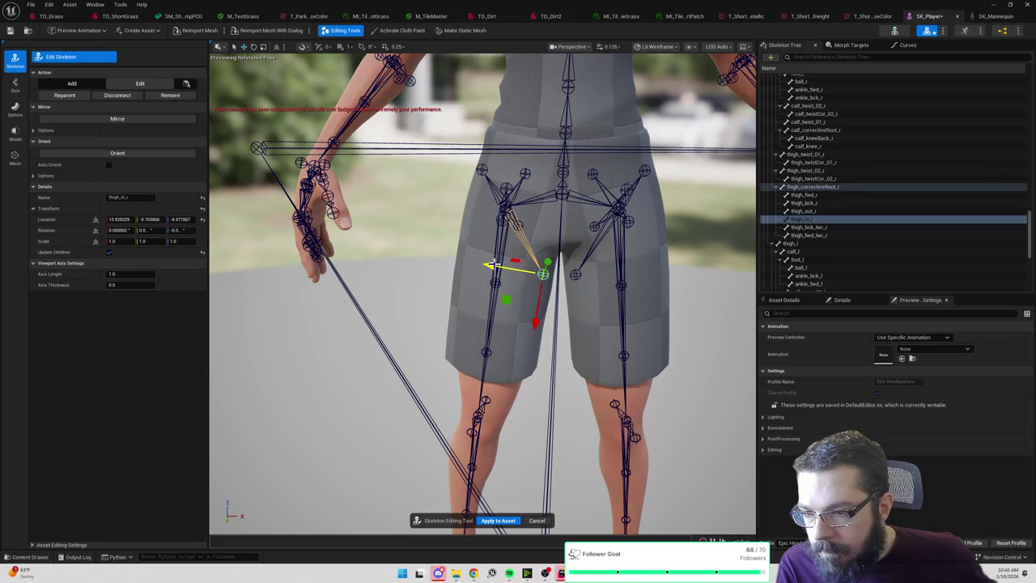
key("e")
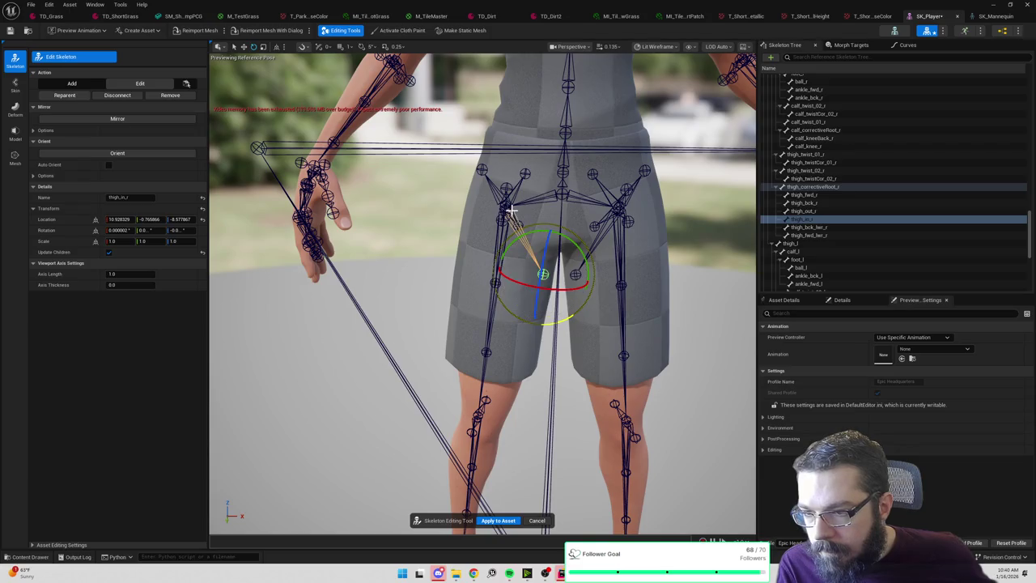
left_click(512, 210)
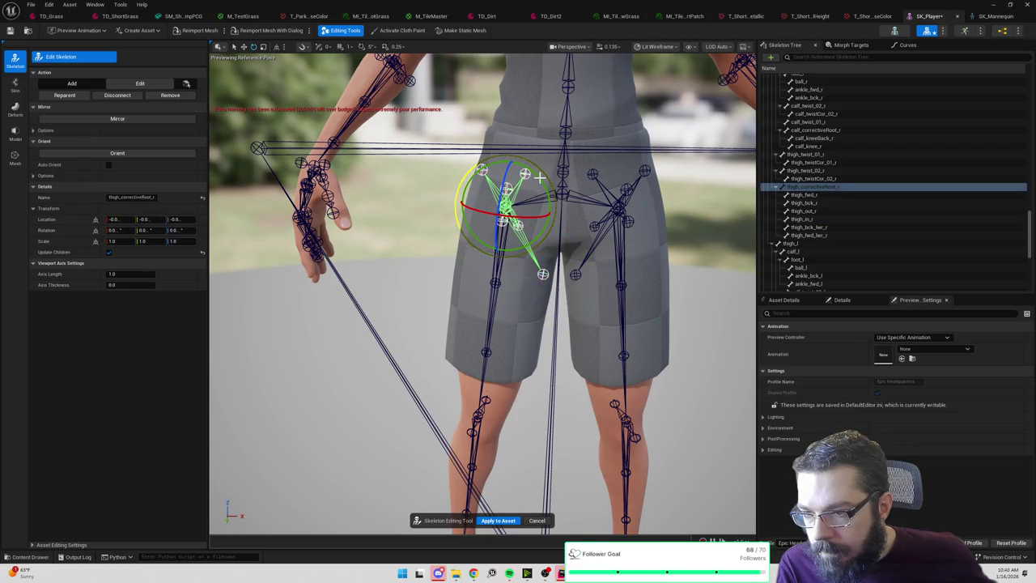
left_click_drag(540, 175, 574, 204)
left_click(1001, 19)
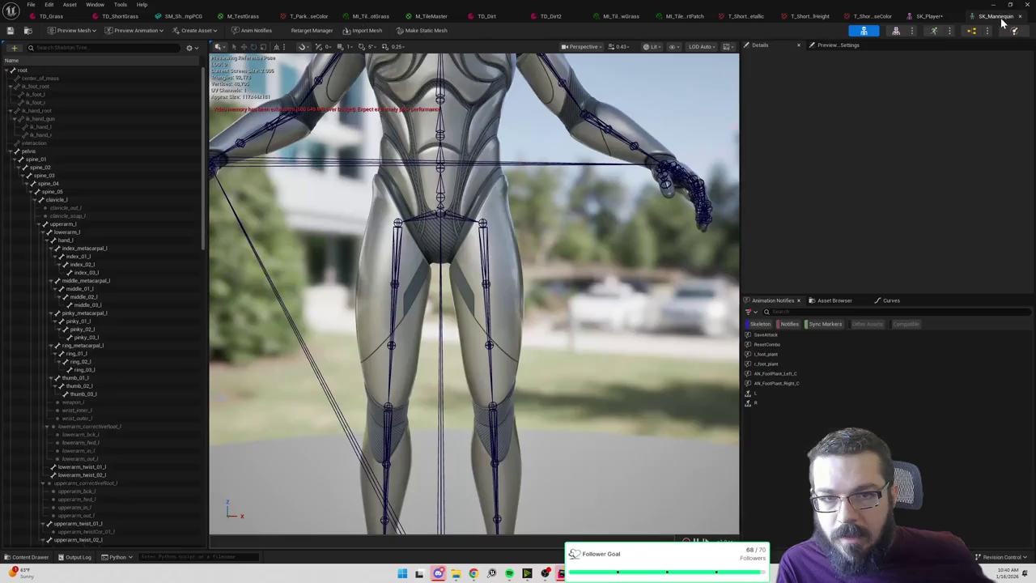
left_click(931, 23)
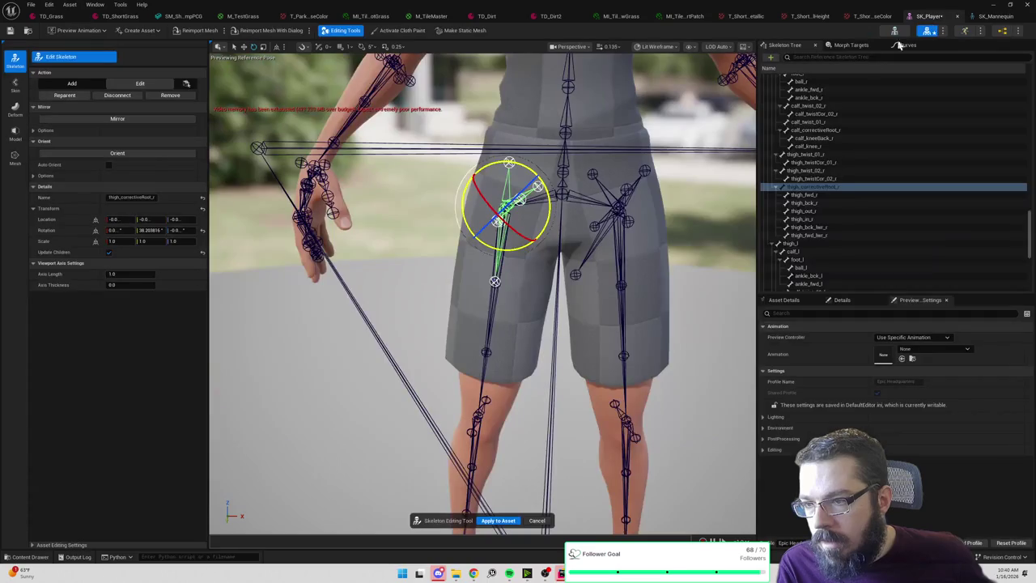
key("ctrl+z")
key("ctrl+z")
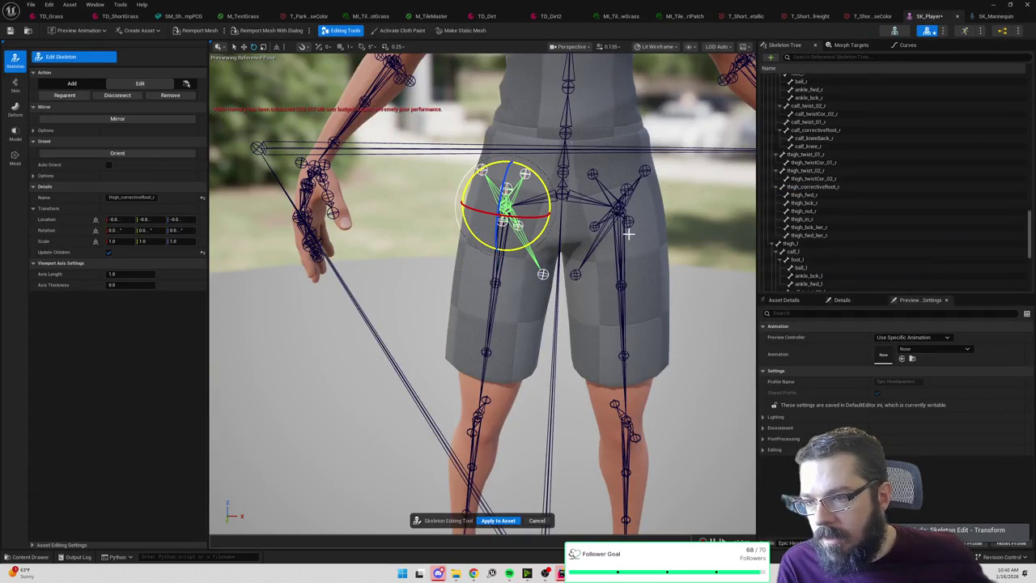
Recheck SK_Mannequin, then rotate the right thigh corrective bone slightly.
key("q")
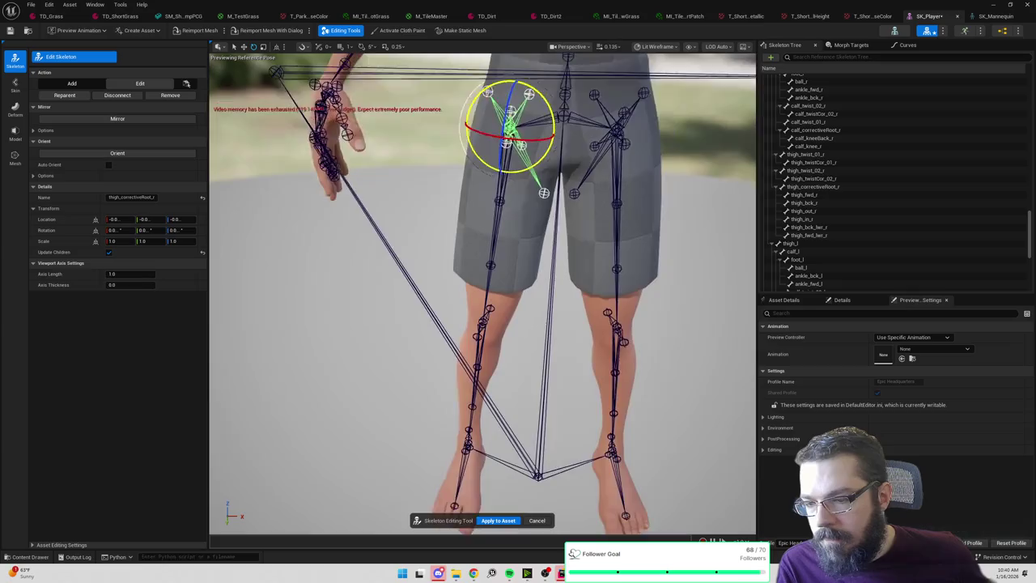
left_click_drag(561, 352, 561, 352)
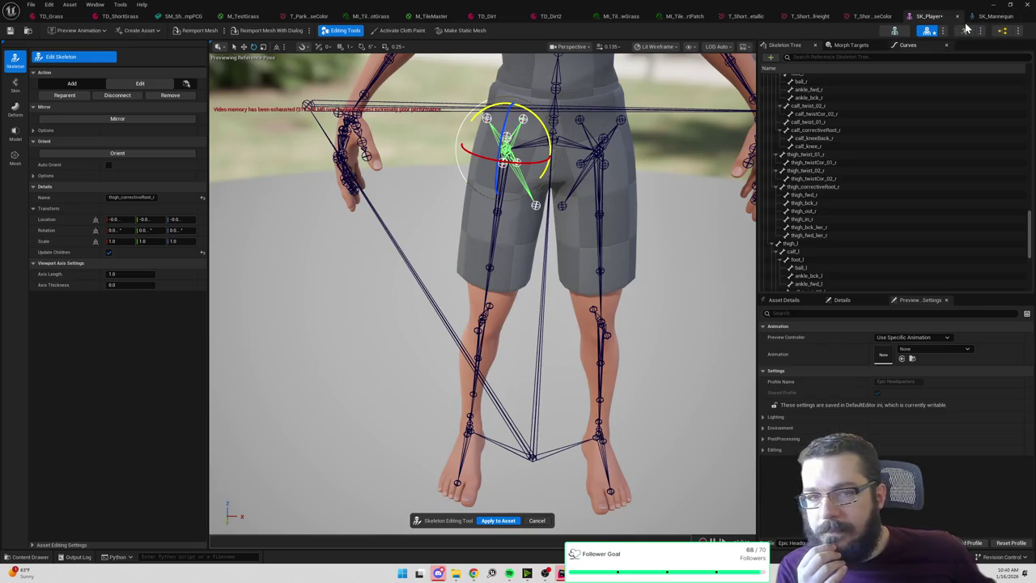
left_click(987, 18)
left_click_drag(680, 186, 680, 186)
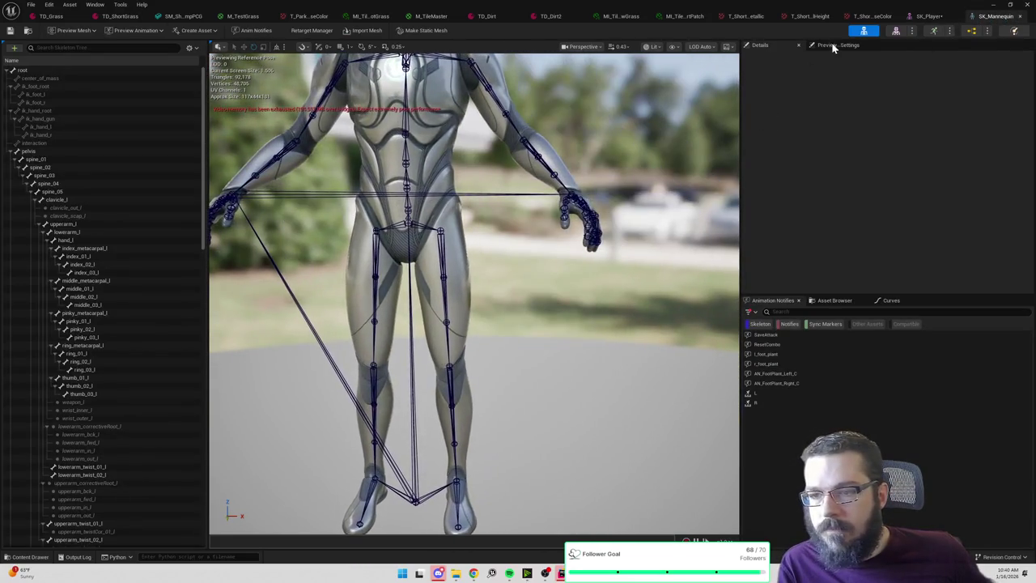
left_click(929, 16)
left_click_drag(386, 137, 386, 209)
left_click_drag(533, 276, 528, 237)
left_click(420, 246)
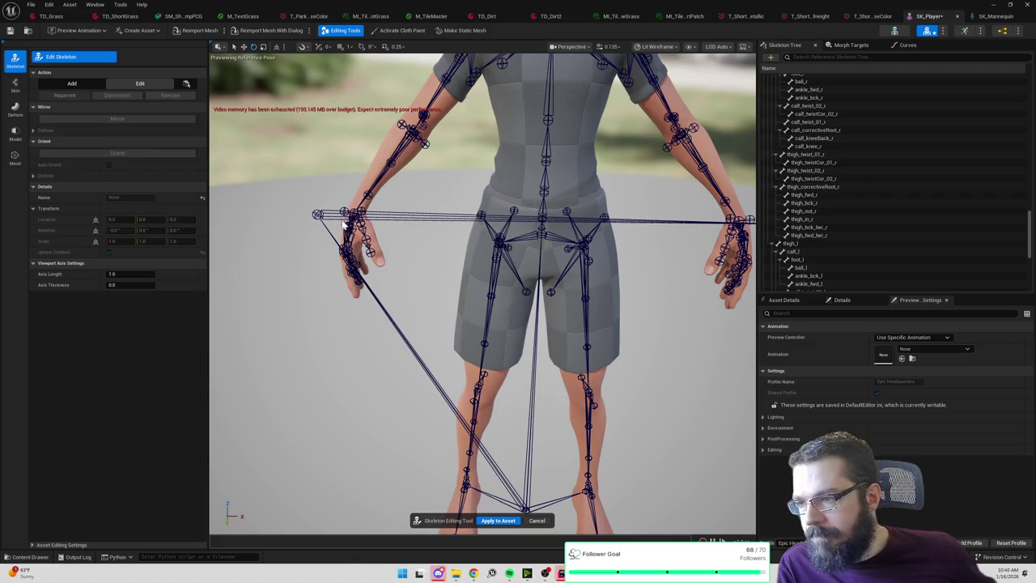
Move ik_hand_gun along X to the right hand, about -40.68, 15.70, 104.47.
left_click(319, 214)
key("w")
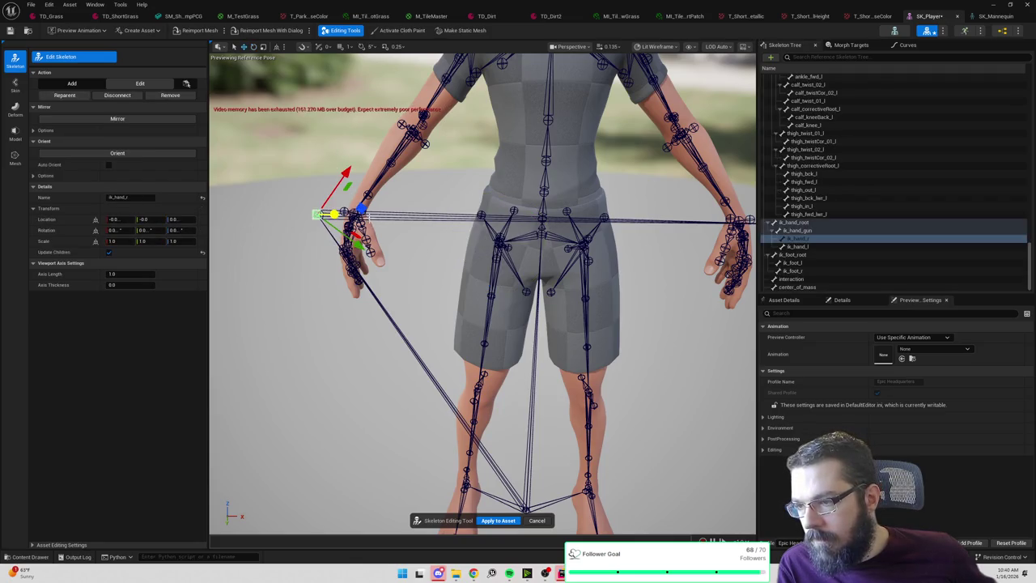
left_click_drag(366, 229, 373, 236)
left_click_drag(422, 259, 449, 259)
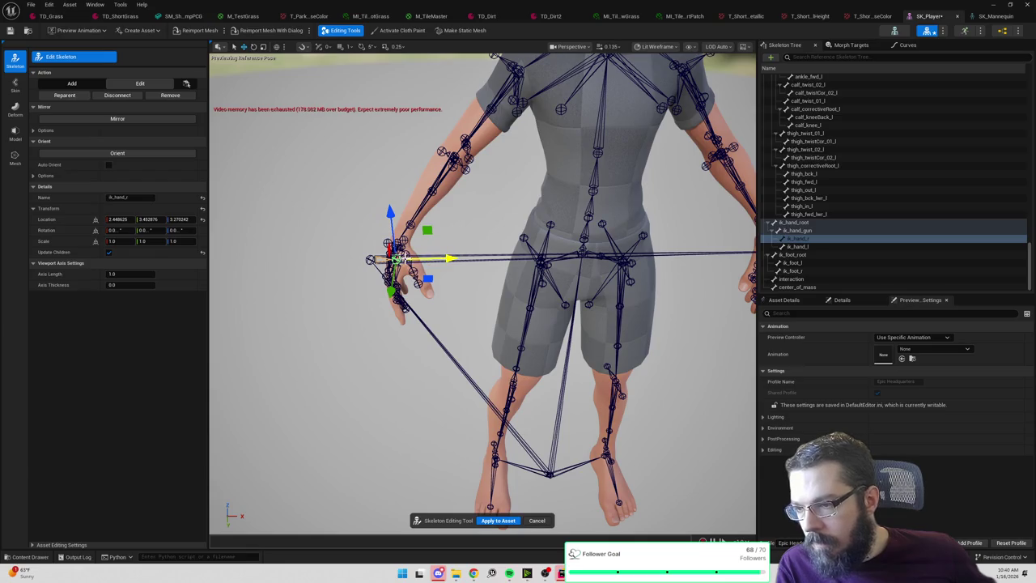
key("ctrl+z")
key("ctrl+z")
left_click_drag(422, 260, 459, 257)
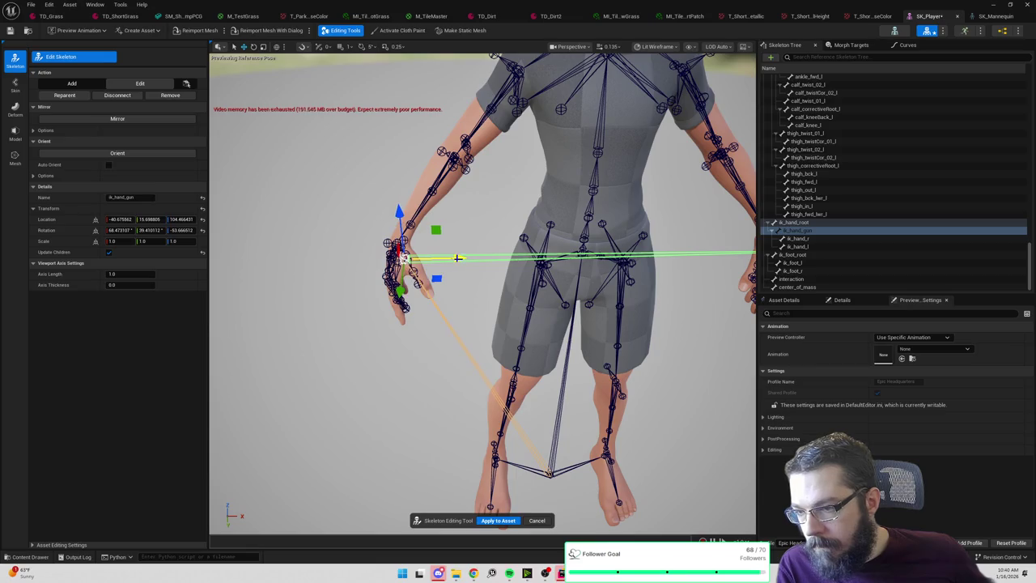
Mirror ik_hand_gun to create ik_hand_gun1, then select pelvis and thigh_r.
left_click(128, 119)
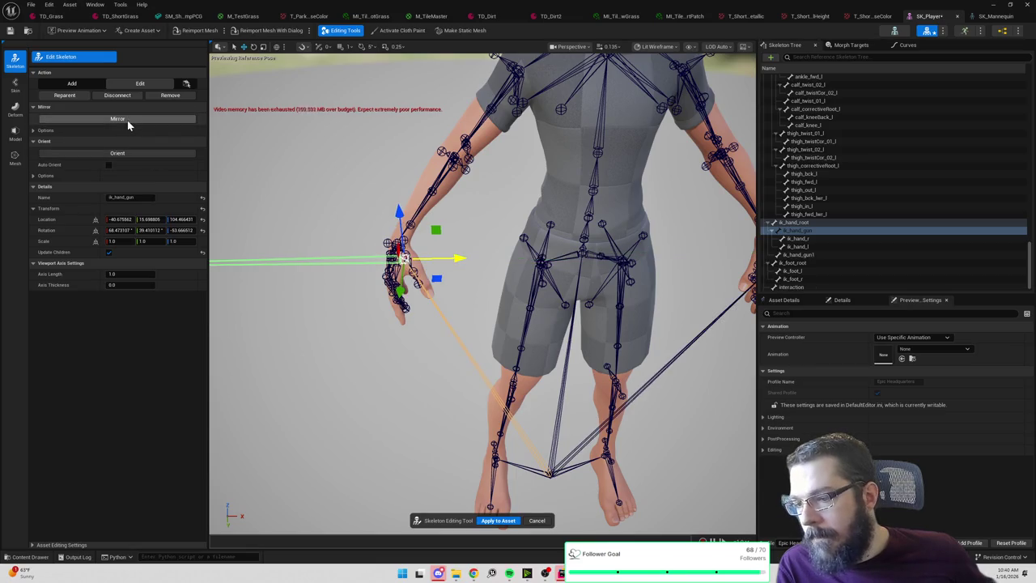
left_click(568, 253)
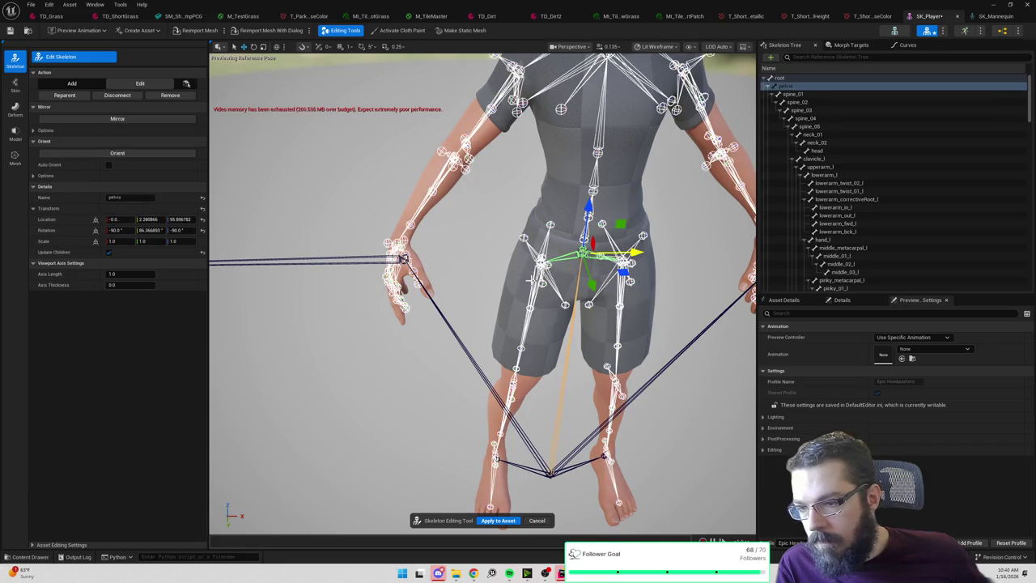
left_click(532, 281)
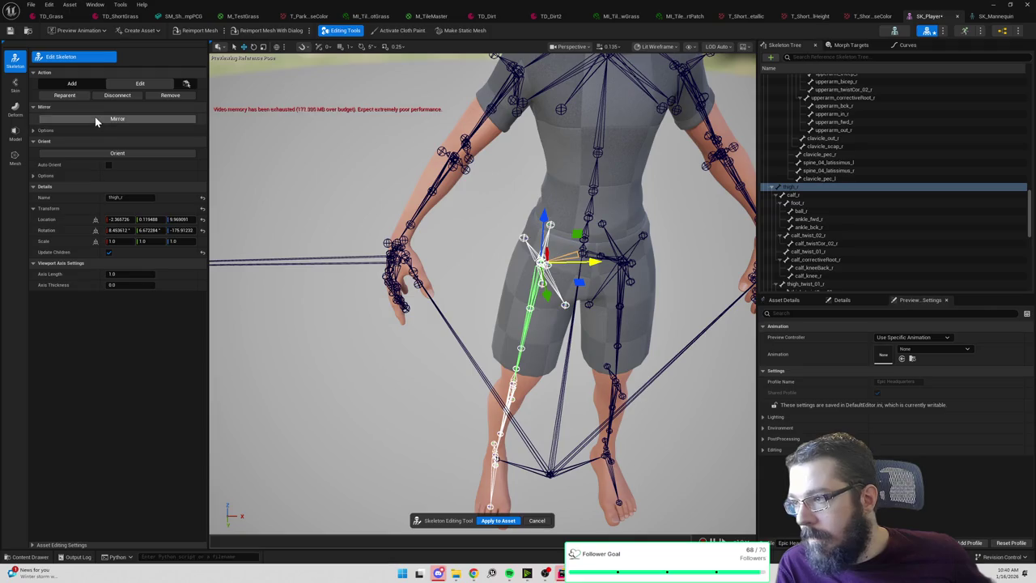
Preview MF_Walk_Fwd and apply the skeleton edits to SK_Player, leaving the edit tool.
left_click(79, 31)
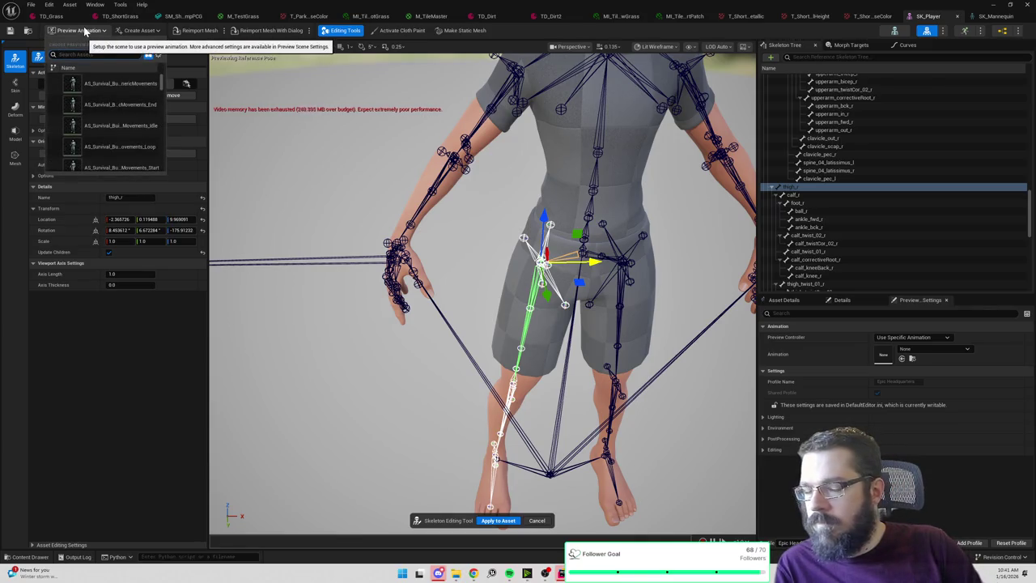
type("walk")
left_click(112, 130)
left_click(112, 130)
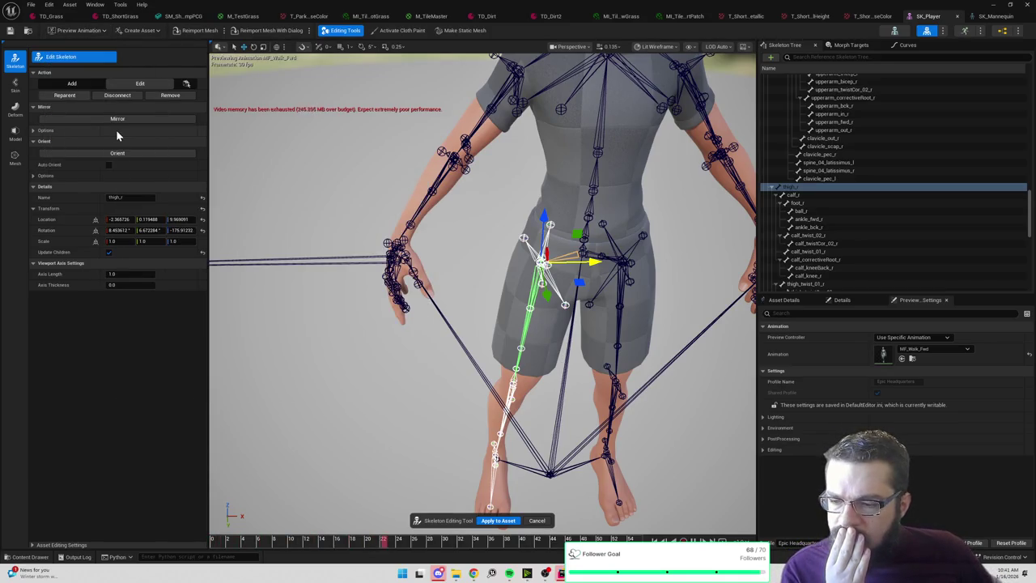
left_click(497, 520)
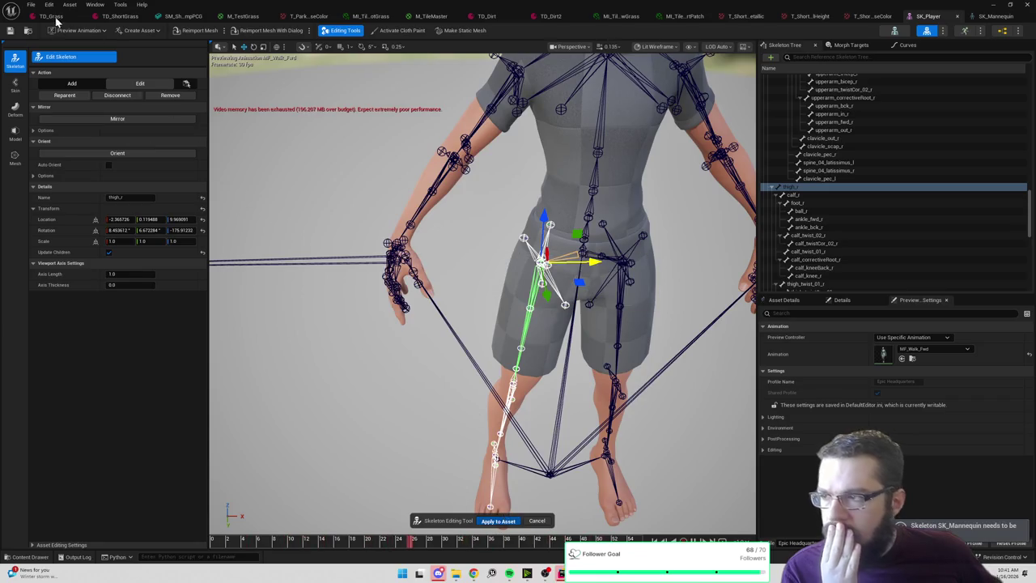
left_click(36, 58)
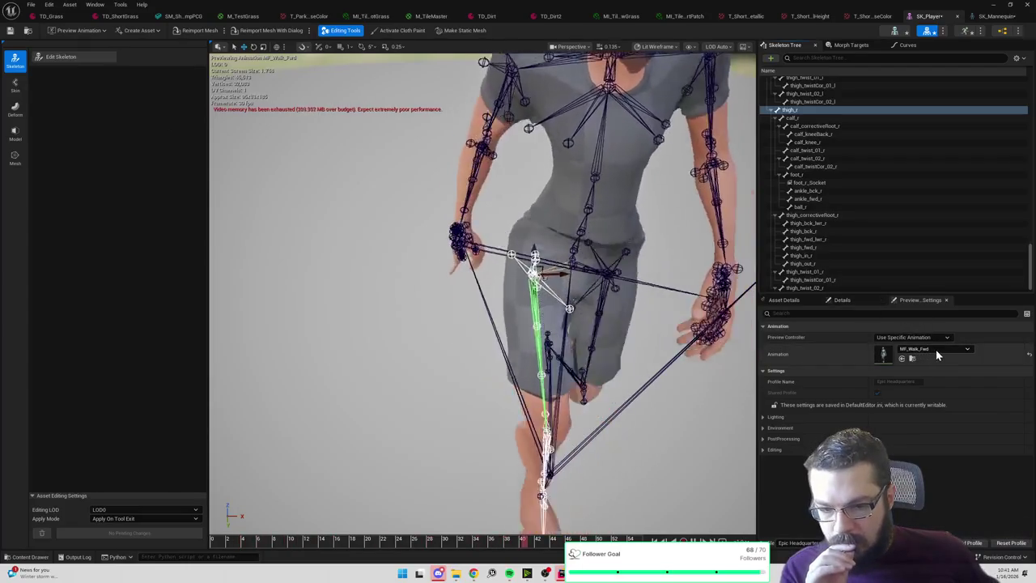
Clear the preview animation to None and start Bind Skin.
left_click(936, 350)
left_click(925, 396)
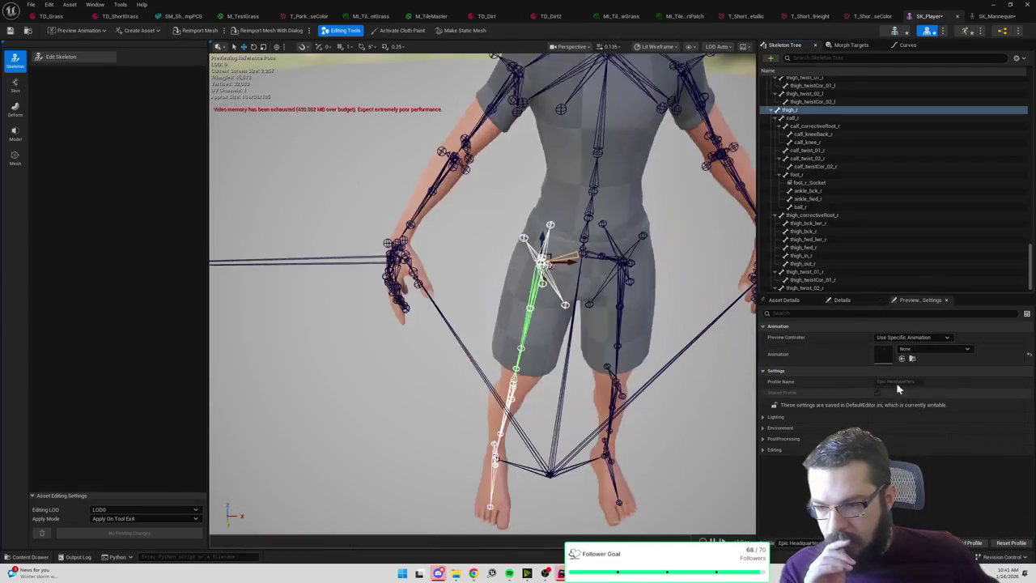
left_click(14, 84)
left_click(72, 58)
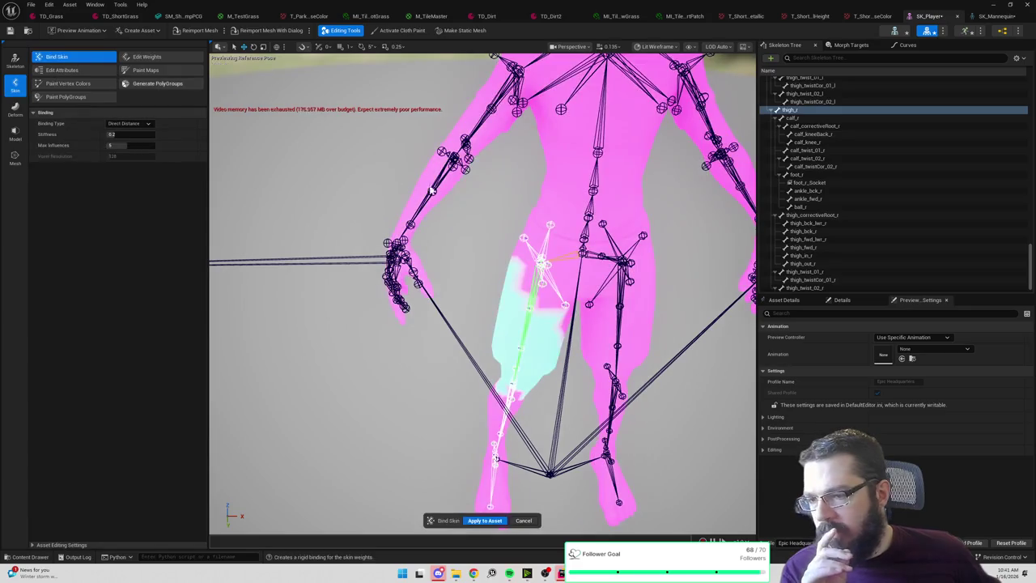
Preview the MF_Walk_Fwd walk again, reset the animation to None, and select ik_hand_gun.
left_click(933, 348)
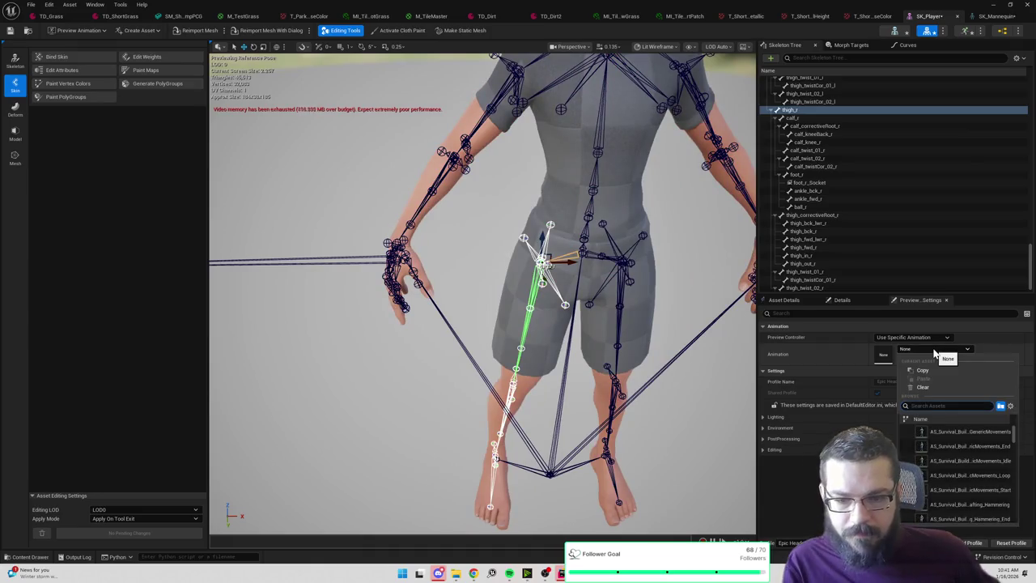
type("walk")
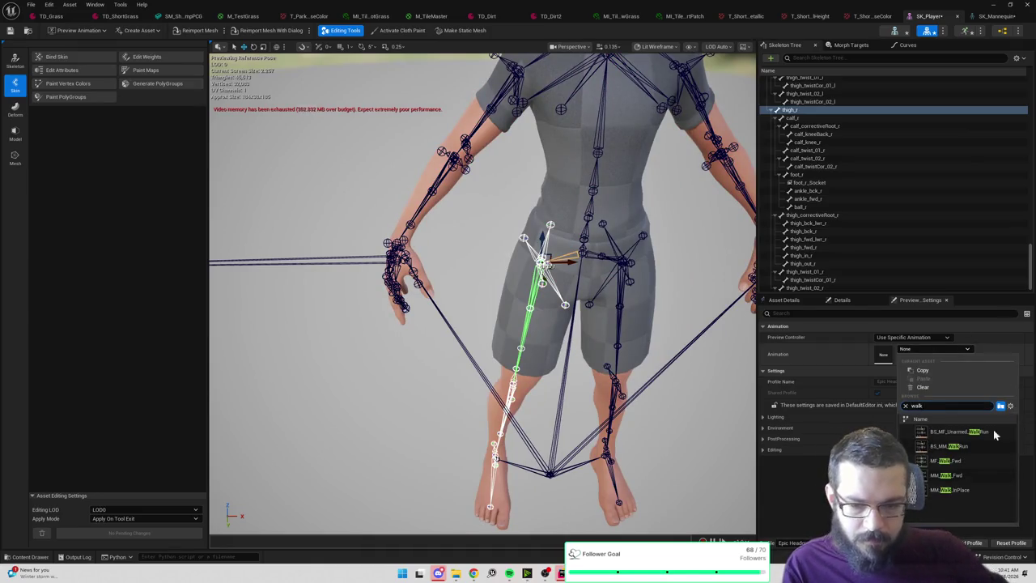
left_click(967, 459)
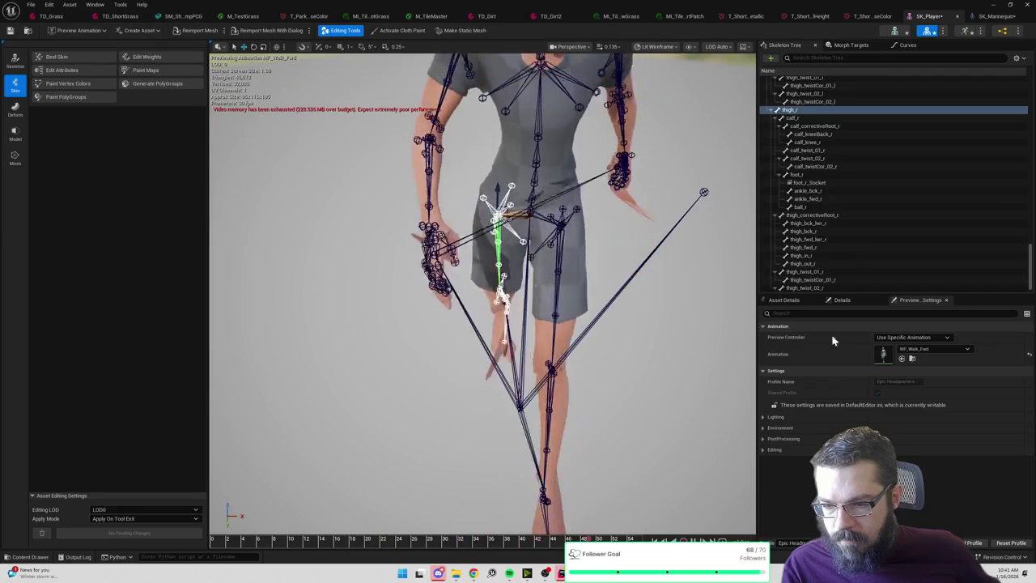
left_click(935, 348)
left_click(915, 389)
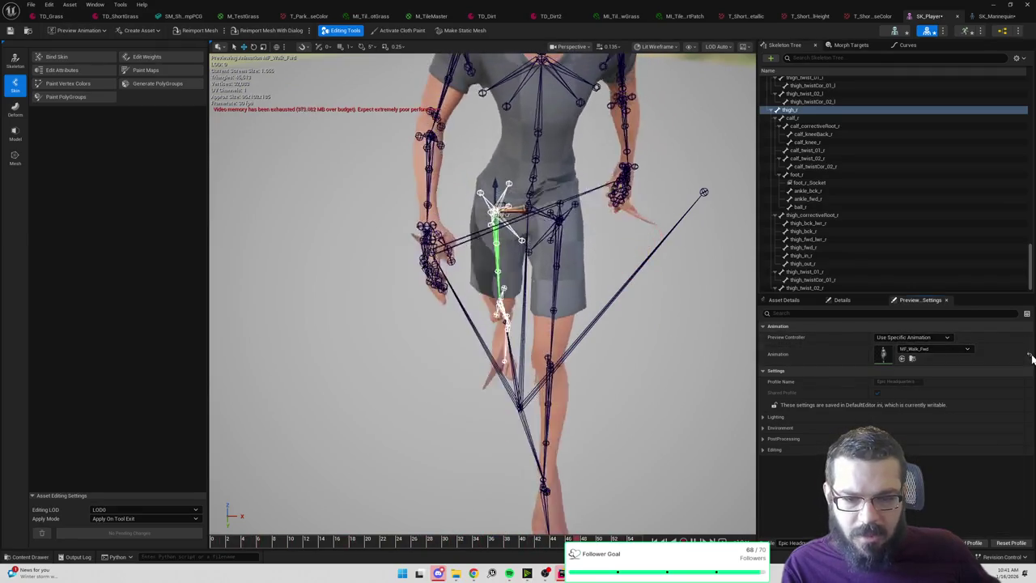
mouse_move(486, 324)
left_mouse_down()
mouse_move(518, 291)
mouse_move(502, 324)
mouse_move(388, 219)
mouse_move(227, 125)
left_mouse_up()
left_click(318, 250)
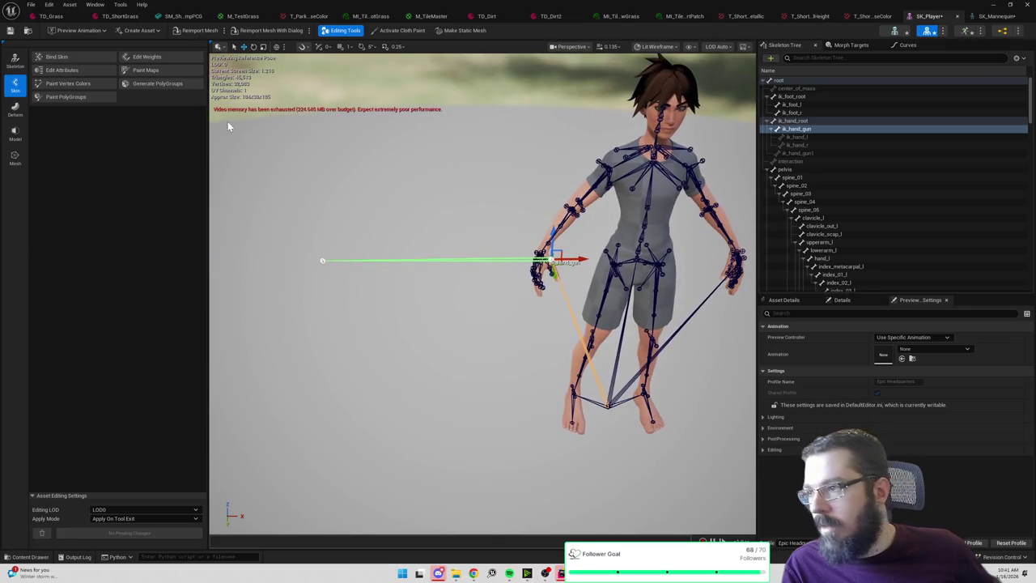
left_click(14, 61)
In Edit Skeleton, drag ik_hand_r along X onto the right hand and commit with Ctrl+S.
left_click(77, 59)
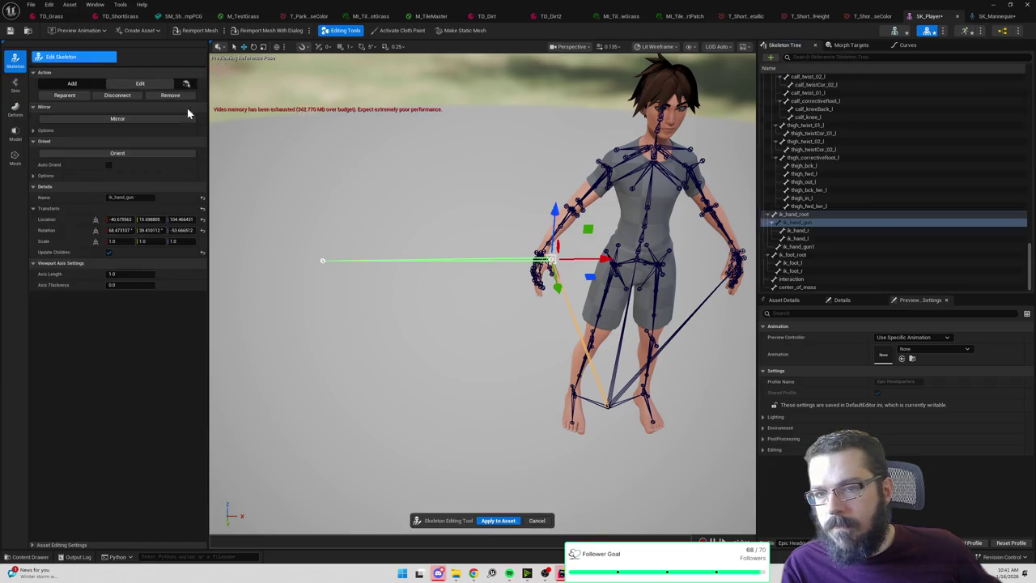
left_click(323, 260)
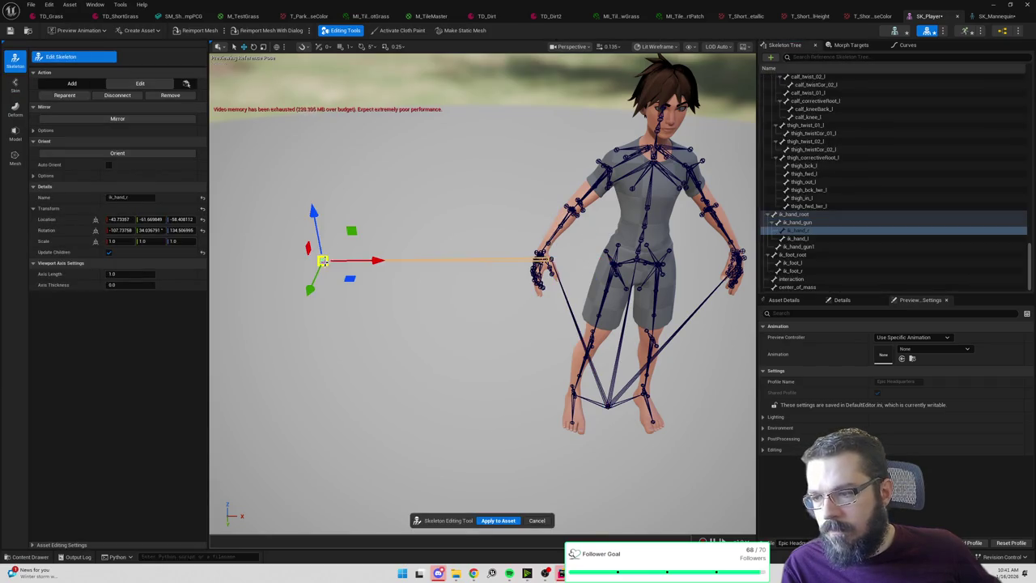
mouse_move(356, 261)
left_mouse_down()
mouse_move(557, 260)
mouse_move(595, 277)
left_mouse_up()
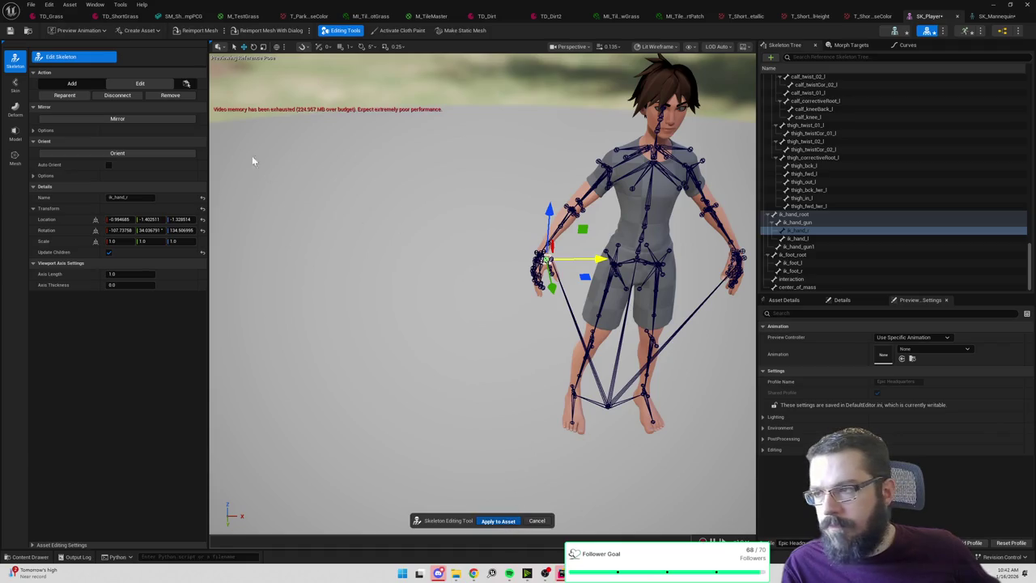
key("ctrl+s")
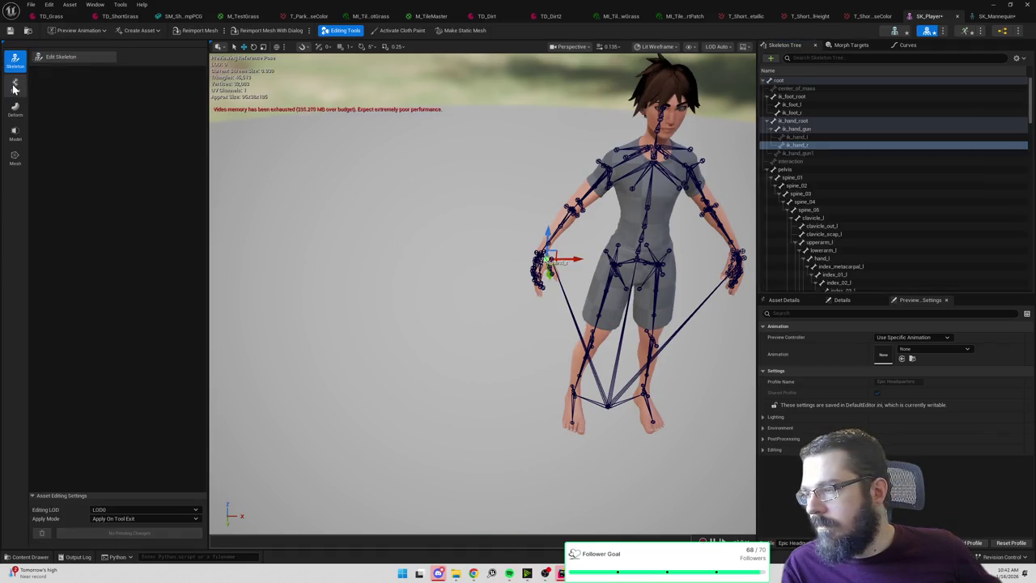
Rebind SK_Player's skin to the skeleton and open per-vertex skin weight editing.
left_click(15, 84)
left_click(81, 56)
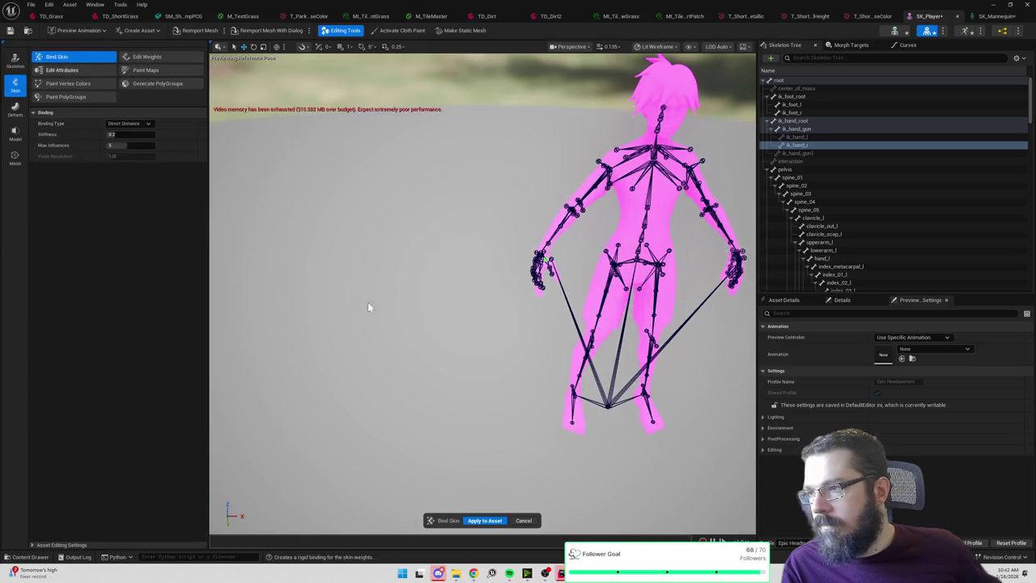
left_click(486, 522)
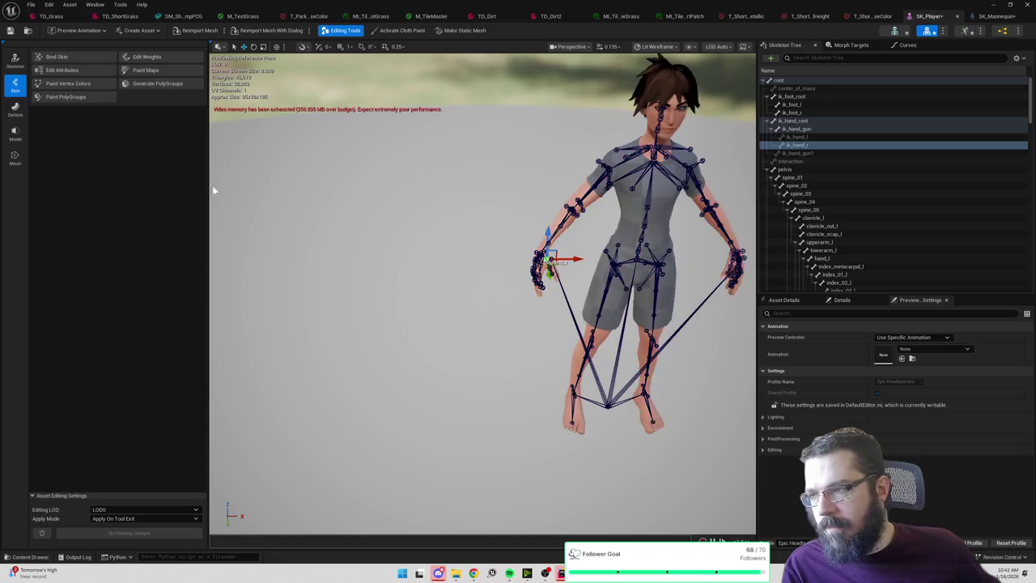
left_click(150, 58)
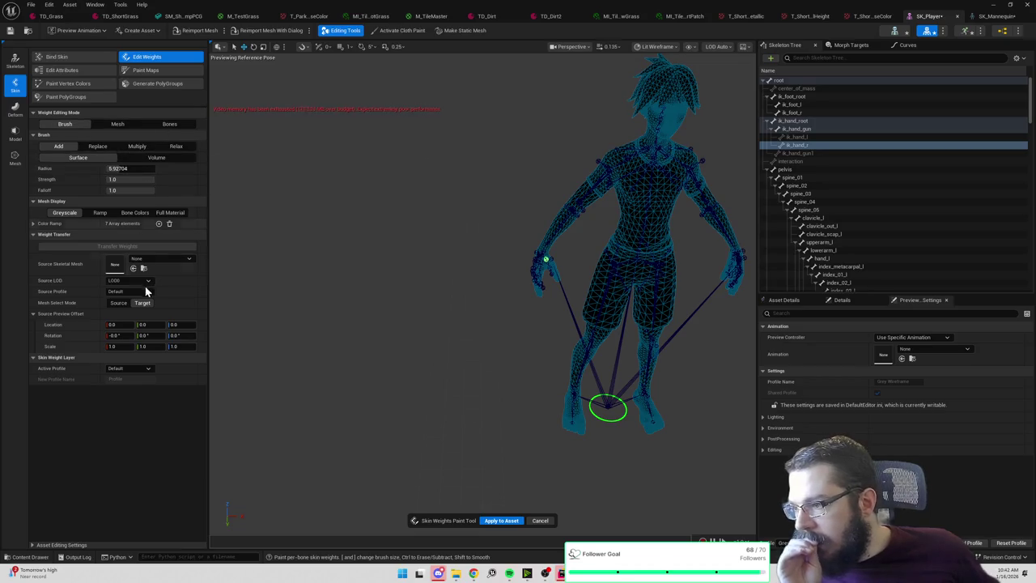
Transfer weights from SKM_Manny_Simple, after trying SK_Mannequin and SKM_Manny, and inspect the pelvis weights.
left_click(151, 261)
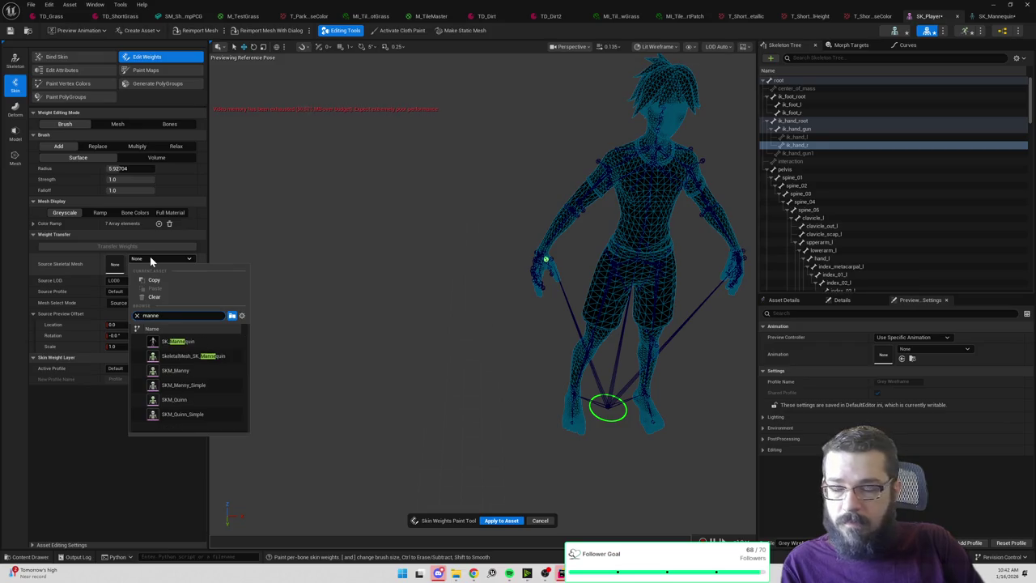
left_click(179, 342)
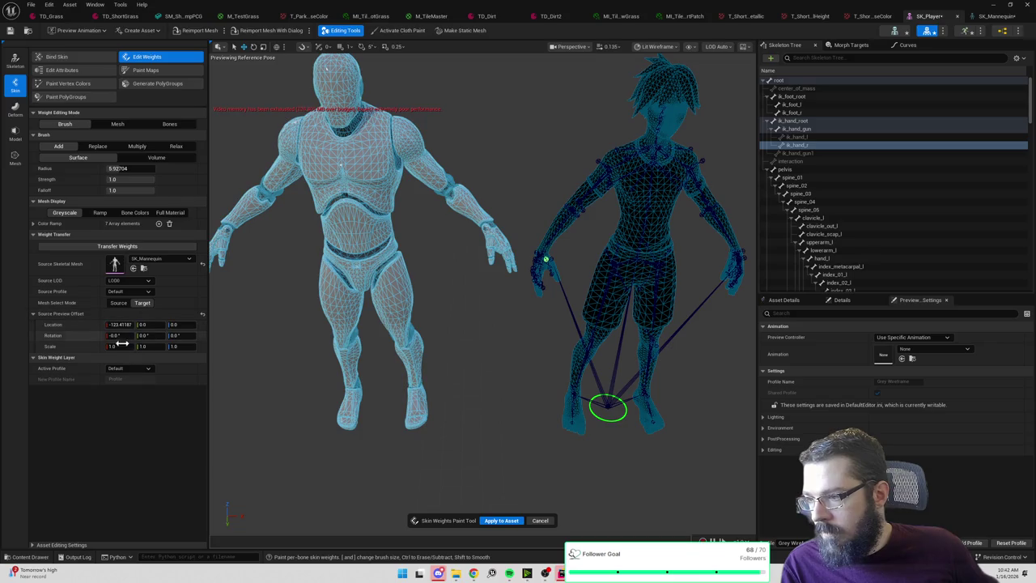
left_click(151, 261)
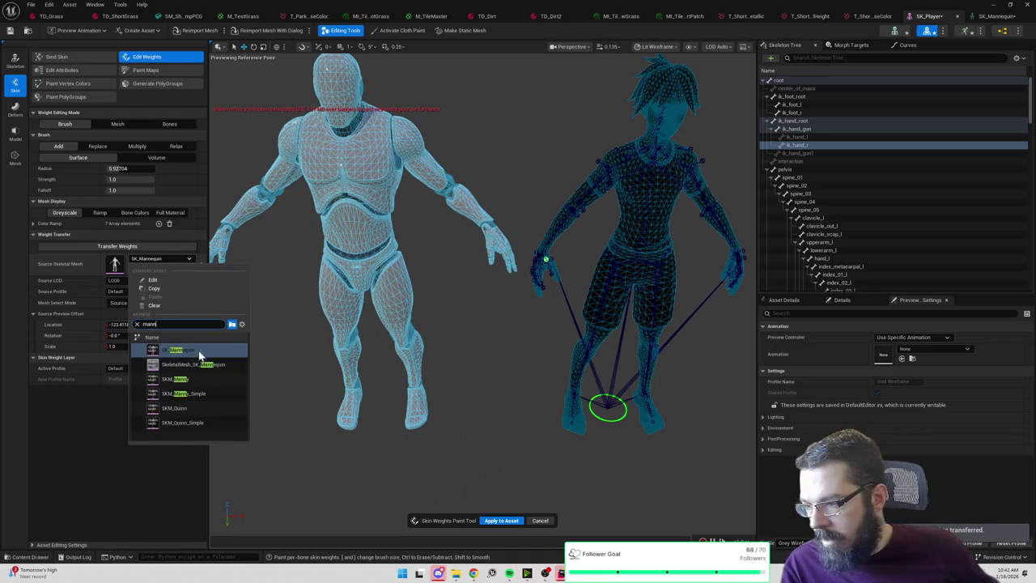
left_click(201, 378)
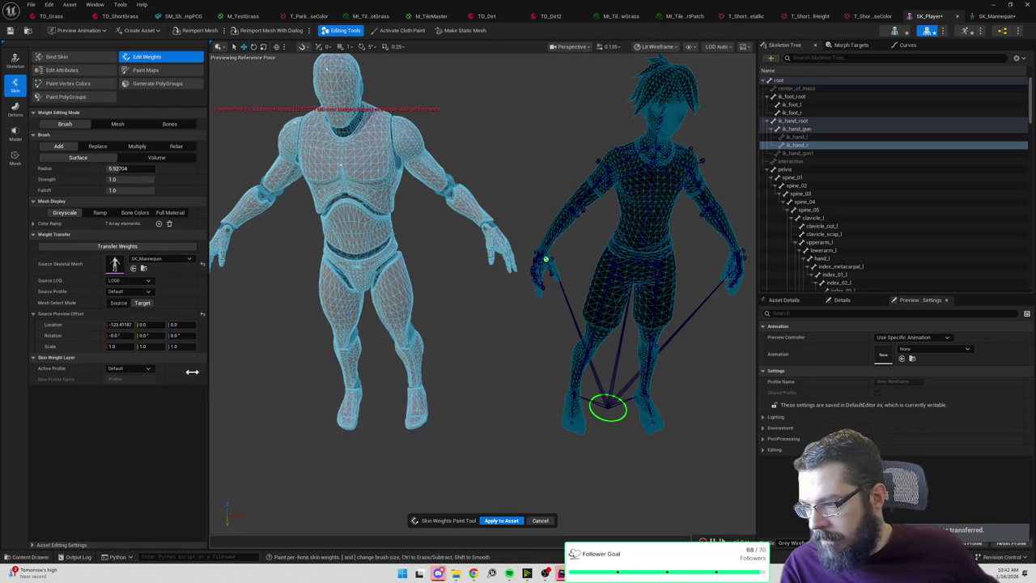
left_click(170, 258)
type("manny")
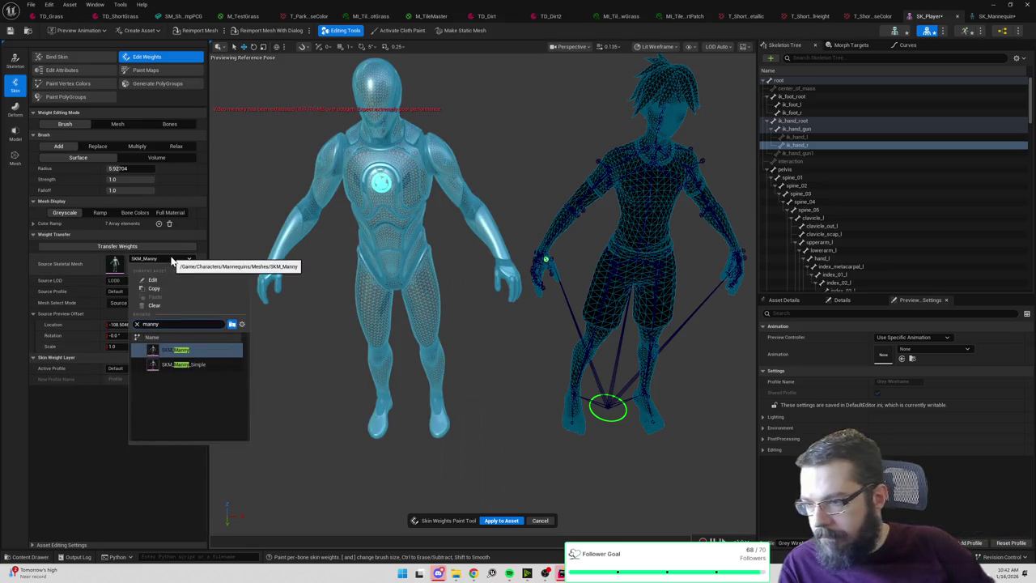
left_click(192, 366)
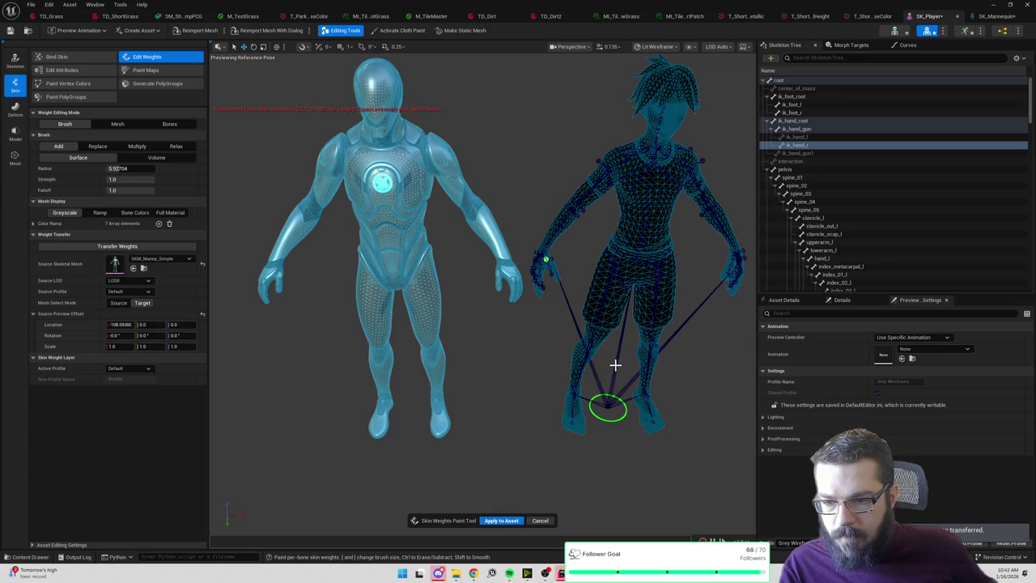
left_click(841, 170)
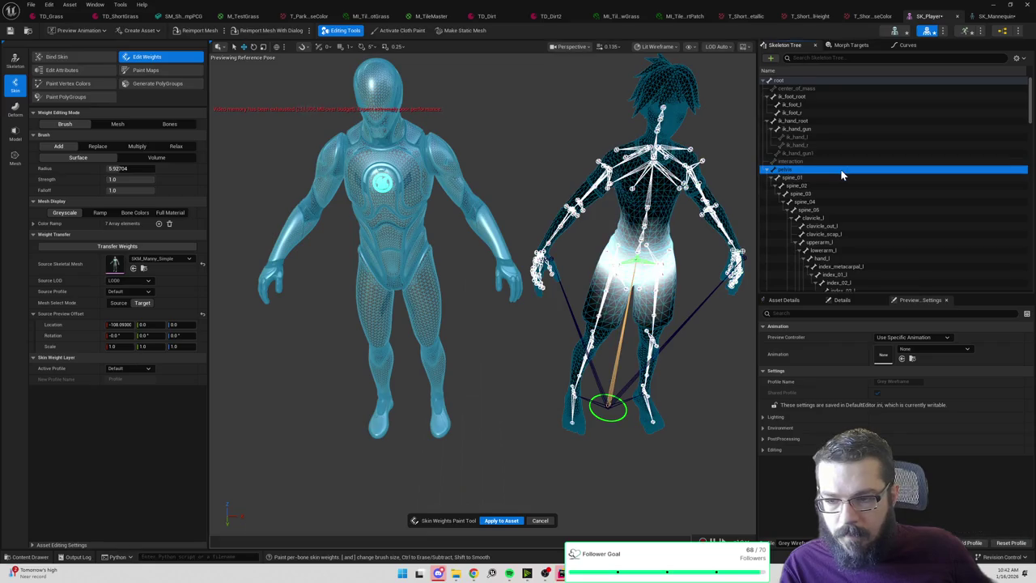
Save SK_Player, watch it play MF_Walk_Fwd while orbiting, then reset the animation to None.
key("ctrl+s")
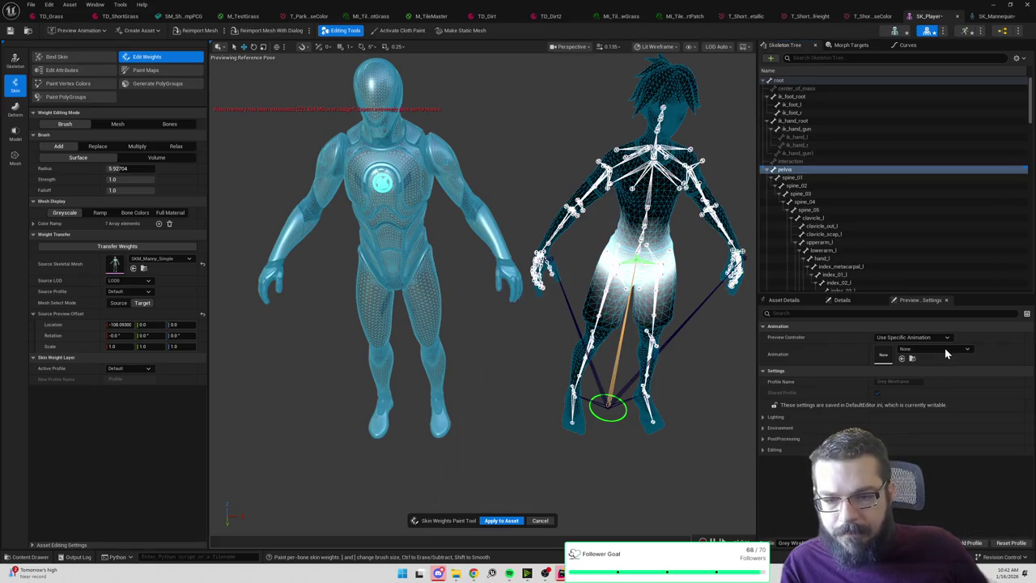
left_click(945, 350)
type("fw")
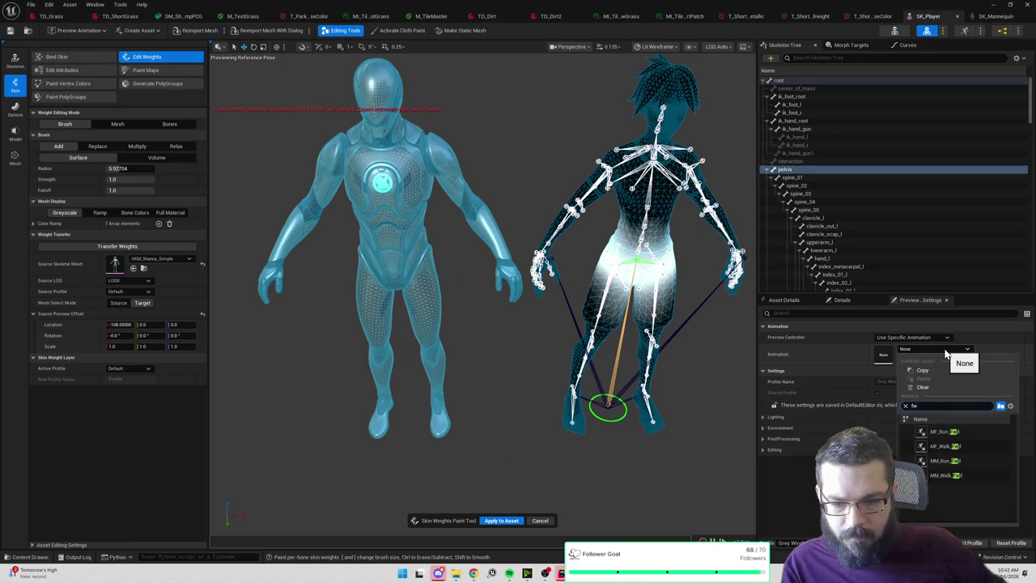
left_click(957, 446)
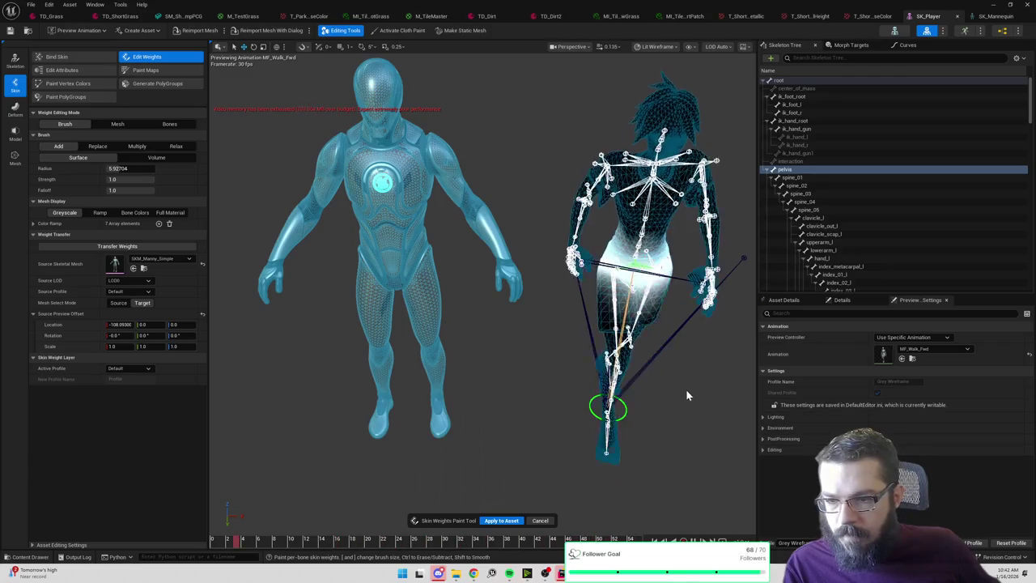
scroll(686, 388, "up", 2)
mouse_move(686, 389)
left_mouse_down()
mouse_move(689, 360)
mouse_move(741, 361)
left_mouse_up()
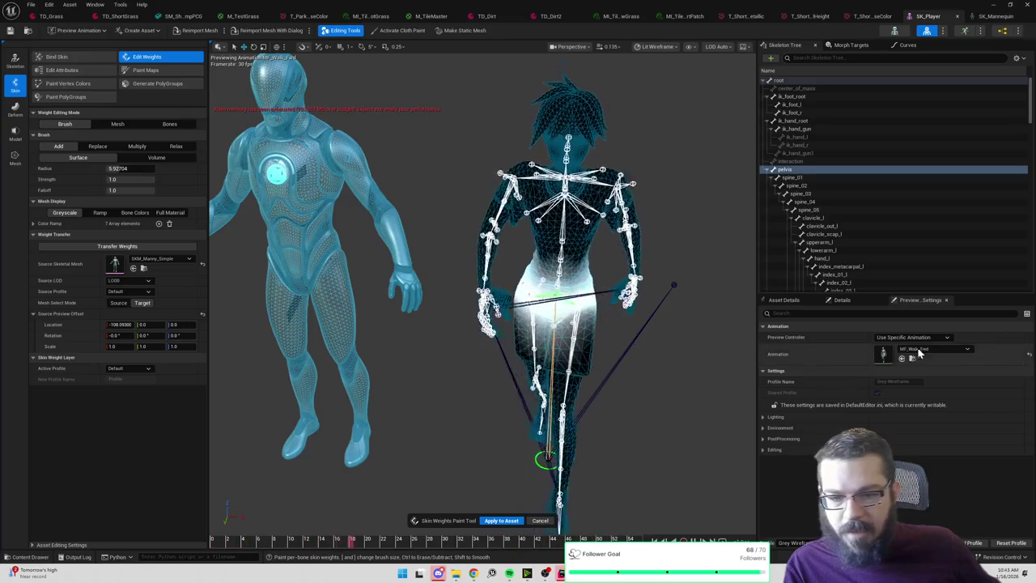
left_click(1029, 355)
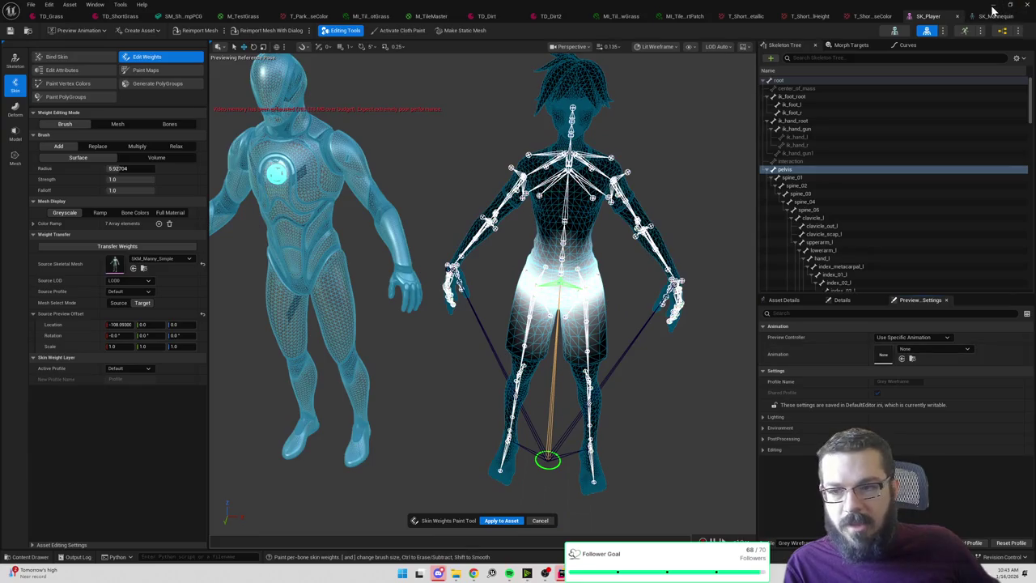
Close the SK_Player editor and start a Play-in-Editor test of the level.
left_click(994, 8)
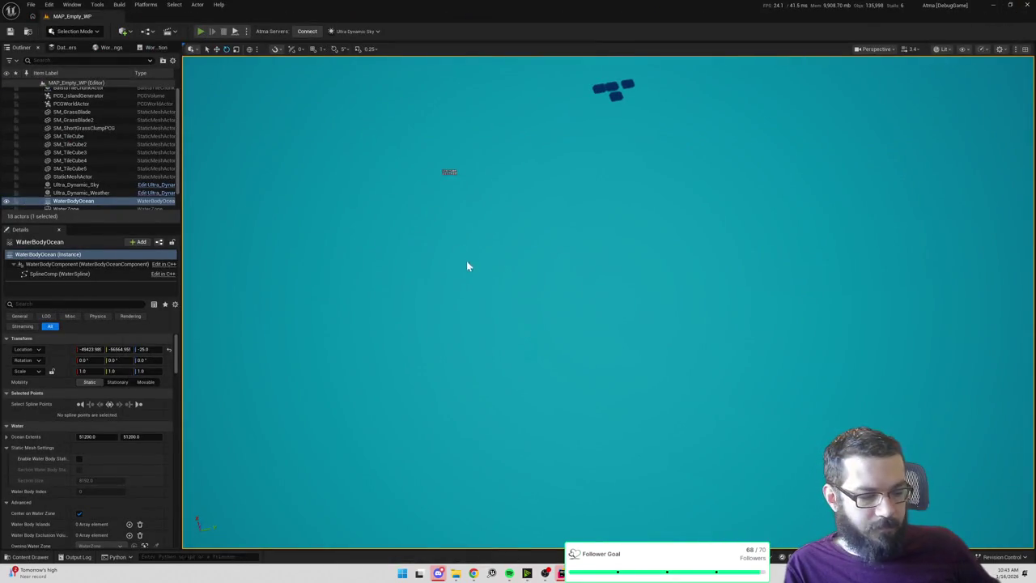
key("alt+p")
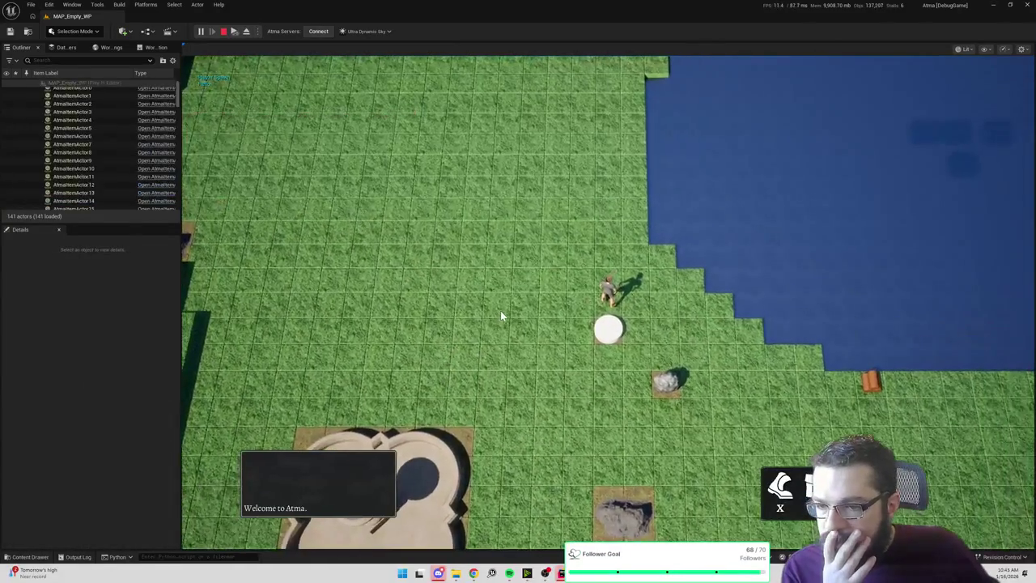
left_click(501, 316)
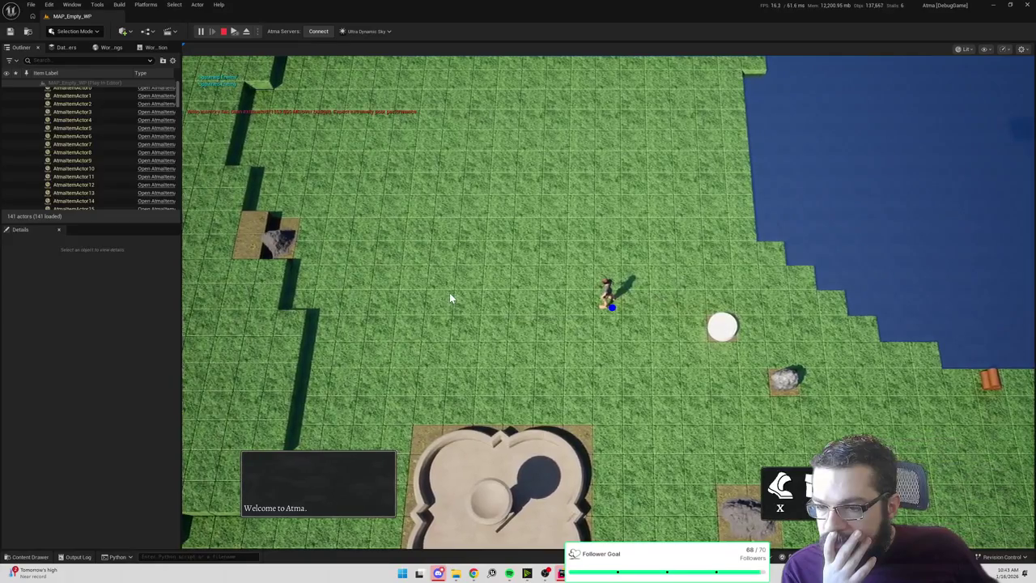
Walk the character around the island and past the fishing spot, viewing it top-down.
left_click(481, 159)
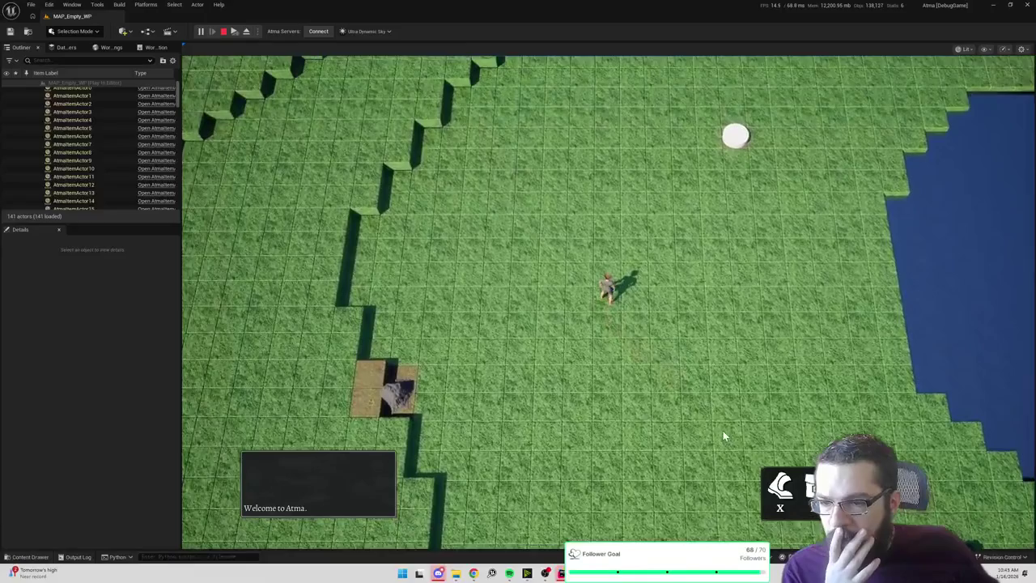
left_click(723, 430)
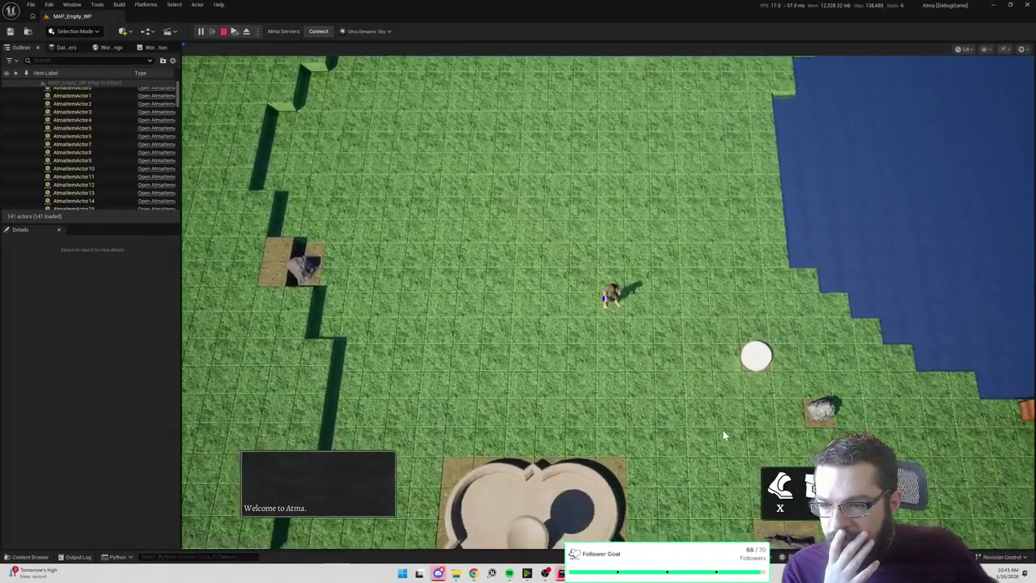
left_click(723, 430)
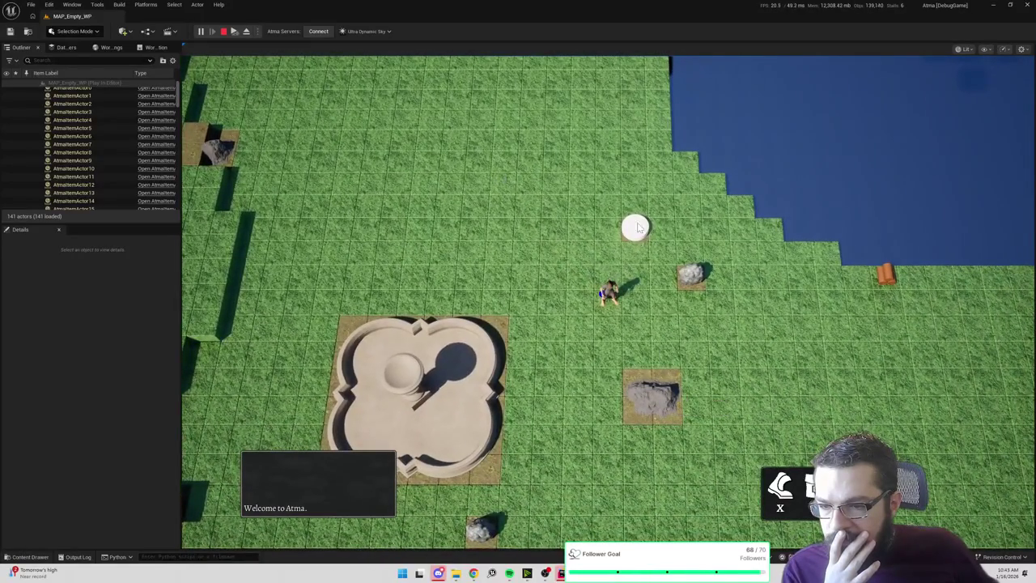
left_click(639, 230)
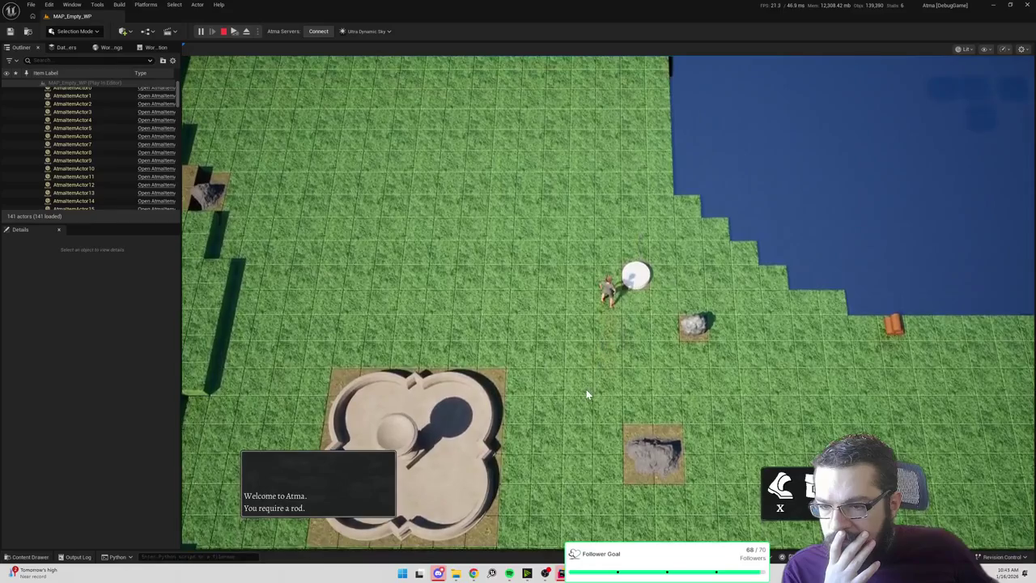
left_click(591, 388)
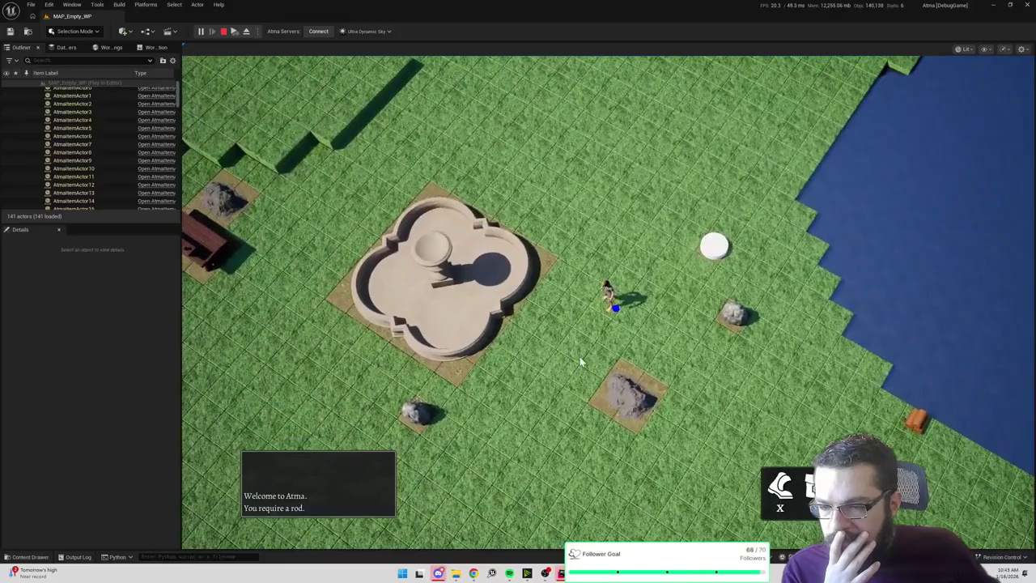
left_click(580, 356)
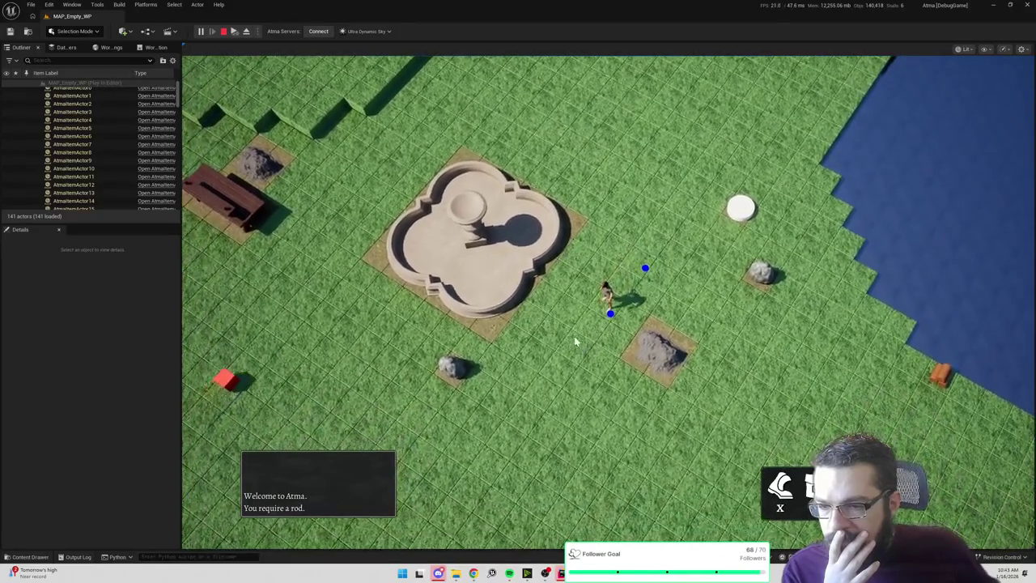
mouse_move(575, 336)
left_mouse_down()
mouse_move(1004, 339)
mouse_move(536, 311)
mouse_move(340, 313)
left_mouse_up()
left_click(382, 310)
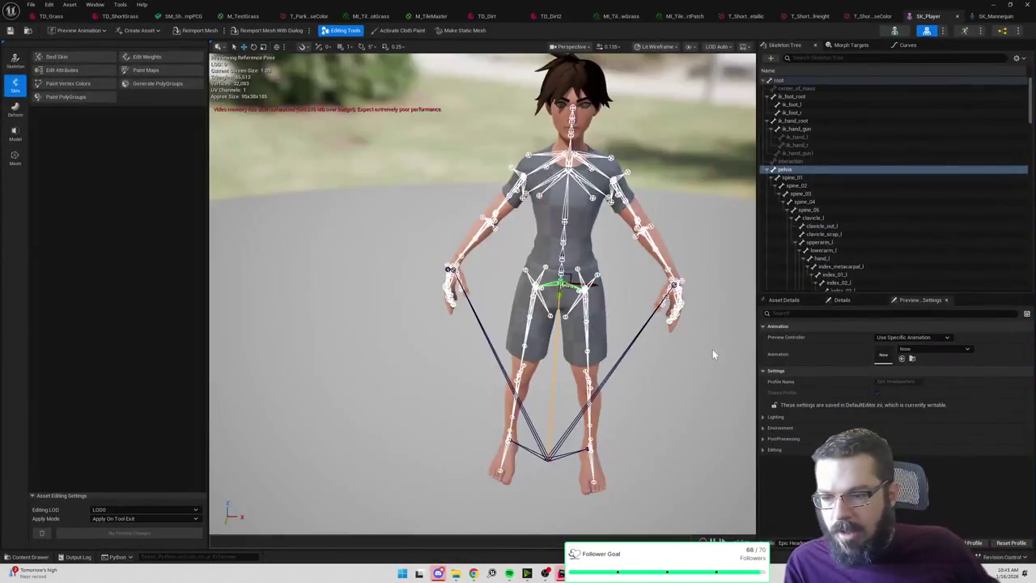
left_click_drag(712, 349, 579, 353)
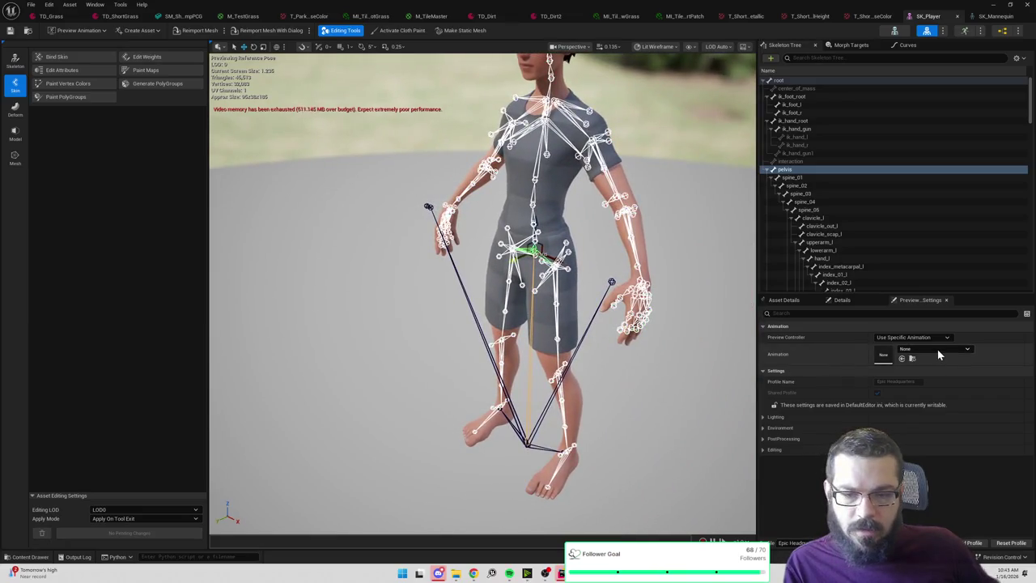
Preview SK_Player running MF_Run_Fwd at x0.25 speed, then enter Edit Weights.
left_click(940, 355)
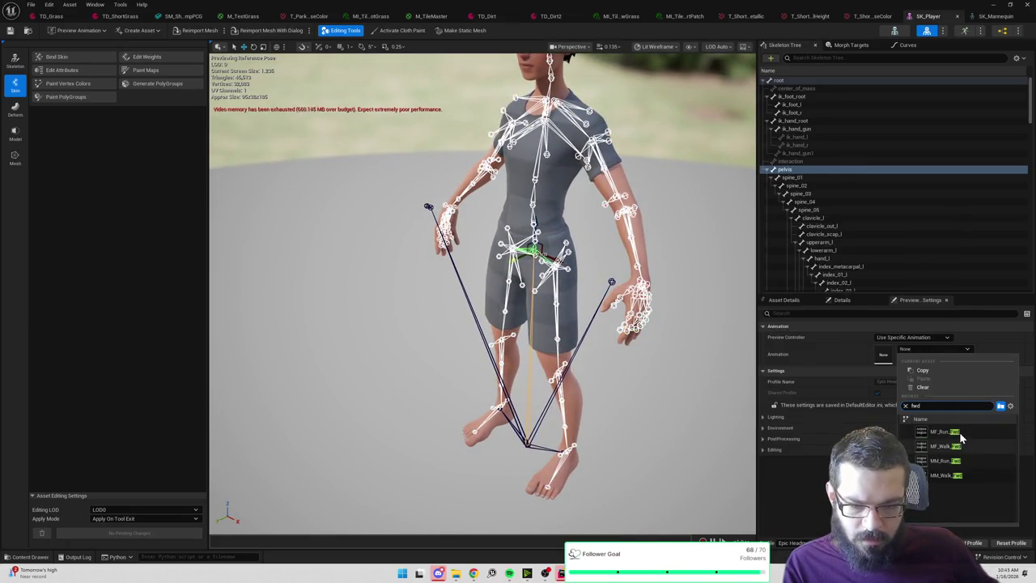
left_click(960, 431)
mouse_move(688, 405)
left_mouse_down()
mouse_move(704, 388)
mouse_move(712, 301)
mouse_move(710, 370)
left_mouse_up()
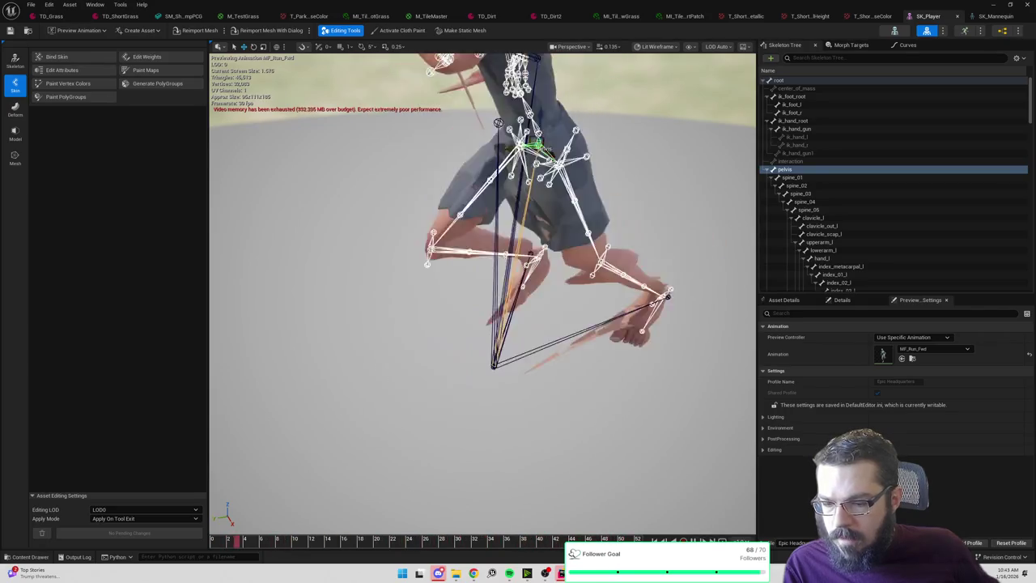
left_click(738, 540)
left_click(756, 460)
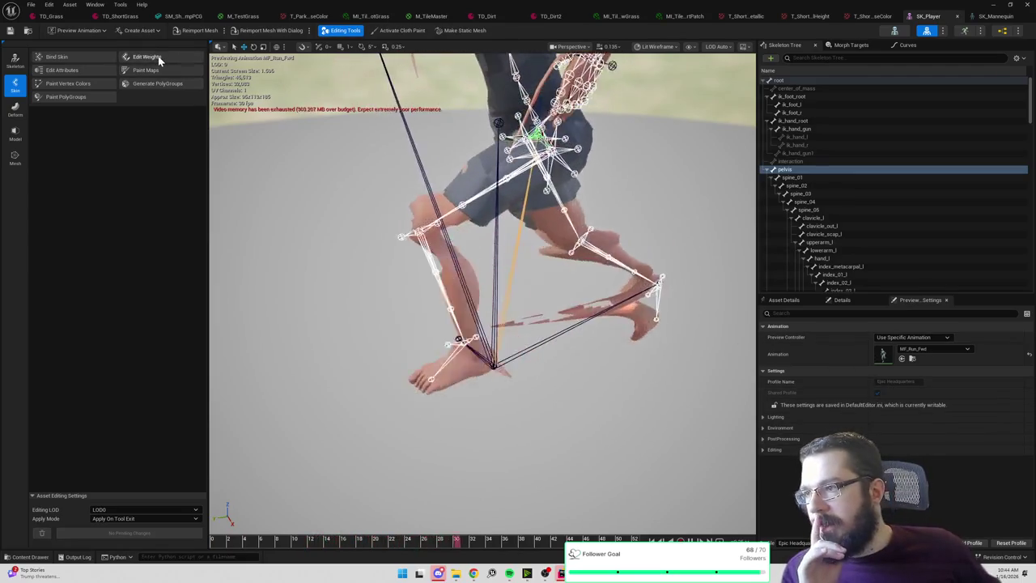
left_click(157, 56)
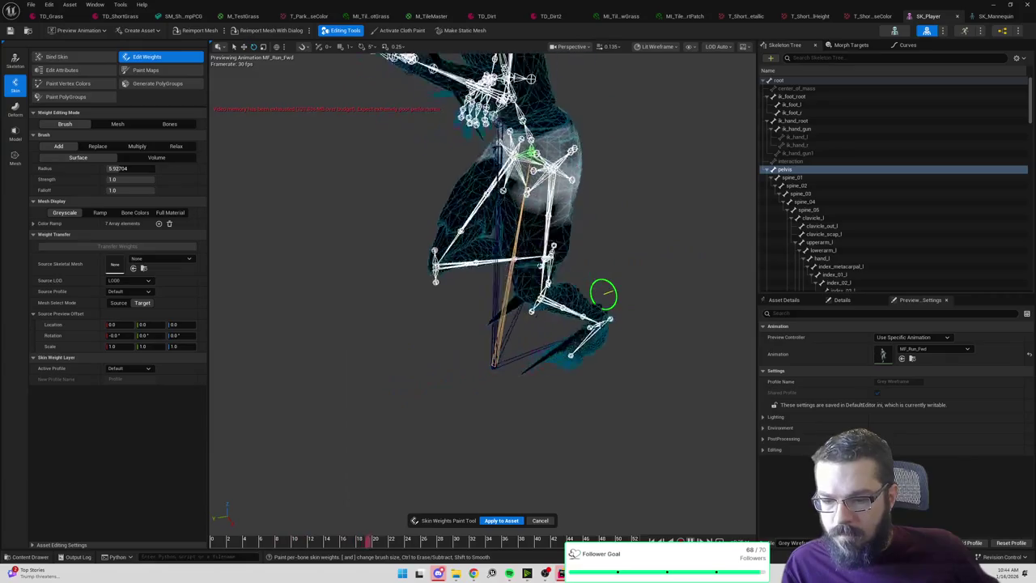
Zoom to the foot, filter the Skeleton Tree to 'foot' and select foot_l.
scroll(603, 293, "up", 8)
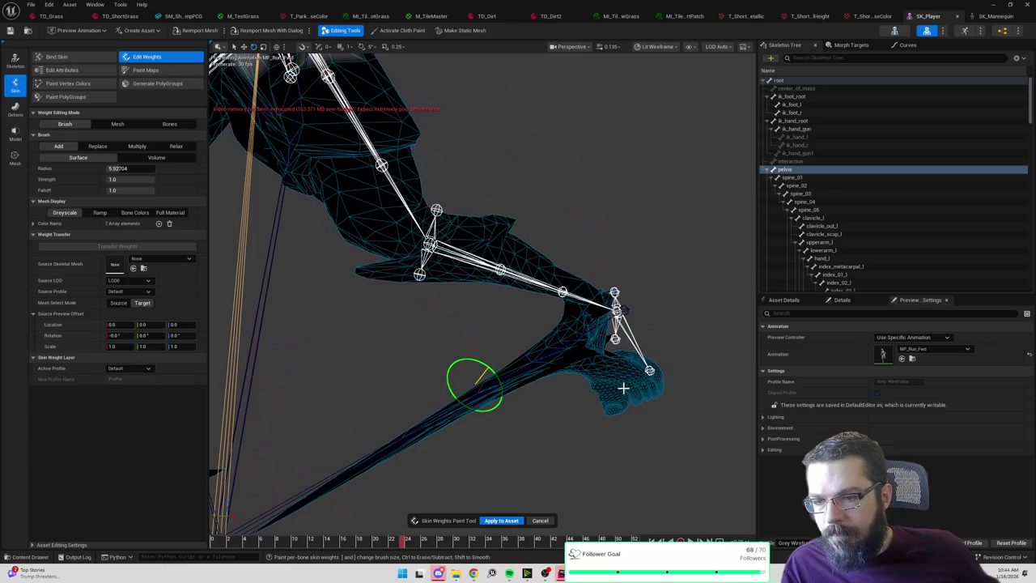
scroll(827, 243, "down", 3)
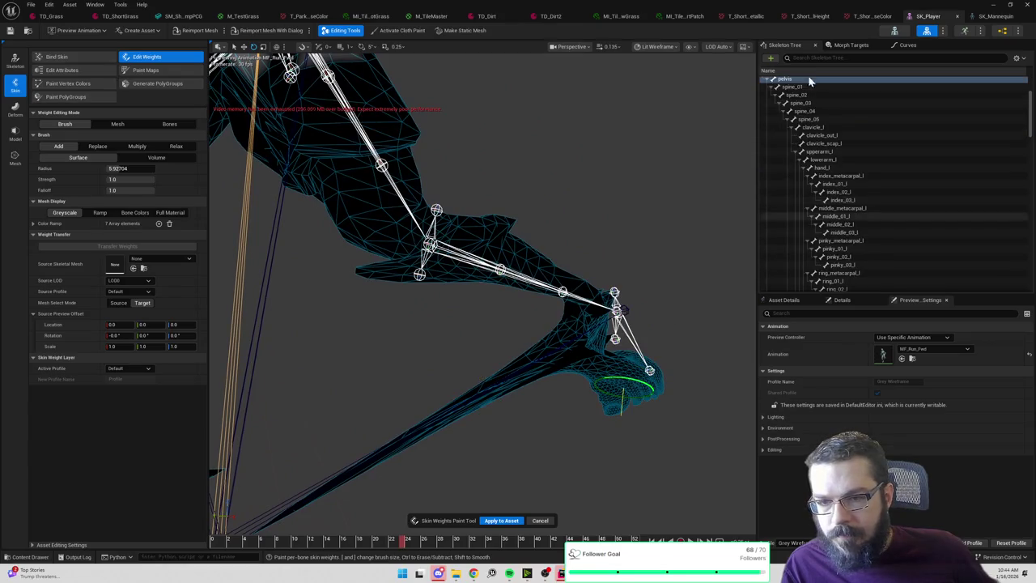
left_click(822, 56)
type("foot")
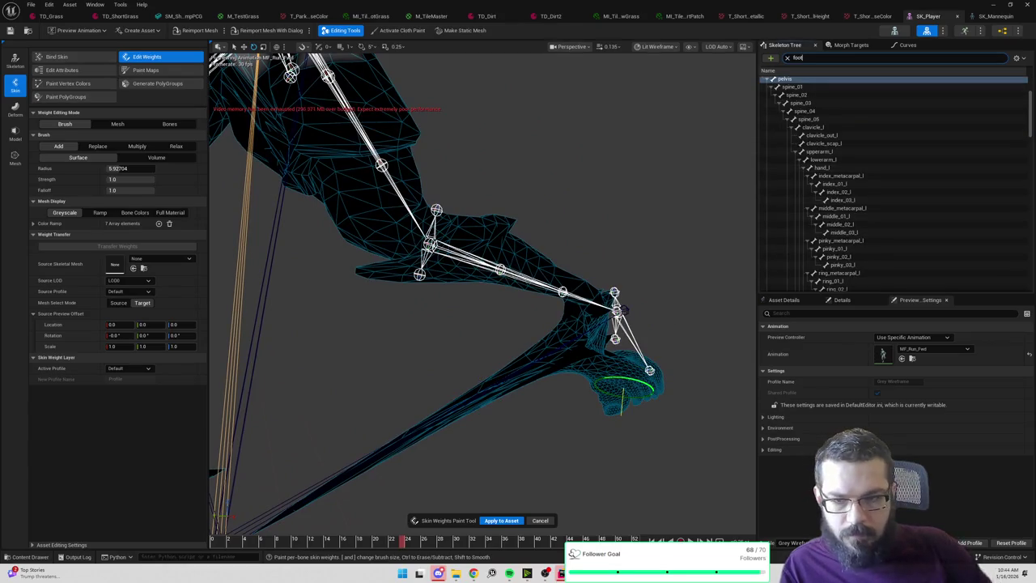
left_click(827, 97)
Step through each filtered foot bone, comparing their skin weights on the running leg.
left_click(823, 89)
left_click(820, 105)
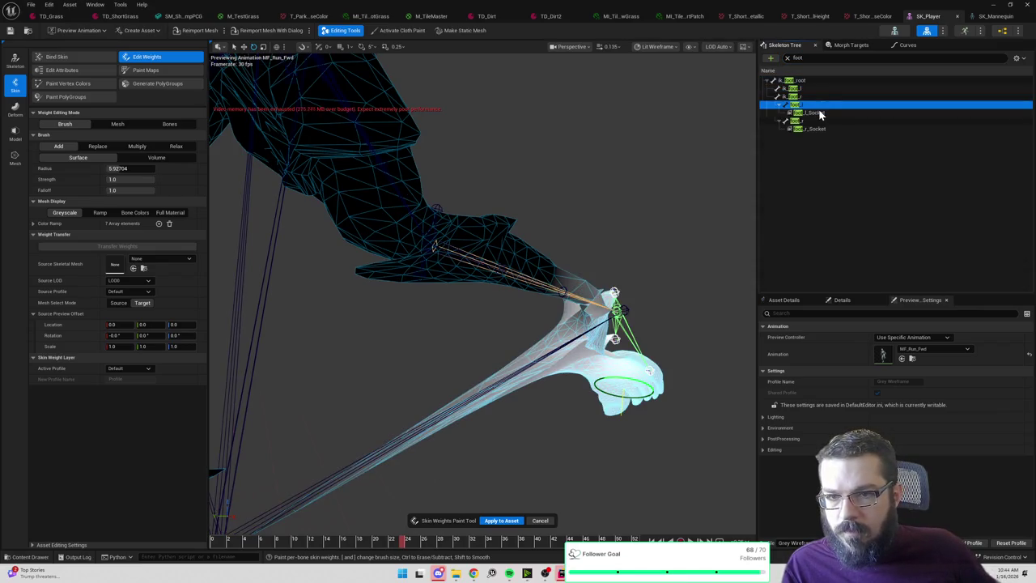
left_click(811, 97)
left_click(809, 105)
left_click(808, 96)
left_click(806, 90)
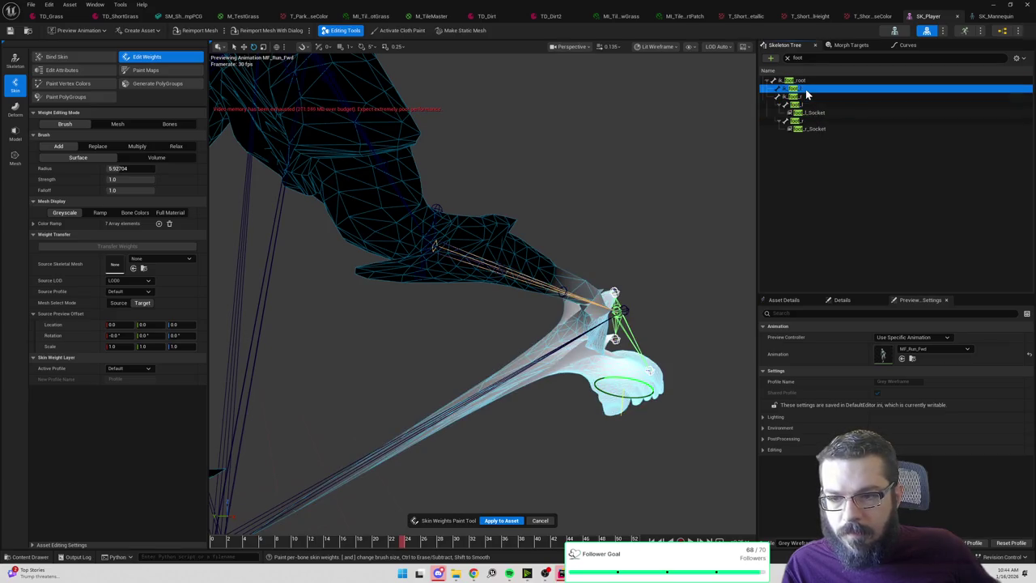
left_click(803, 105)
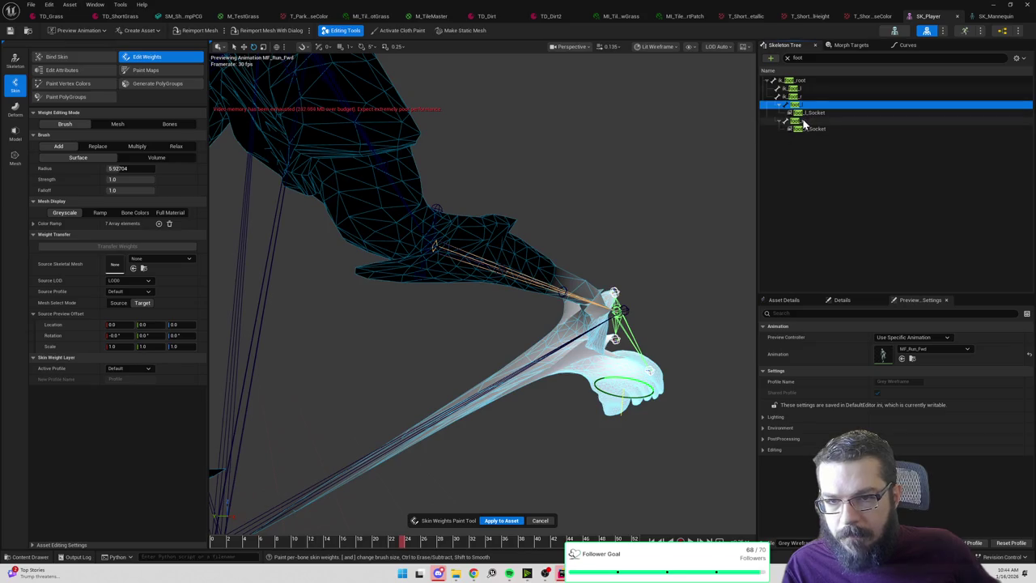
left_click(804, 122)
left_click(802, 105)
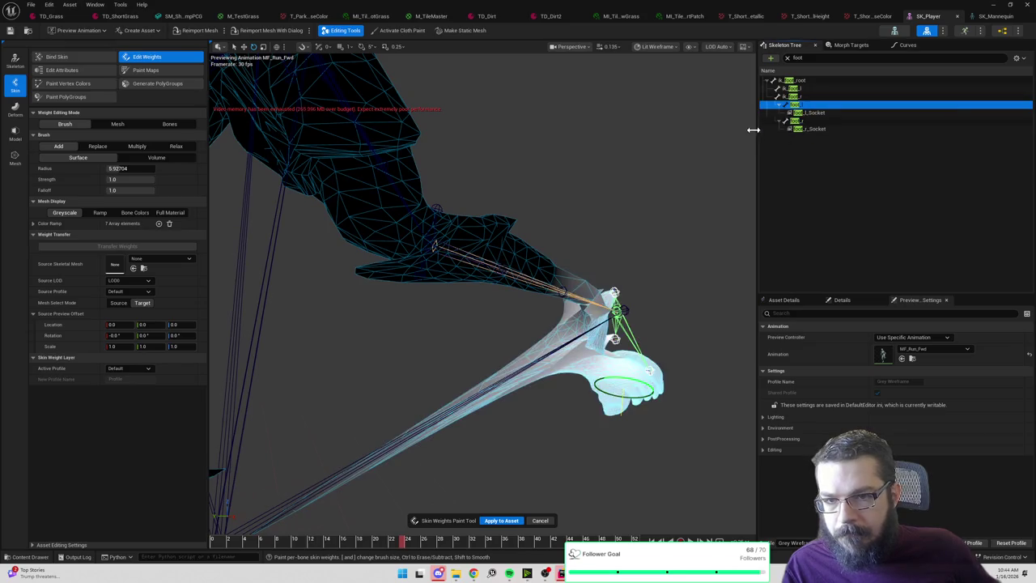
left_click(797, 121)
Paint foot_r weight from heel to toe, undoing a stray stroke on the shin.
left_click_drag(737, 169, 656, 201)
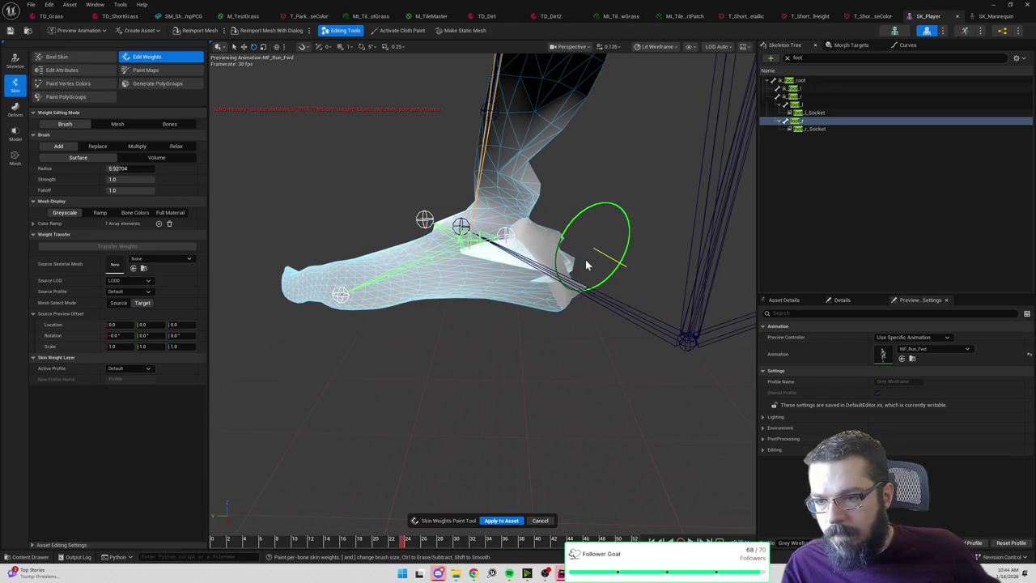
mouse_move(571, 281)
left_mouse_down()
mouse_move(562, 296)
mouse_move(537, 286)
mouse_move(500, 295)
left_mouse_up()
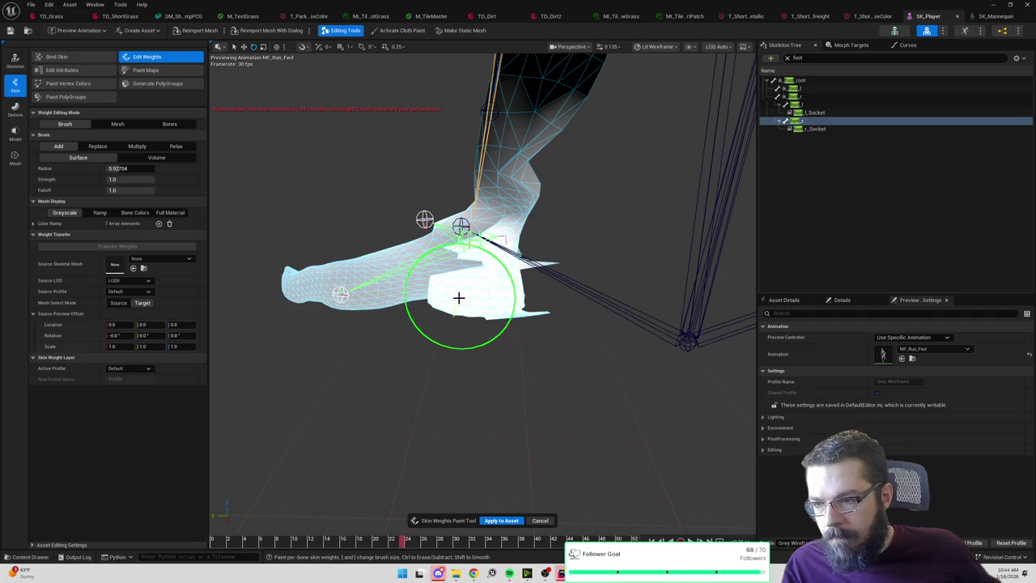
left_click_drag(433, 287, 303, 286)
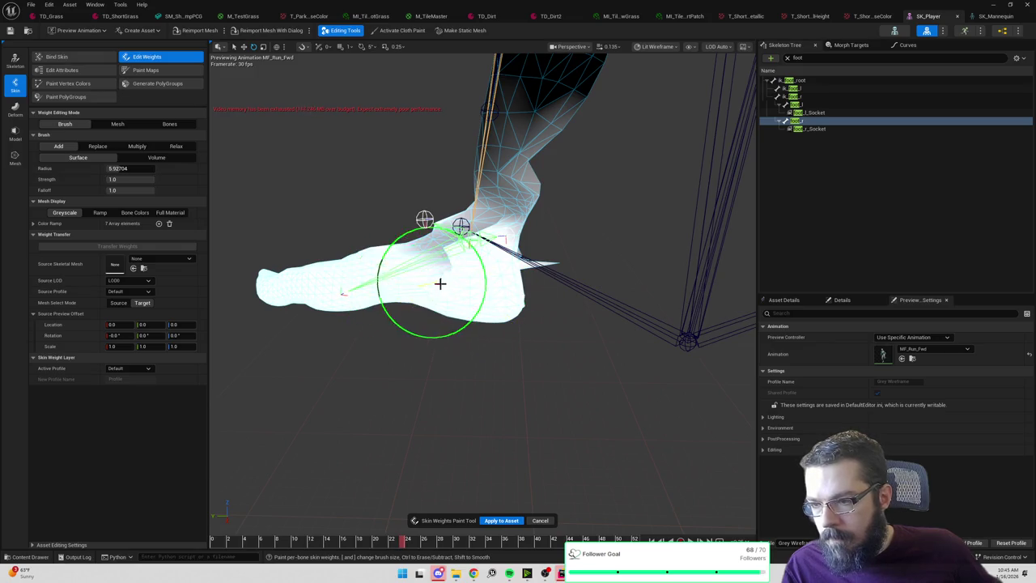
mouse_move(471, 260)
left_mouse_down()
mouse_move(462, 237)
mouse_move(469, 186)
mouse_move(411, 237)
left_mouse_up()
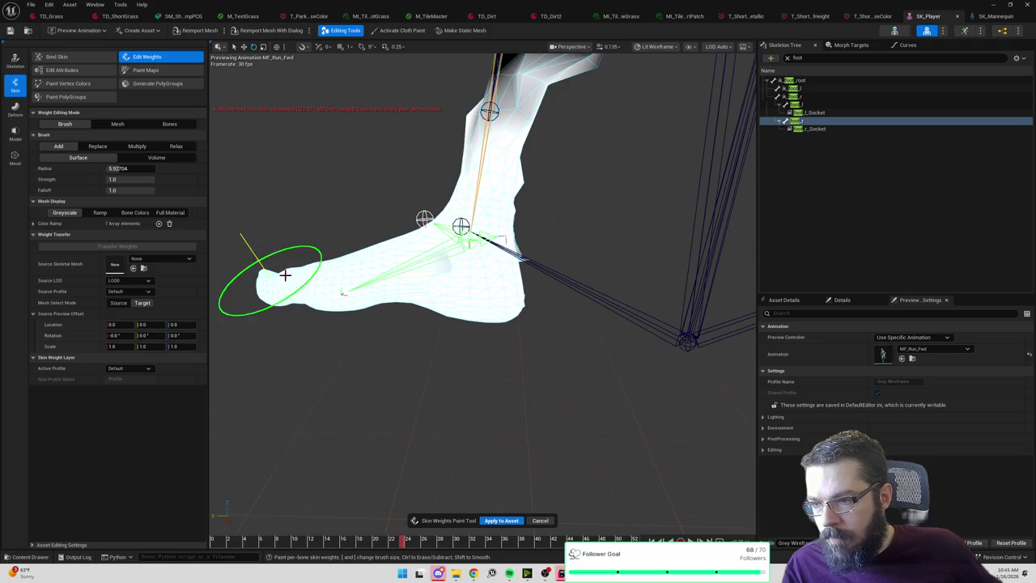
key("ctrl+z")
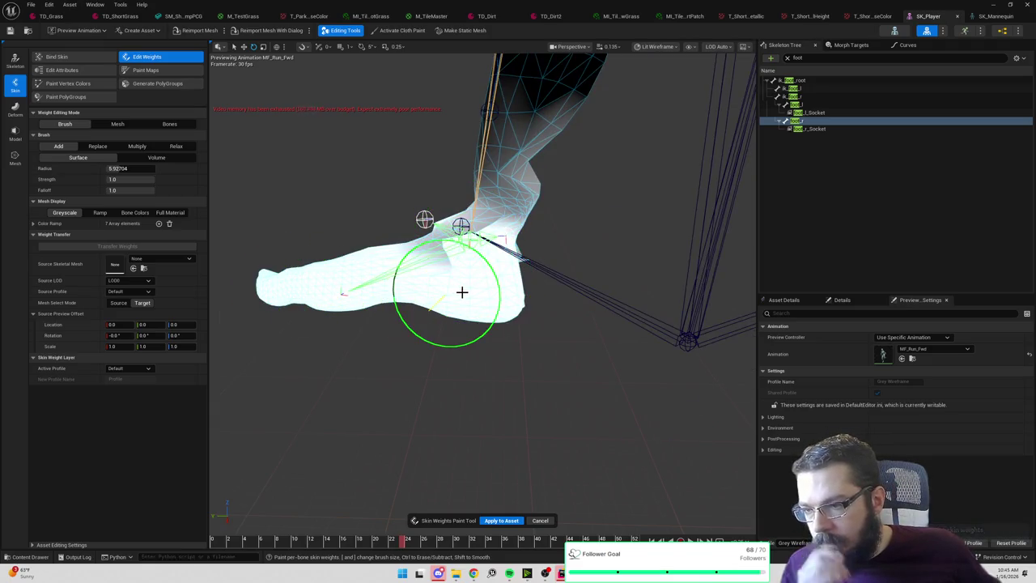
Paint foot_r weight onto the toes and mid-foot to heel, then clear the bone search.
mouse_move(412, 296)
left_mouse_down()
mouse_move(307, 324)
mouse_move(439, 296)
mouse_move(270, 417)
mouse_move(648, 373)
left_mouse_up()
left_click_drag(742, 425, 552, 371)
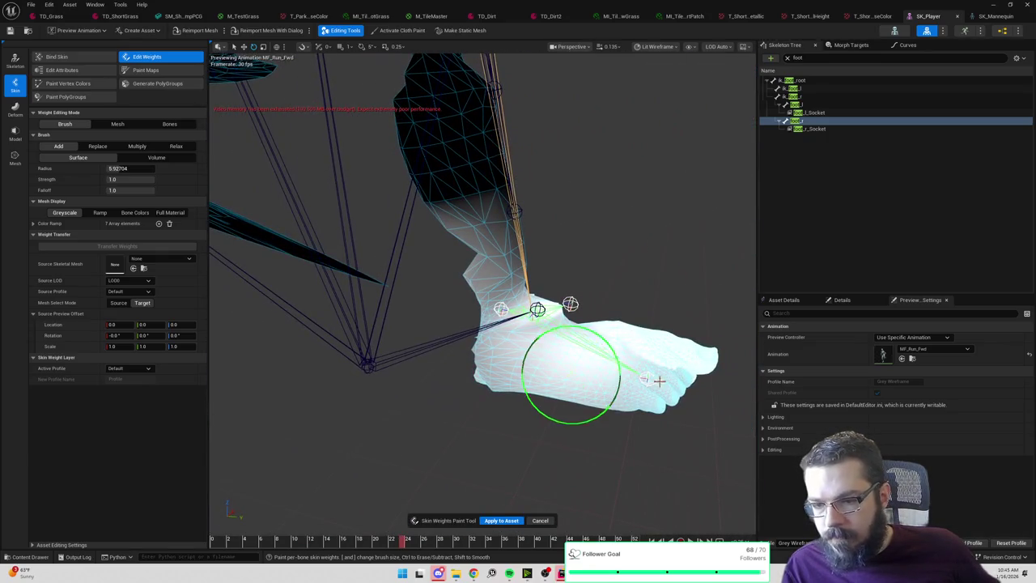
left_click_drag(659, 381, 699, 362)
left_click_drag(601, 368, 496, 385)
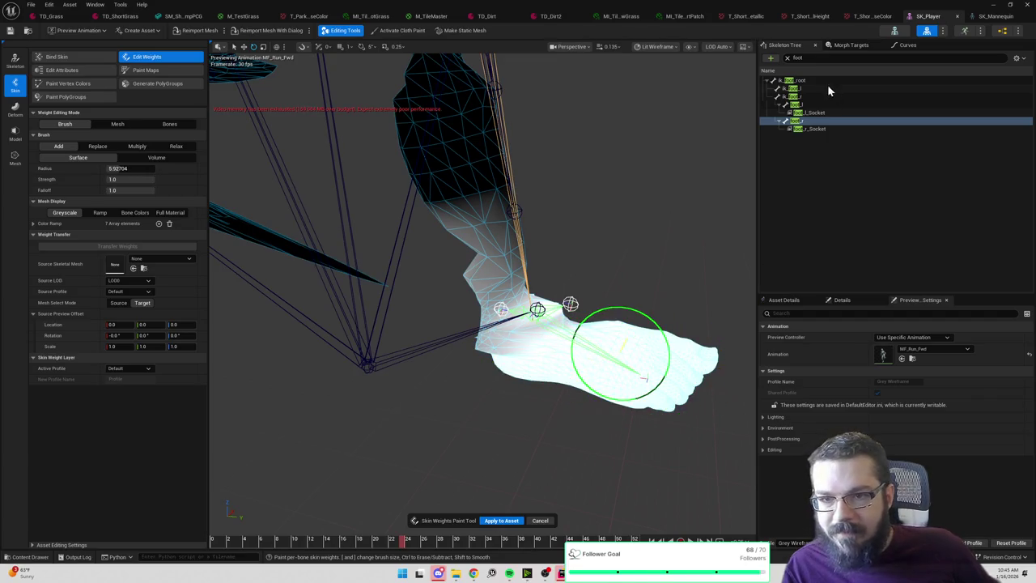
key("BackSpace")
In Bones mode, select foot_r and calf_r to inspect their weights, then return to Brush.
scroll(834, 200, "down", 5)
scroll(841, 198, "down", 10)
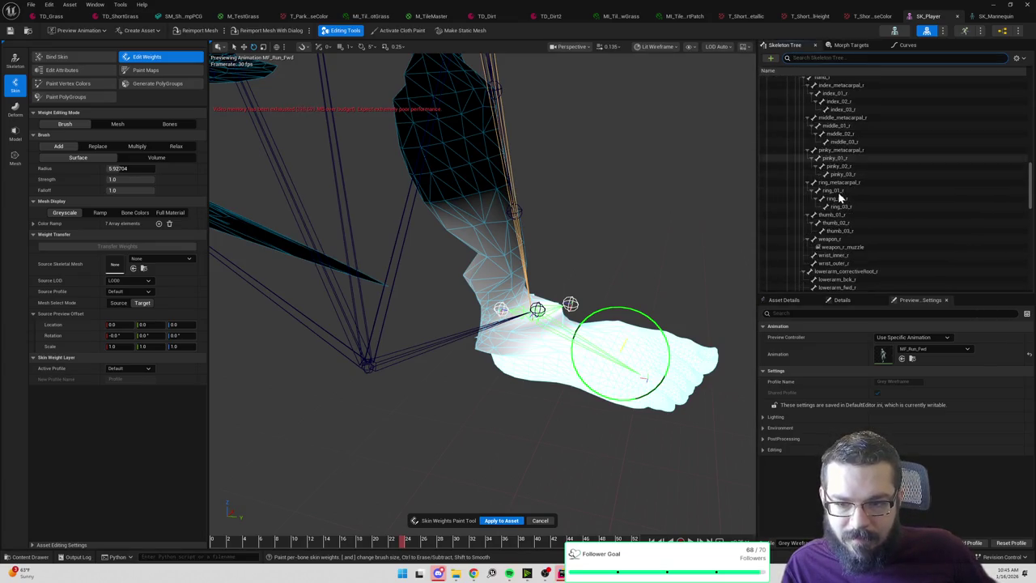
scroll(838, 192, "down", 3)
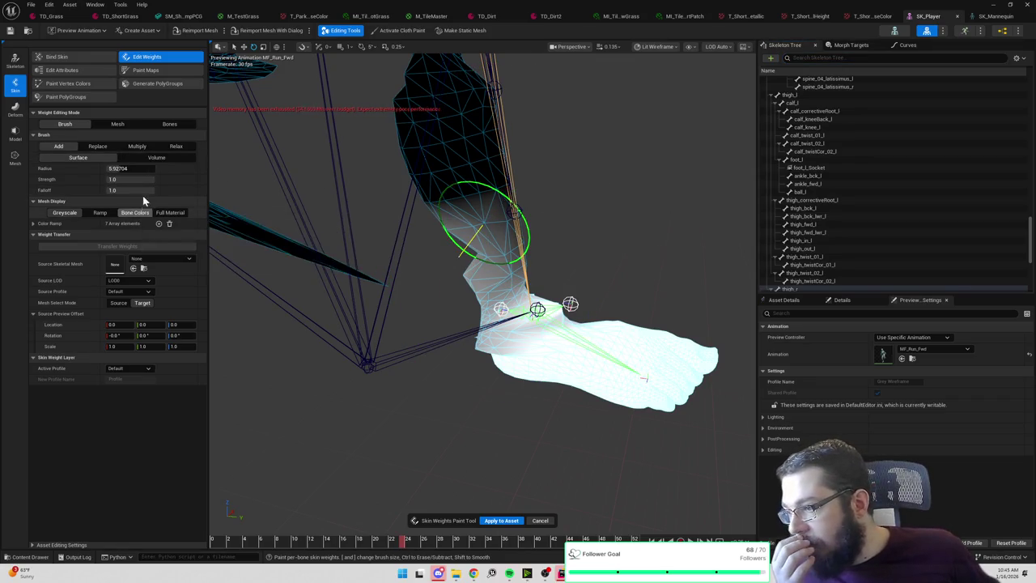
left_click(169, 126)
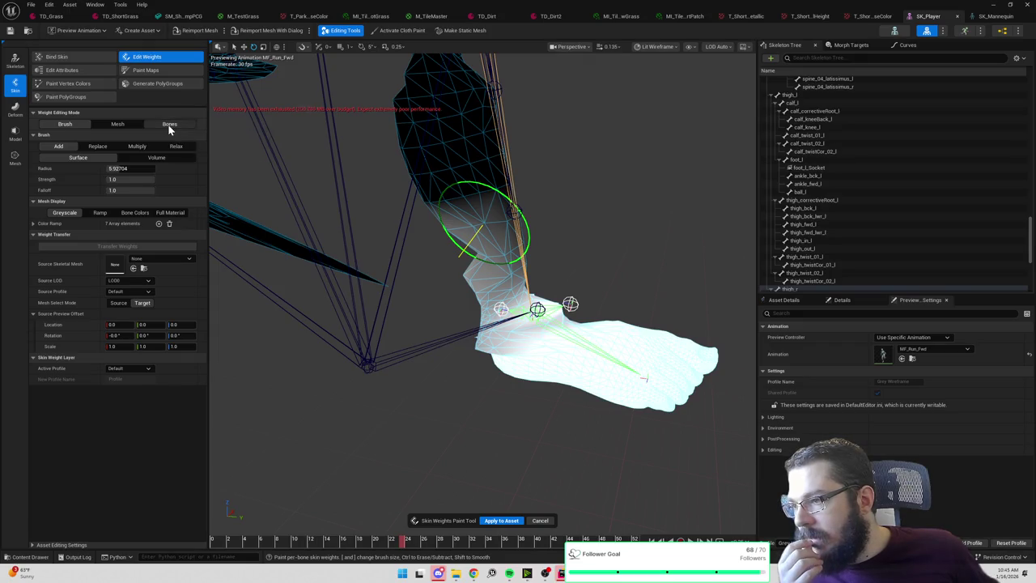
left_click(591, 348)
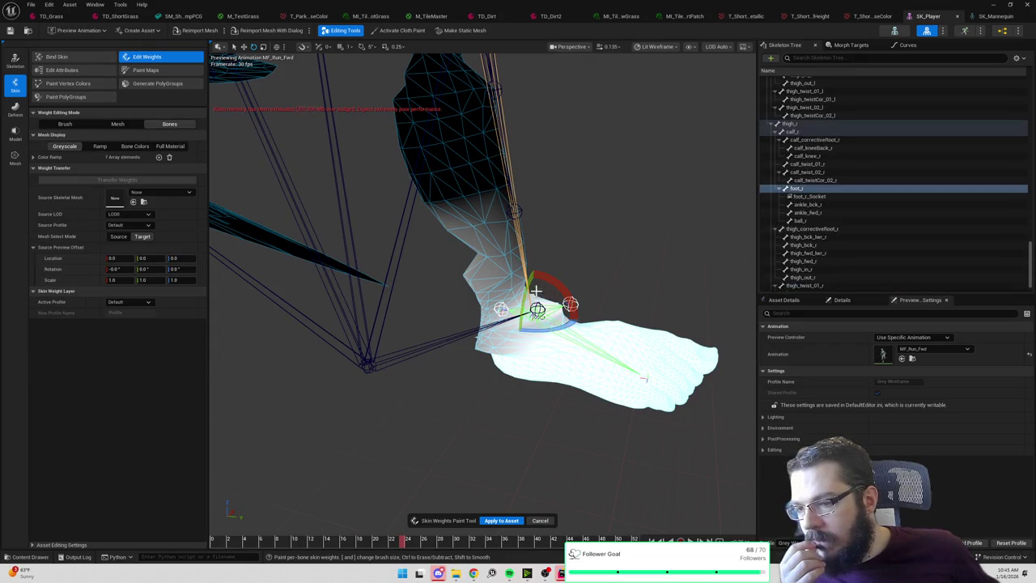
left_click(507, 156)
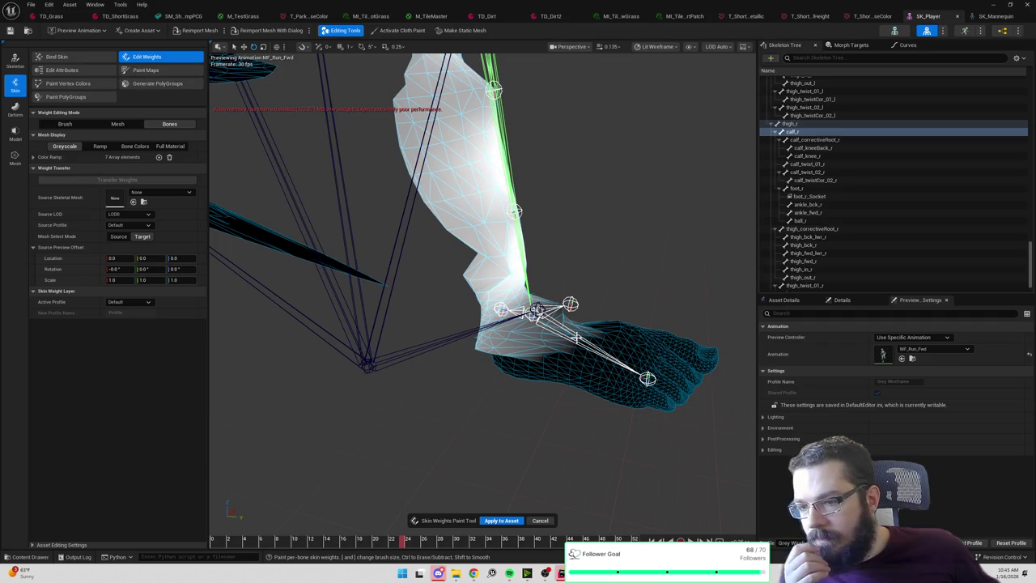
left_click(576, 337)
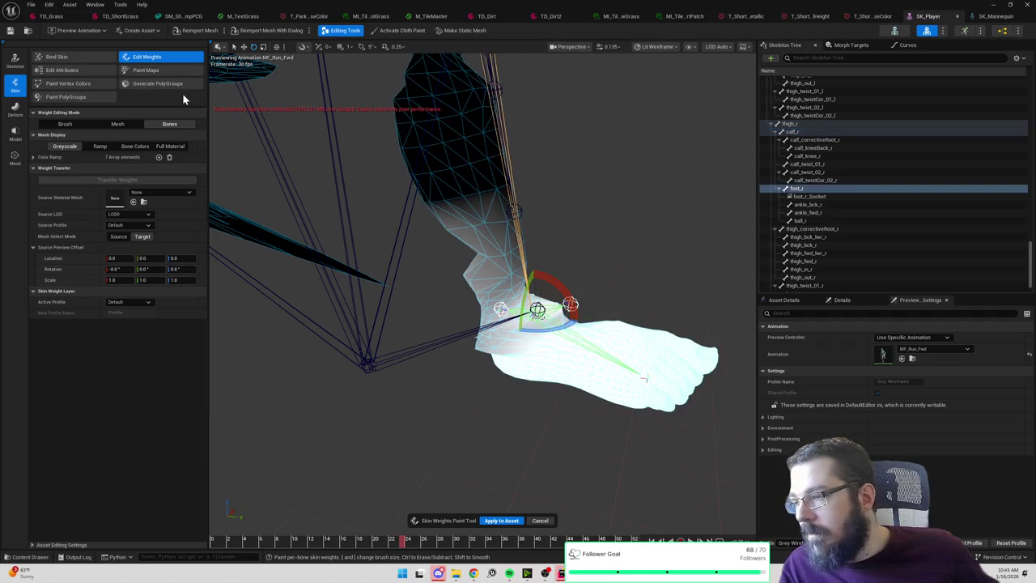
left_click(66, 125)
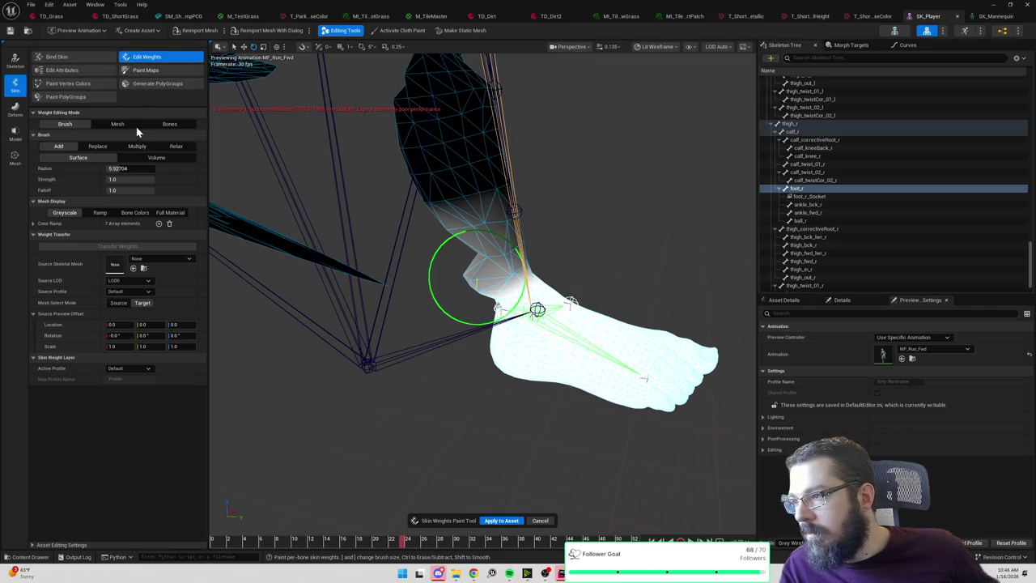
Make calf_r the bone to paint and resume Brush mode.
left_click(171, 125)
left_click(506, 155)
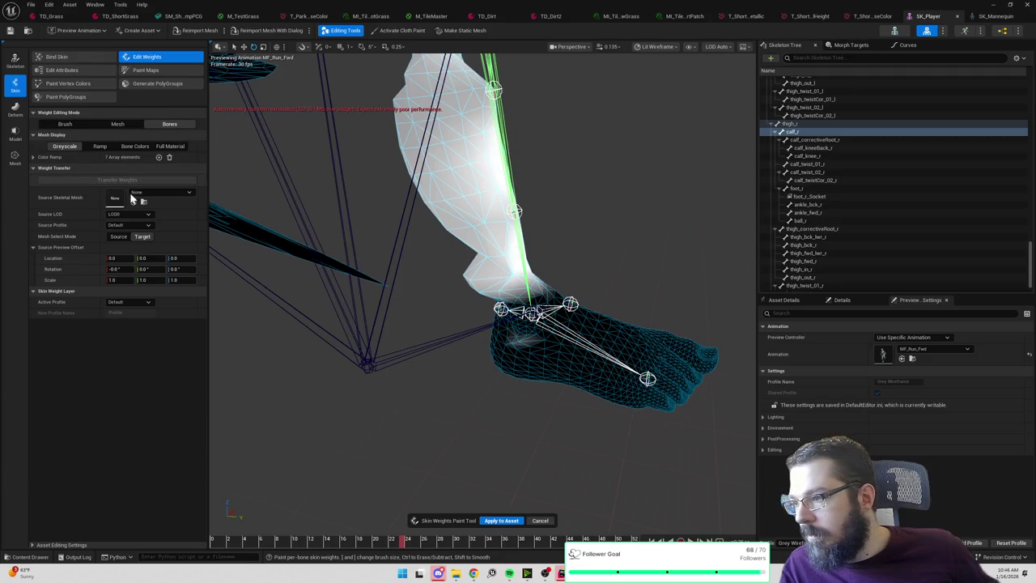
left_click(64, 124)
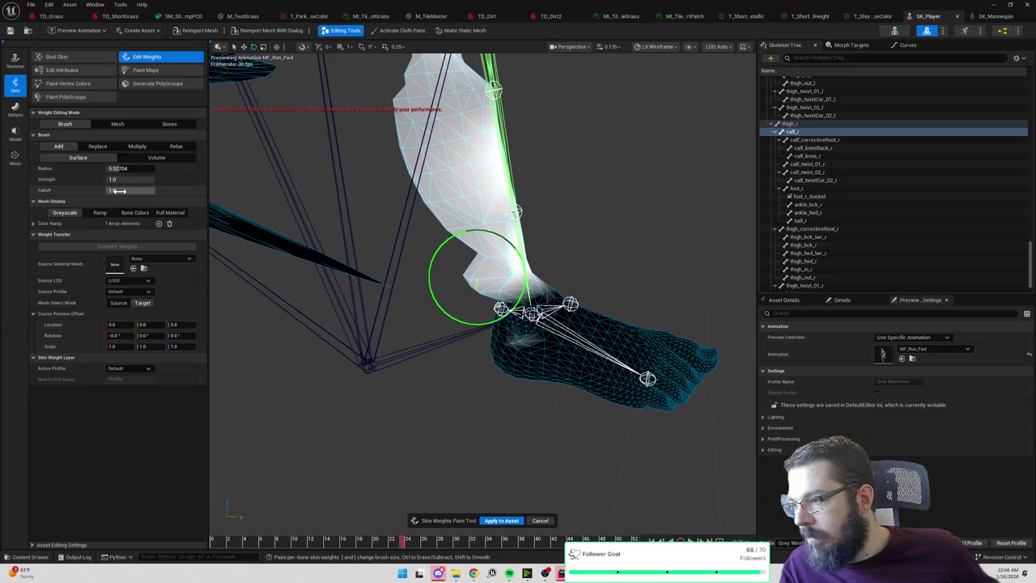
Lower the brush falloff and paint calf_r weight over the shin and calf.
left_click_drag(129, 190, 123, 190)
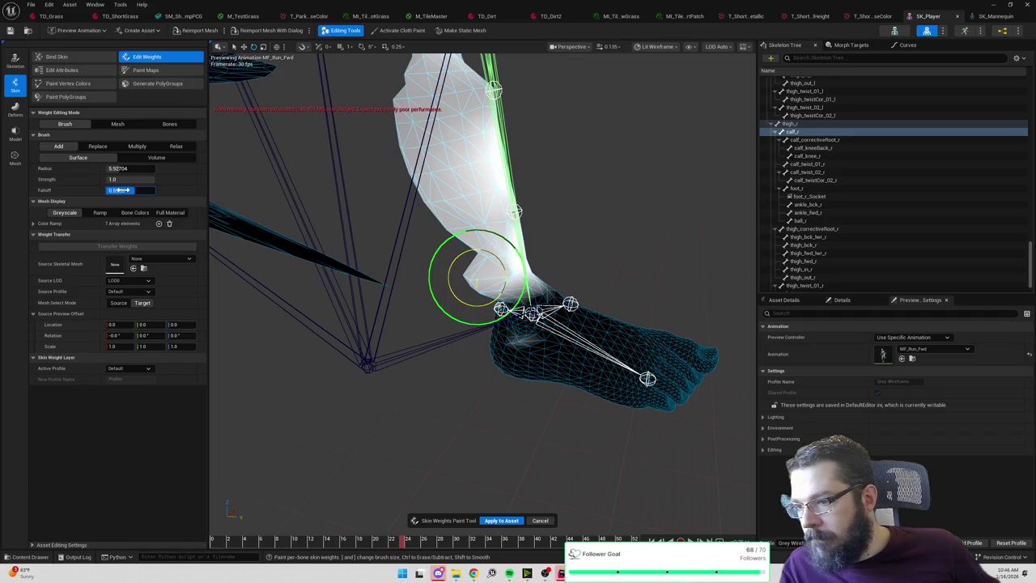
mouse_move(478, 279)
left_mouse_down()
mouse_move(451, 174)
mouse_move(457, 229)
mouse_move(483, 170)
mouse_move(483, 135)
mouse_move(510, 230)
mouse_move(466, 56)
mouse_move(451, 115)
mouse_move(467, 213)
left_mouse_up()
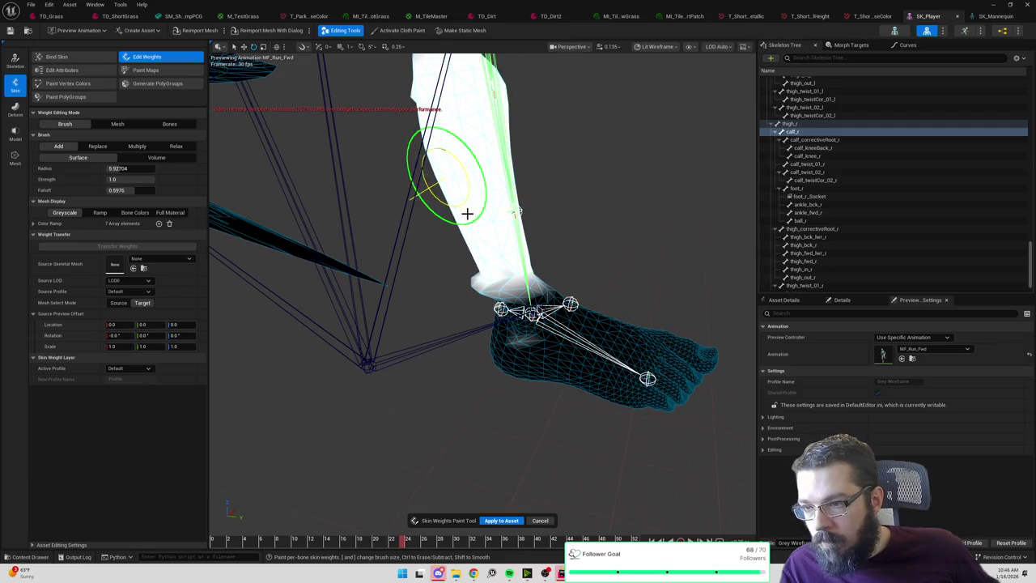
mouse_move(439, 134)
left_mouse_down()
mouse_move(417, 97)
mouse_move(428, 69)
mouse_move(471, 215)
mouse_move(507, 272)
mouse_move(502, 260)
mouse_move(474, 277)
mouse_move(504, 243)
mouse_move(462, 243)
mouse_move(430, 178)
mouse_move(454, 194)
mouse_move(521, 180)
mouse_move(479, 224)
mouse_move(273, 243)
mouse_move(451, 266)
left_mouse_up()
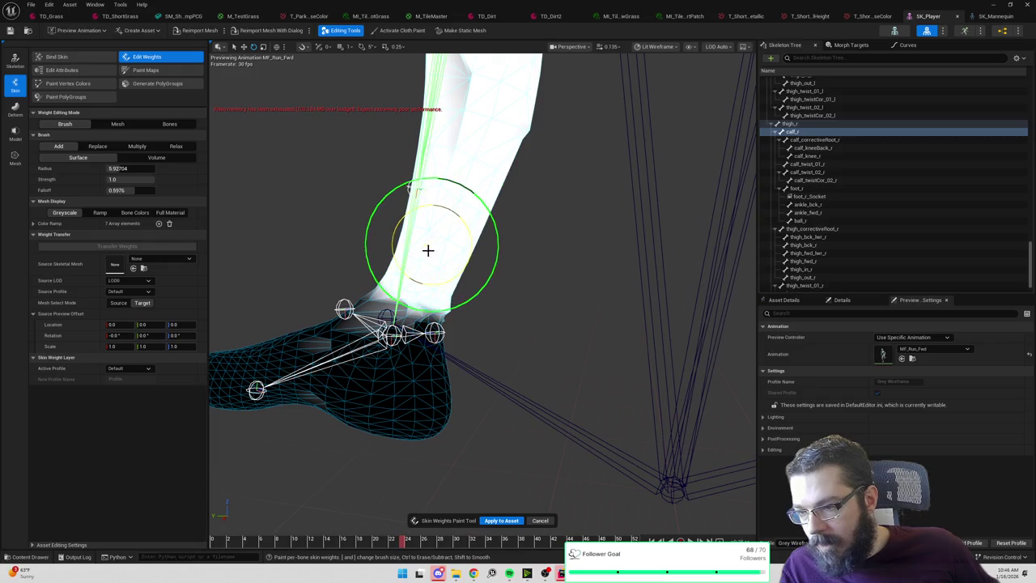
mouse_move(416, 261)
left_mouse_down()
mouse_move(289, 421)
mouse_move(499, 393)
mouse_move(459, 230)
left_mouse_up()
left_click_drag(513, 194, 507, 206)
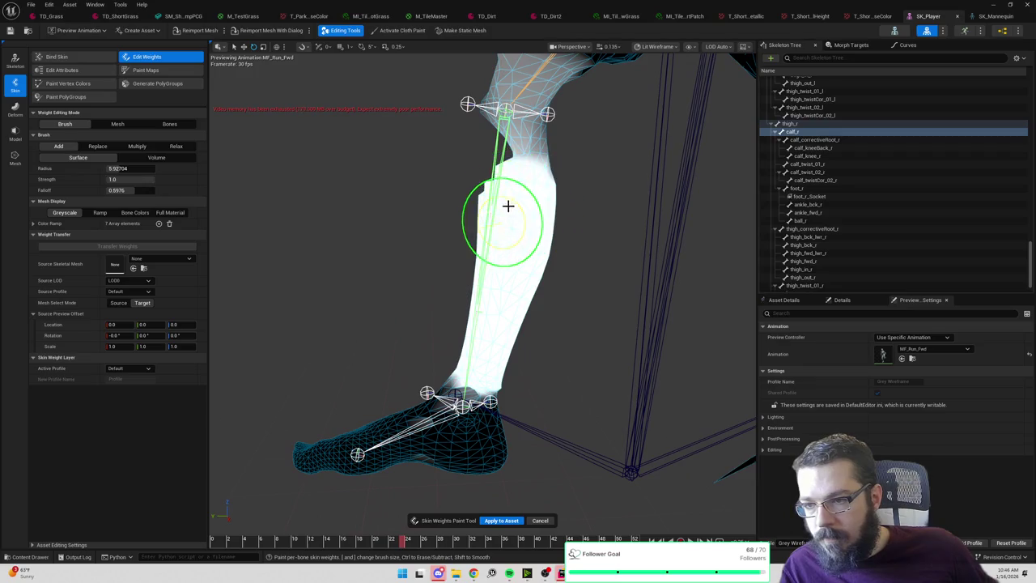
mouse_move(516, 255)
left_mouse_down()
mouse_move(694, 243)
mouse_move(440, 238)
mouse_move(486, 267)
mouse_move(499, 308)
mouse_move(574, 310)
mouse_move(541, 294)
left_mouse_up()
left_click_drag(539, 239, 543, 233)
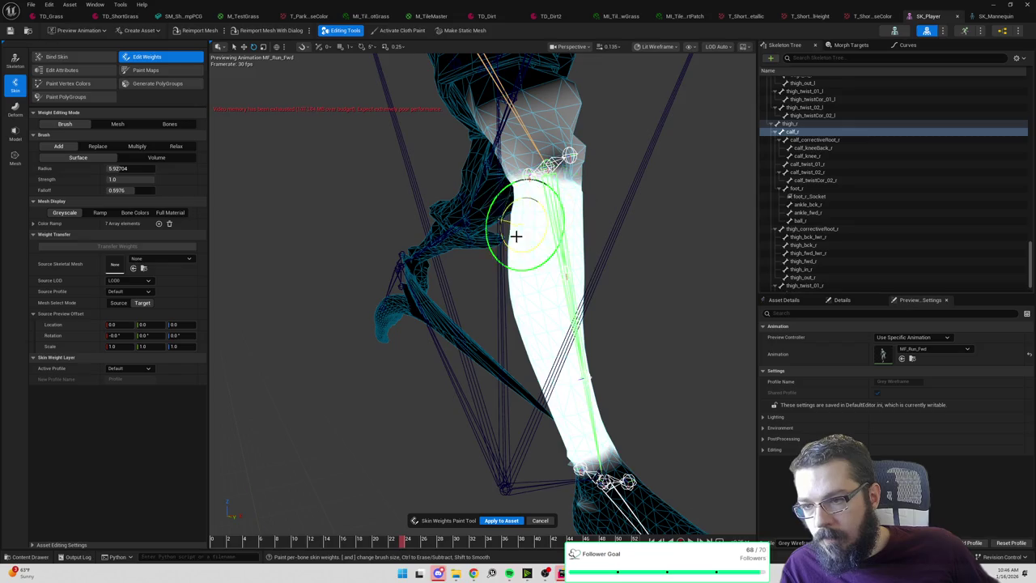
left_click_drag(615, 287, 259, 174)
Select thigh_r in Bones mode and show the torso and legs.
left_click(168, 124)
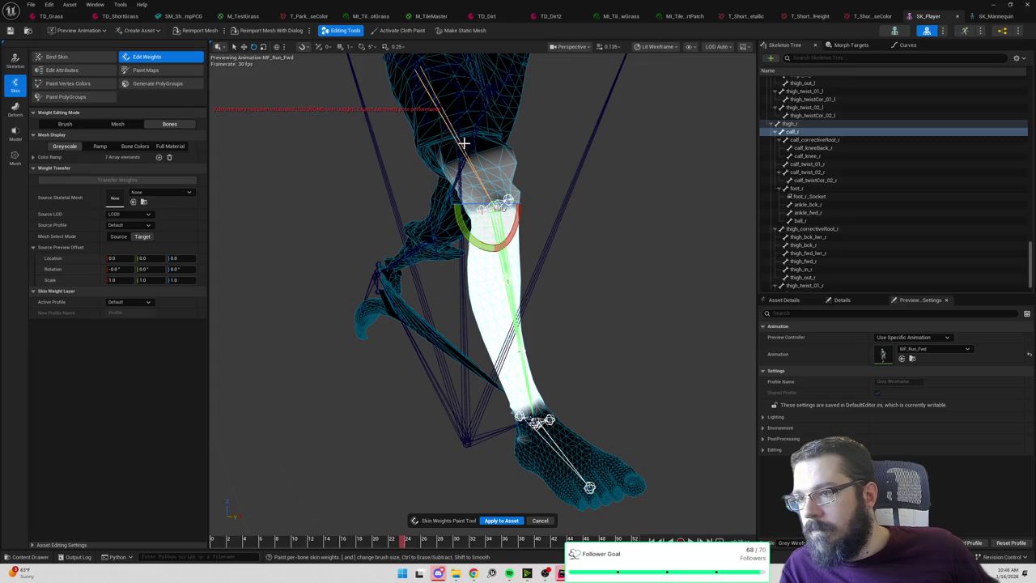
left_click(444, 126)
mouse_move(332, 178)
left_mouse_down()
mouse_move(279, 291)
mouse_move(222, 163)
left_mouse_up()
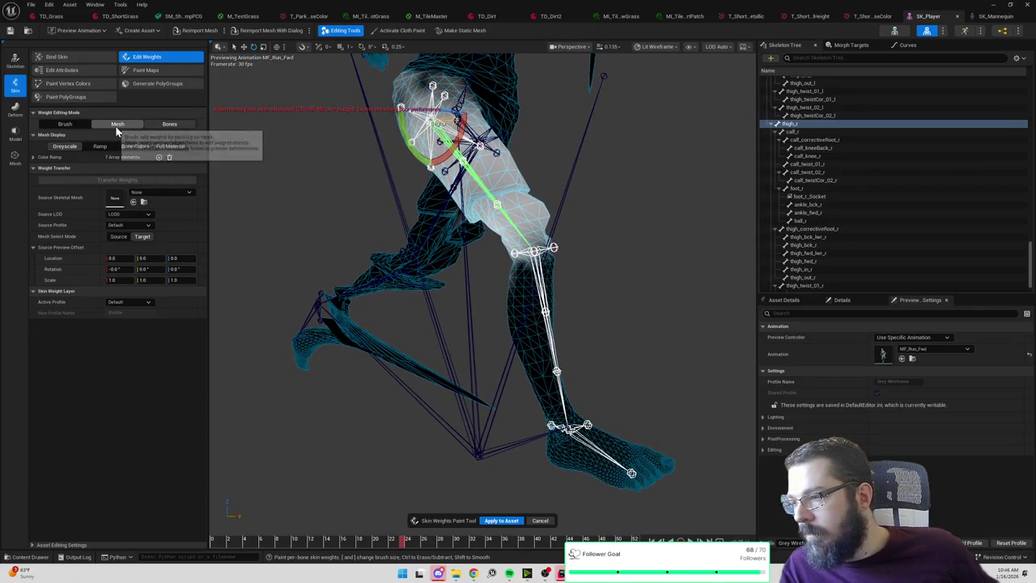
Focus on thigh_r and paint its weight across the thigh from hip to knee.
left_click(66, 125)
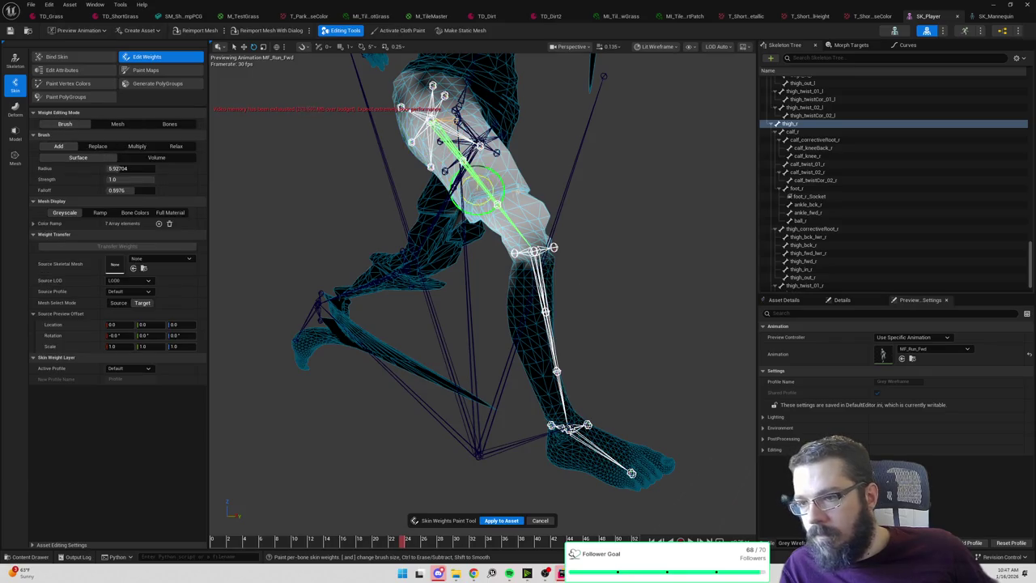
key("f")
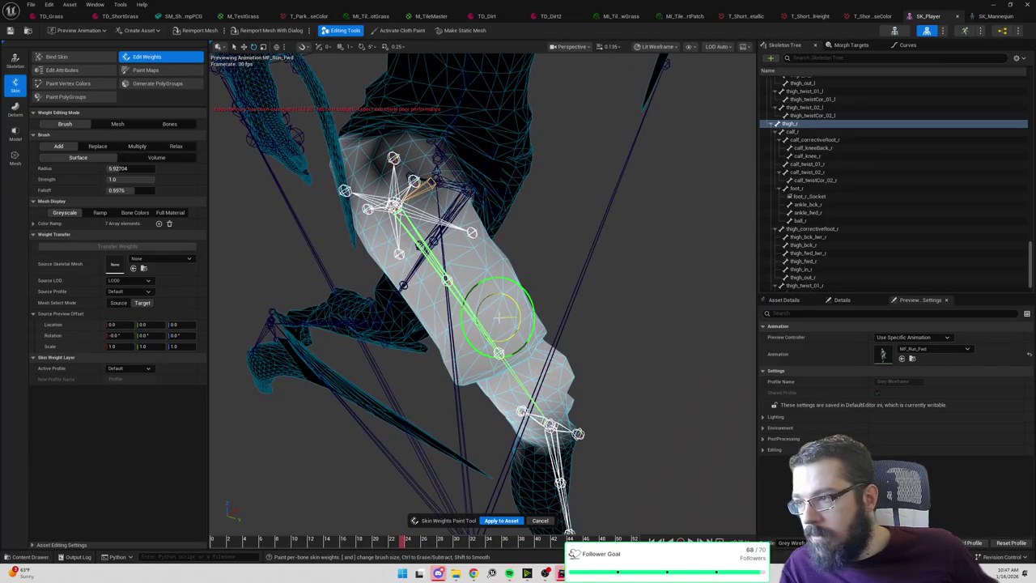
mouse_move(524, 333)
left_mouse_down()
mouse_move(531, 320)
mouse_move(470, 364)
mouse_move(556, 423)
mouse_move(566, 392)
mouse_move(504, 305)
mouse_move(417, 328)
mouse_move(500, 277)
mouse_move(471, 227)
mouse_move(384, 224)
mouse_move(413, 207)
mouse_move(366, 179)
mouse_move(374, 160)
mouse_move(353, 166)
mouse_move(379, 212)
mouse_move(537, 301)
mouse_move(451, 307)
mouse_move(437, 215)
left_mouse_up()
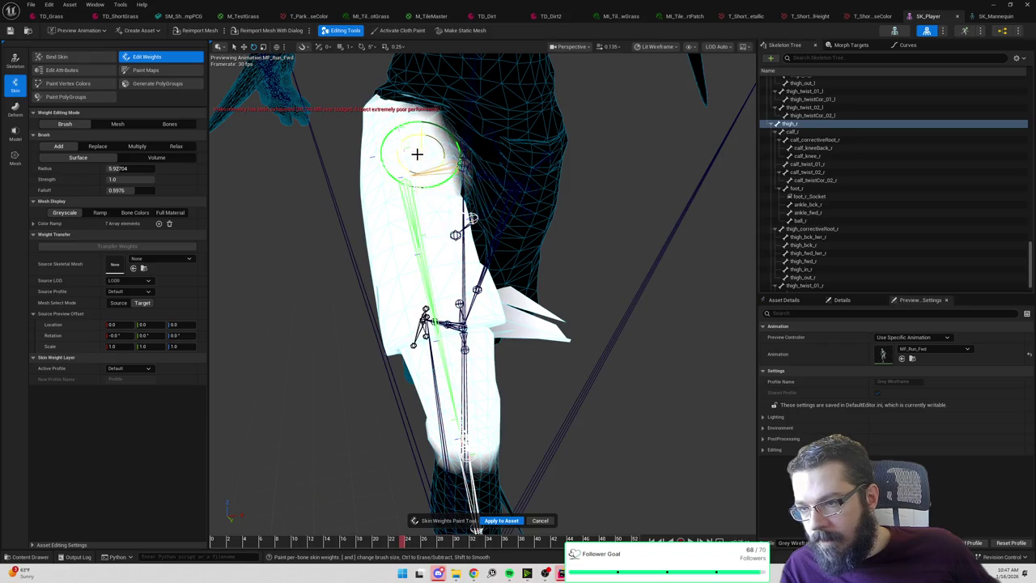
mouse_move(478, 531)
left_mouse_down()
mouse_move(574, 428)
mouse_move(701, 375)
mouse_move(461, 299)
left_mouse_up()
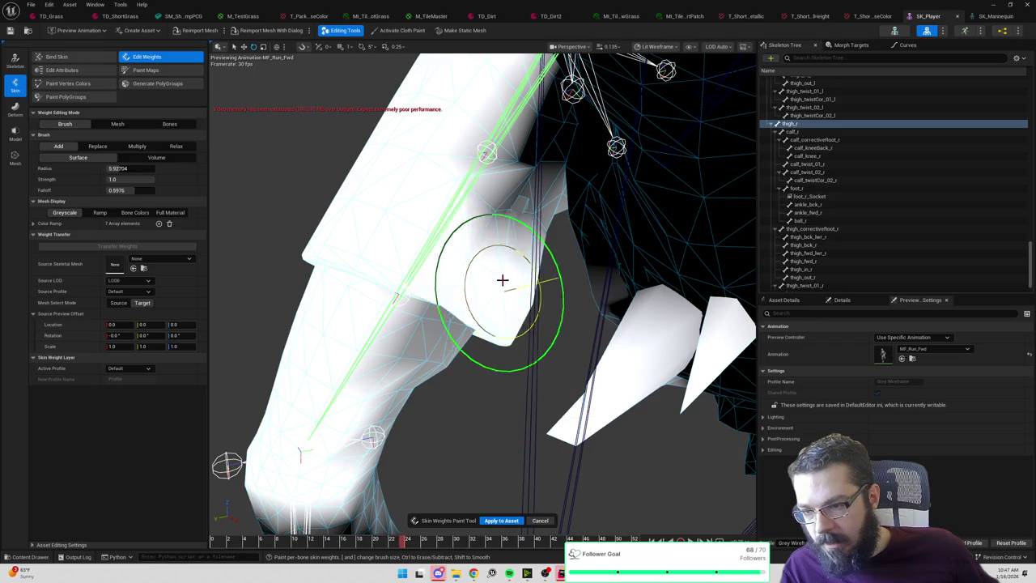
mouse_move(521, 248)
left_mouse_down()
mouse_move(360, 170)
mouse_move(308, 121)
mouse_move(521, 232)
mouse_move(485, 232)
mouse_move(512, 219)
mouse_move(565, 279)
left_mouse_up()
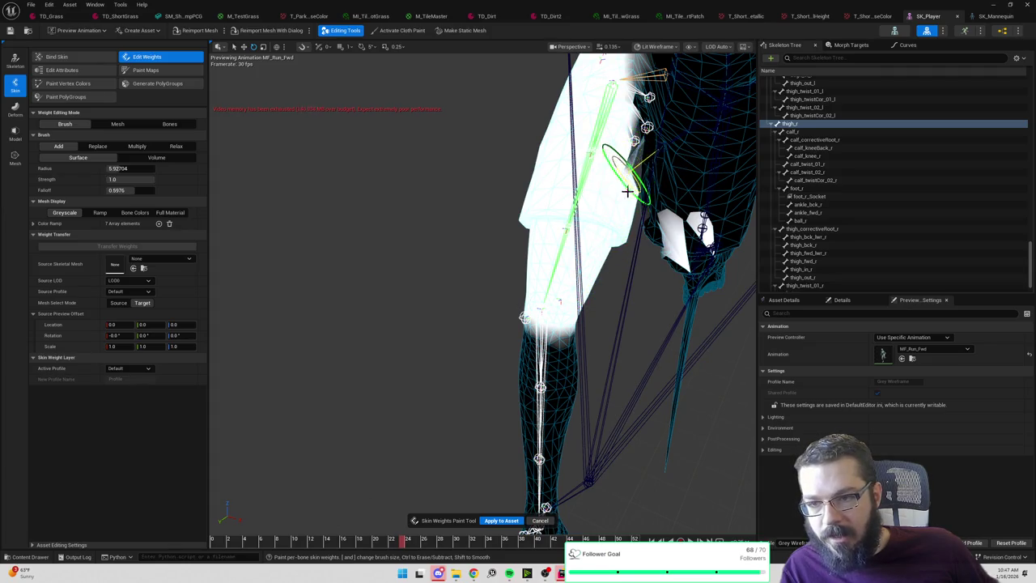
mouse_move(610, 230)
left_mouse_down()
mouse_move(532, 278)
mouse_move(497, 324)
mouse_move(438, 156)
mouse_move(596, 105)
mouse_move(393, 197)
mouse_move(486, 243)
mouse_move(585, 344)
mouse_move(497, 324)
mouse_move(428, 197)
mouse_move(462, 185)
mouse_move(451, 227)
left_mouse_up()
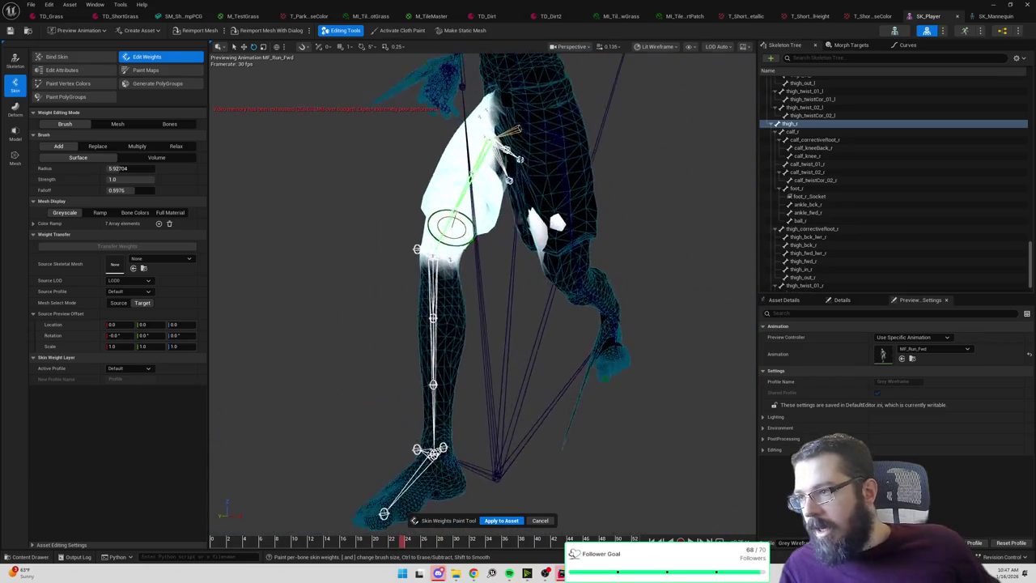
Switch to Bones mode and select calf_r to compare its weights.
left_click(167, 124)
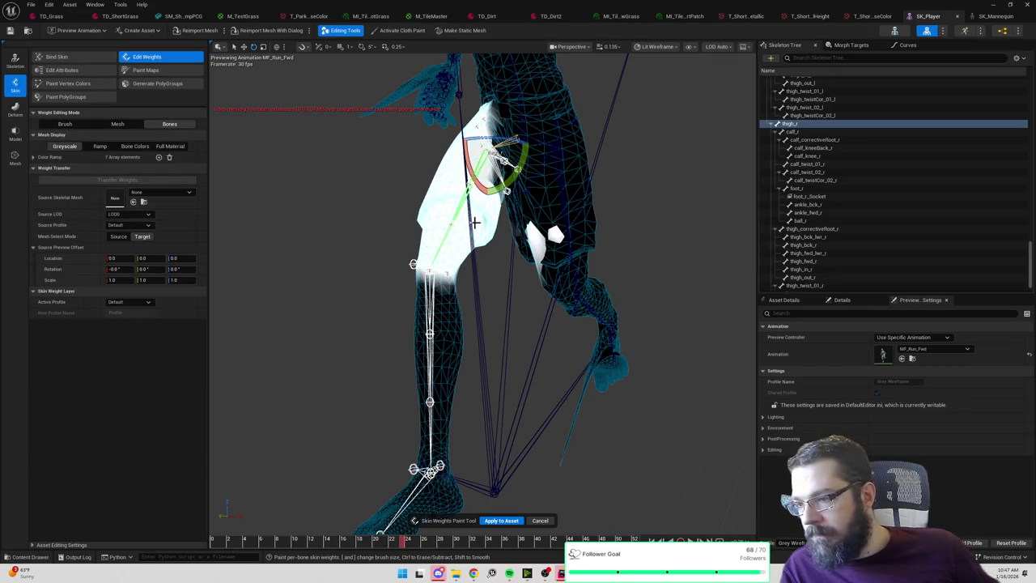
left_click(797, 132)
scroll(822, 205, "down", 1)
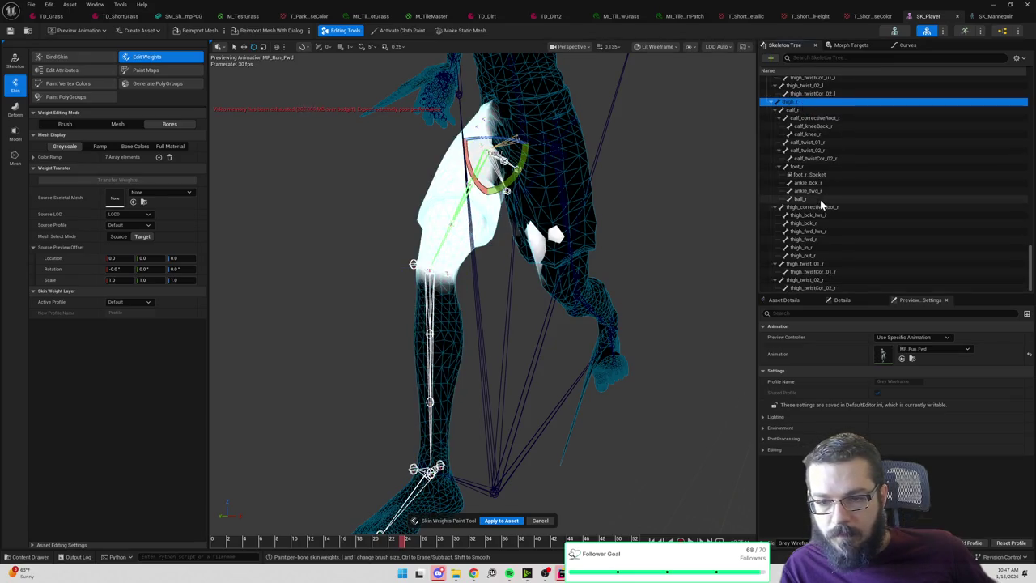